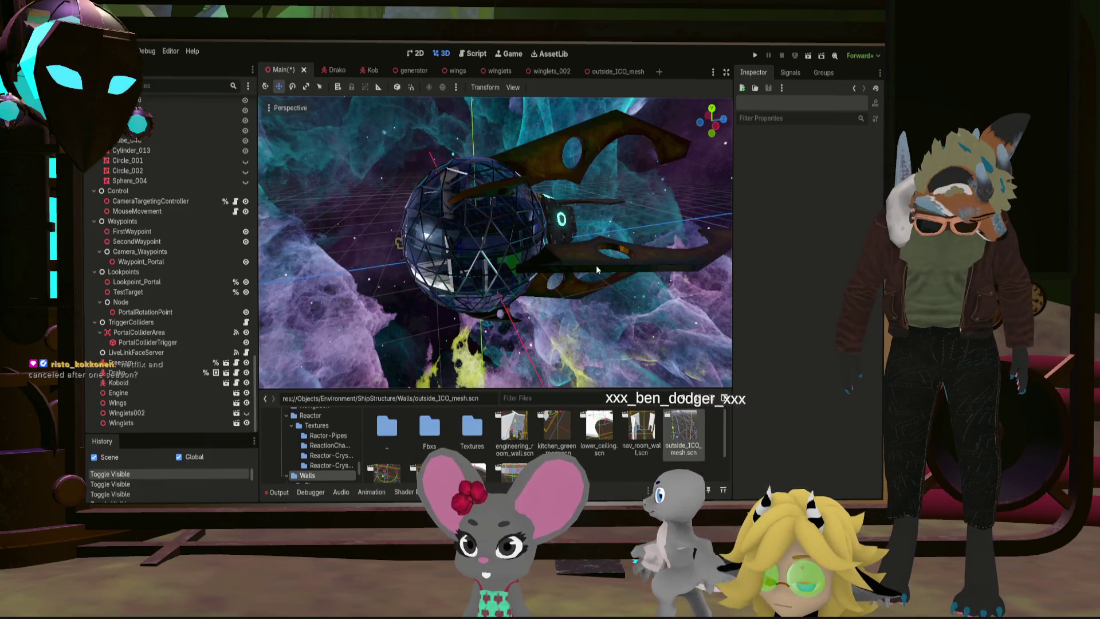
# Step: Orbit and zoom around the sphere hull mounted on the Godot ship, then switch to Blender
pyautogui.moveTo(639, 192)
pyautogui.mouseDown(button='middle')
pyautogui.moveTo(418, 225)
pyautogui.moveTo(353, 185)
pyautogui.moveTo(512, 158)
pyautogui.moveTo(558, 188)
pyautogui.mouseUp(button='middle')
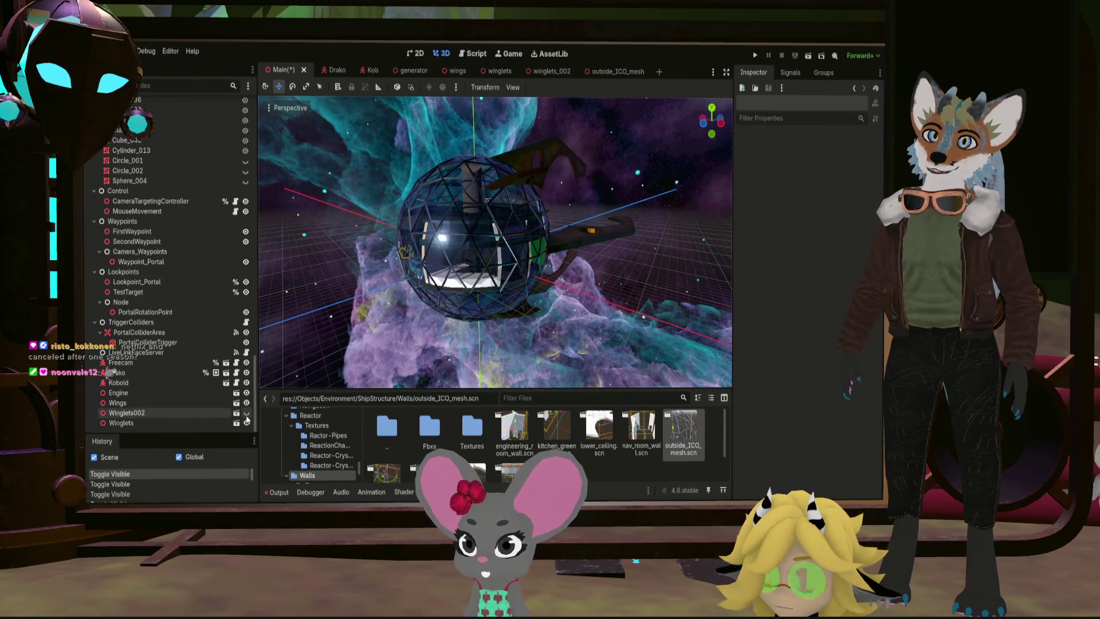
pyautogui.moveTo(513, 250)
pyautogui.mouseDown(button='middle')
pyautogui.moveTo(377, 228)
pyautogui.moveTo(357, 244)
pyautogui.moveTo(370, 259)
pyautogui.moveTo(481, 281)
pyautogui.moveTo(557, 281)
pyautogui.moveTo(404, 266)
pyautogui.moveTo(332, 239)
pyautogui.moveTo(442, 160)
pyautogui.moveTo(506, 177)
pyautogui.moveTo(372, 252)
pyautogui.moveTo(438, 226)
pyautogui.moveTo(572, 247)
pyautogui.moveTo(584, 280)
pyautogui.moveTo(537, 291)
pyautogui.moveTo(552, 198)
pyautogui.moveTo(617, 233)
pyautogui.moveTo(493, 200)
pyautogui.moveTo(562, 228)
pyautogui.mouseUp(button='middle')
pyautogui.scroll(-3, 503, 276)
pyautogui.scroll(4, 487, 172)
pyautogui.scroll(-5, 447, 230)
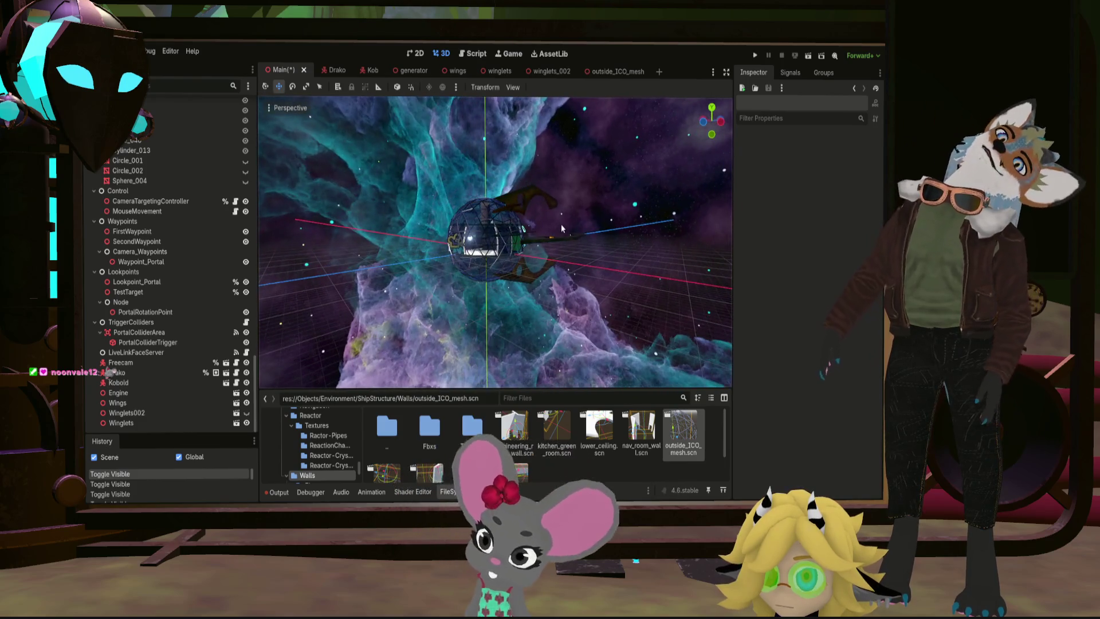
pyautogui.scroll(5, 502, 226)
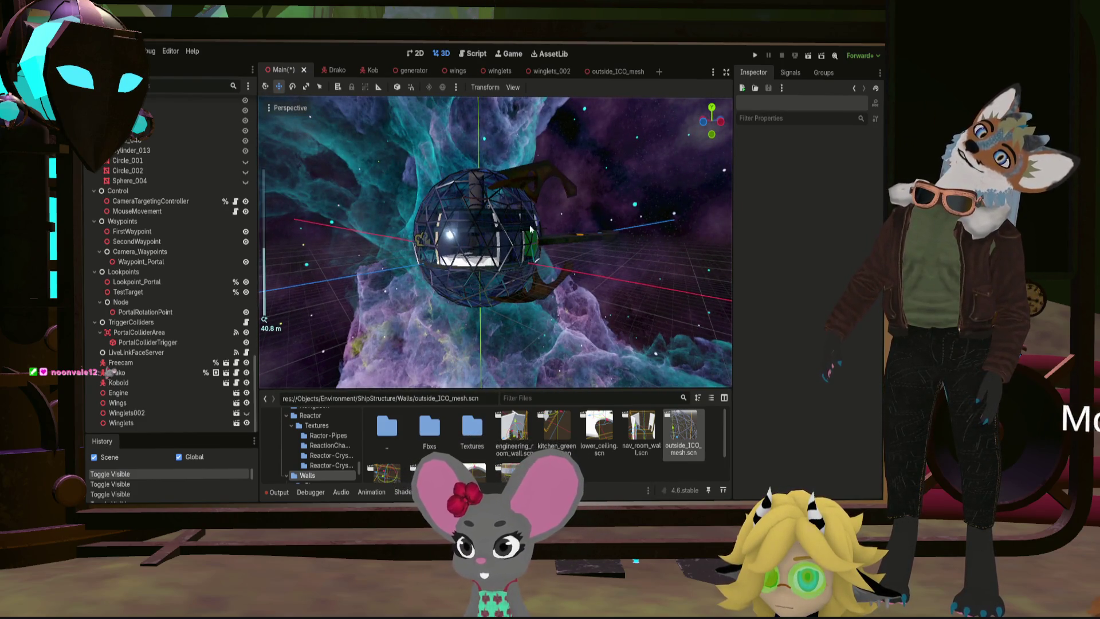
pyautogui.scroll(3, 530, 229)
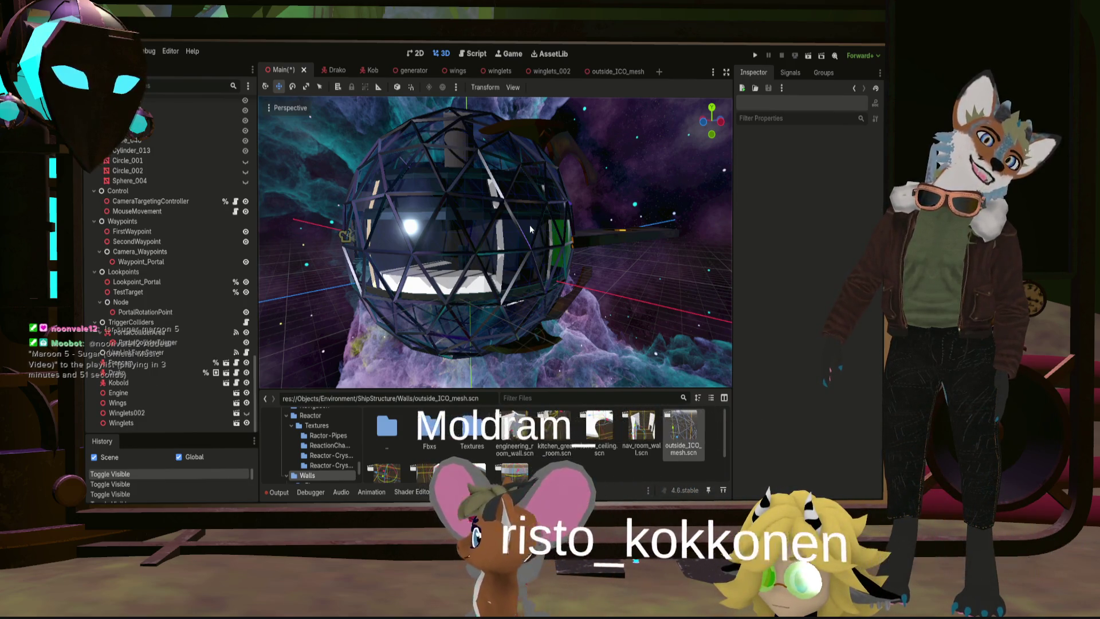
pyautogui.scroll(-5, 530, 230)
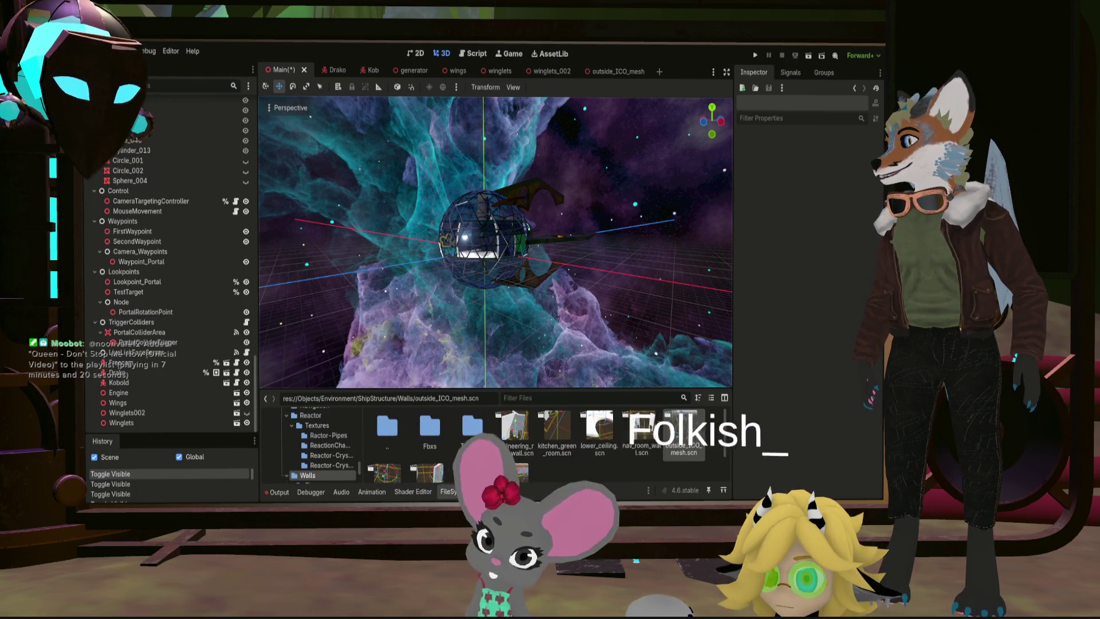
pyautogui.hotkey('alt', 'Tab')
# Step: Duplicate the winglets object in place with Shift+D, creating winglets.001
pyautogui.moveTo(412, 191); pyautogui.dragTo(549, 195, button='middle')
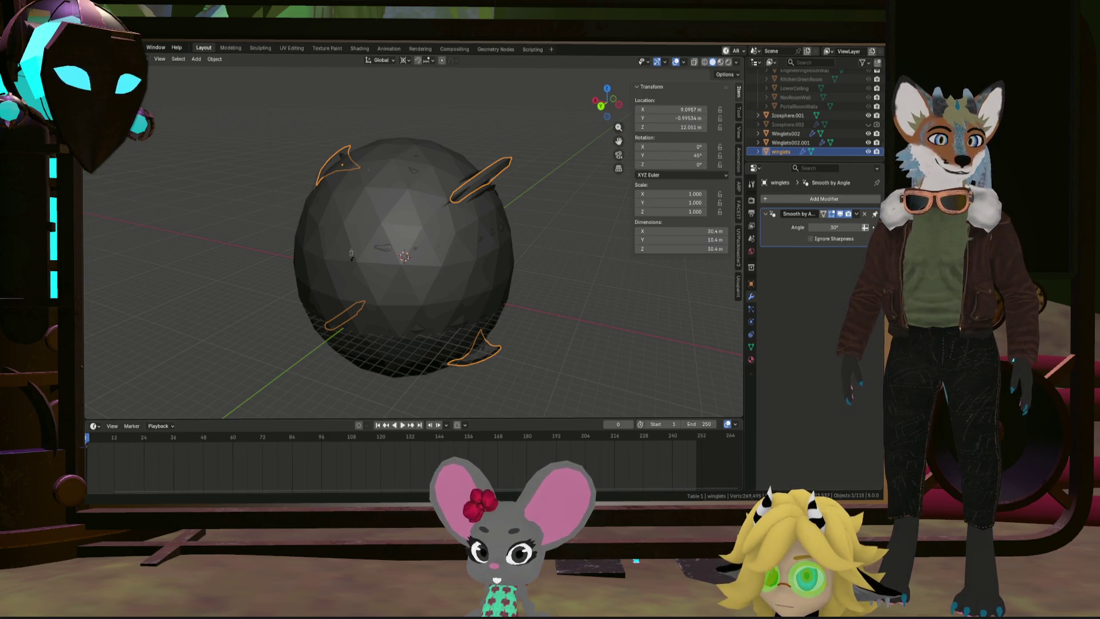
pyautogui.moveTo(447, 256)
pyautogui.mouseDown(button='middle')
pyautogui.moveTo(404, 208)
pyautogui.moveTo(379, 208)
pyautogui.moveTo(477, 246)
pyautogui.mouseUp(button='middle')
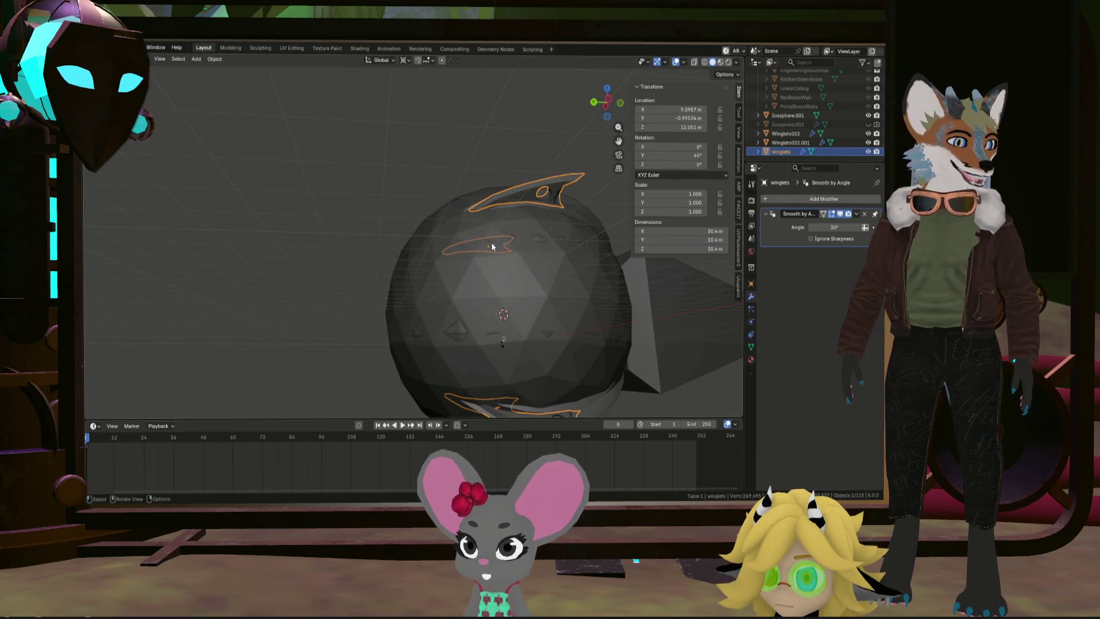
pyautogui.moveTo(545, 240); pyautogui.dragTo(639, 277, button='middle')
pyautogui.scroll(-4, 577, 246)
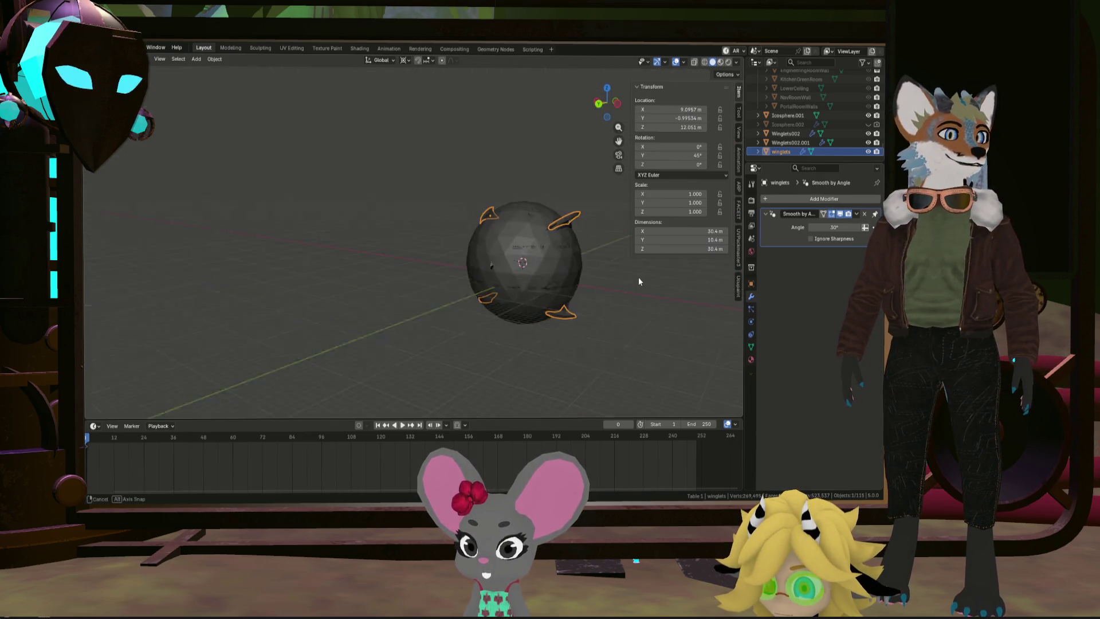
pyautogui.hotkey('shift', 'd')
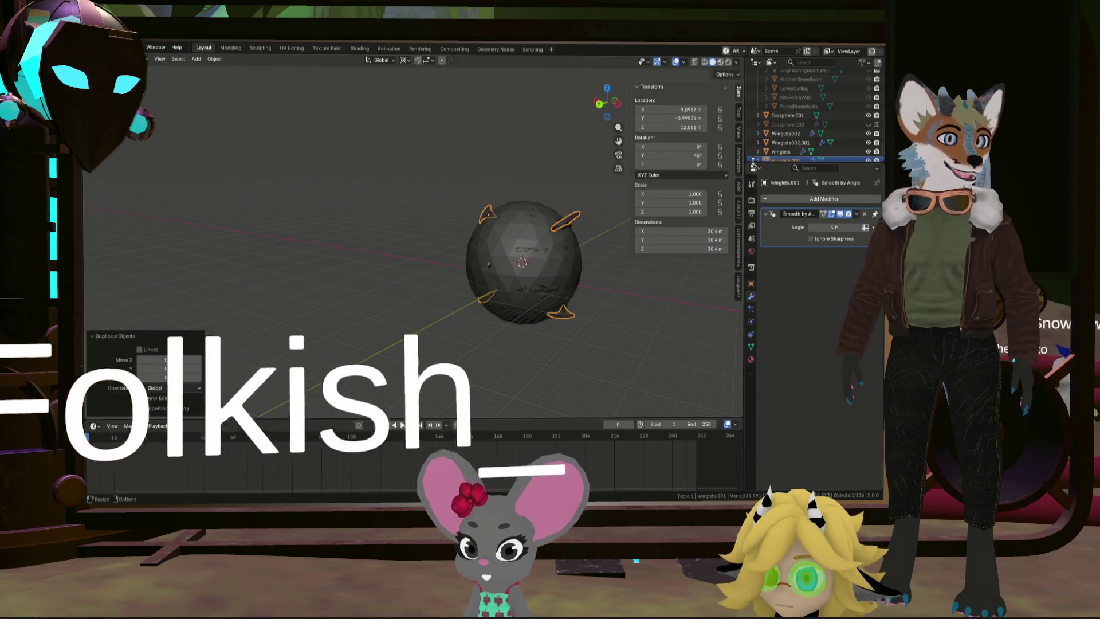
# Step: In Edit Mode, delete one linked winglet piece from Winglets002.001
pyautogui.click(791, 144)
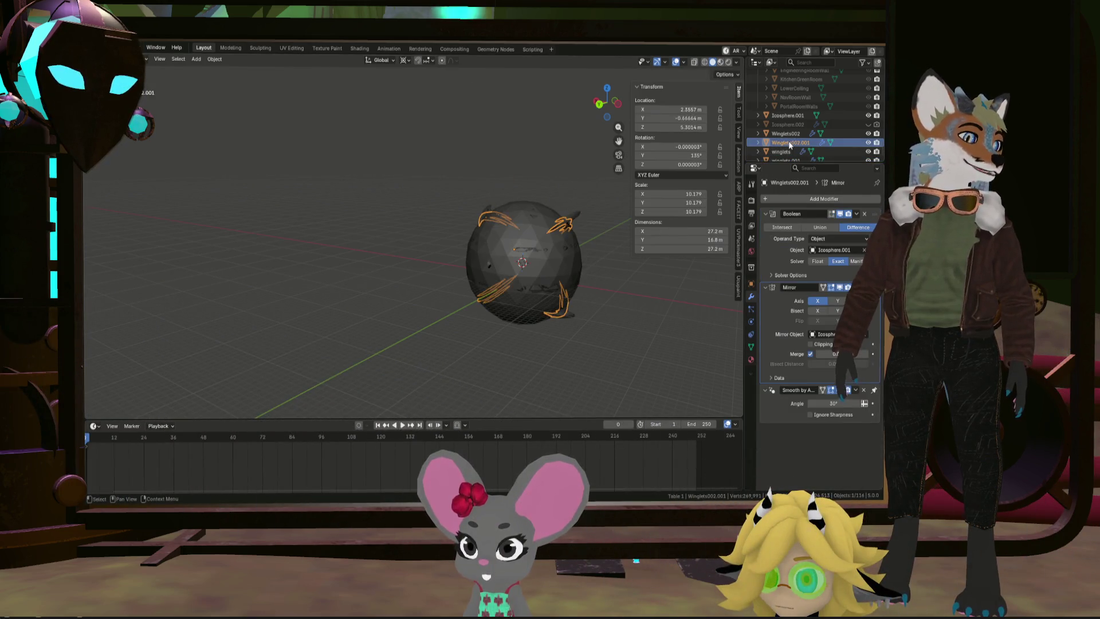
pyautogui.press('Tab')
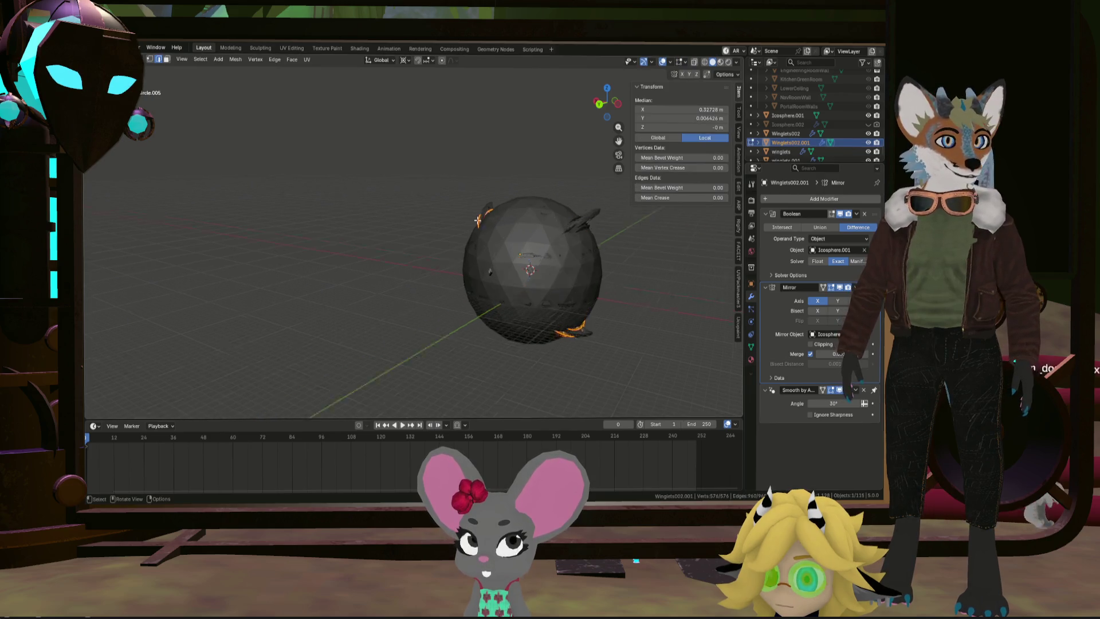
pyautogui.scroll(4, 522, 233)
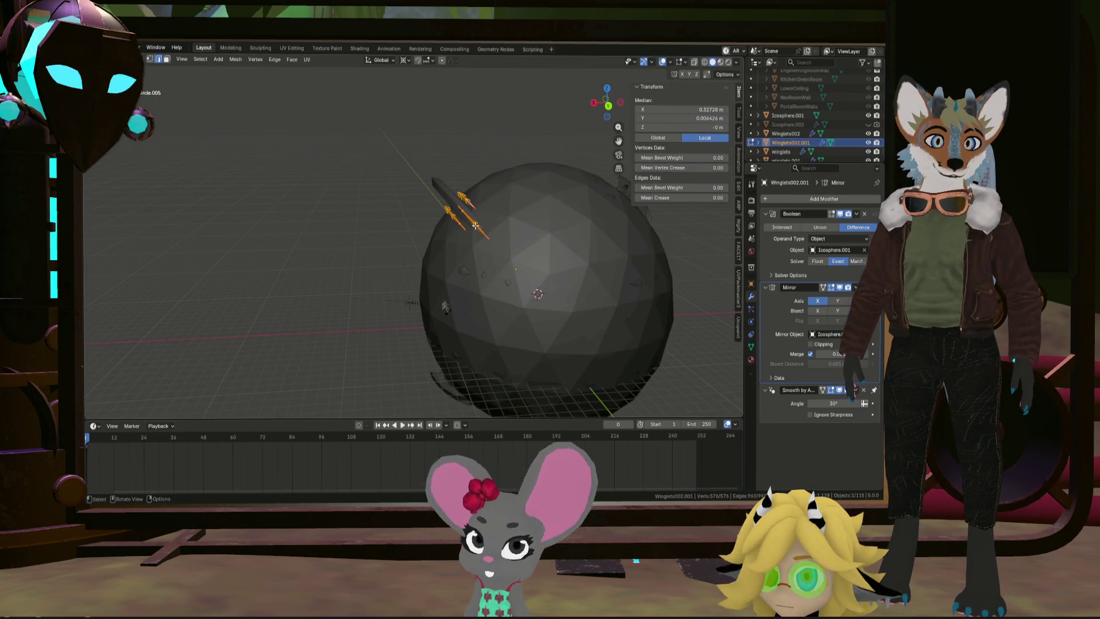
pyautogui.press('l')
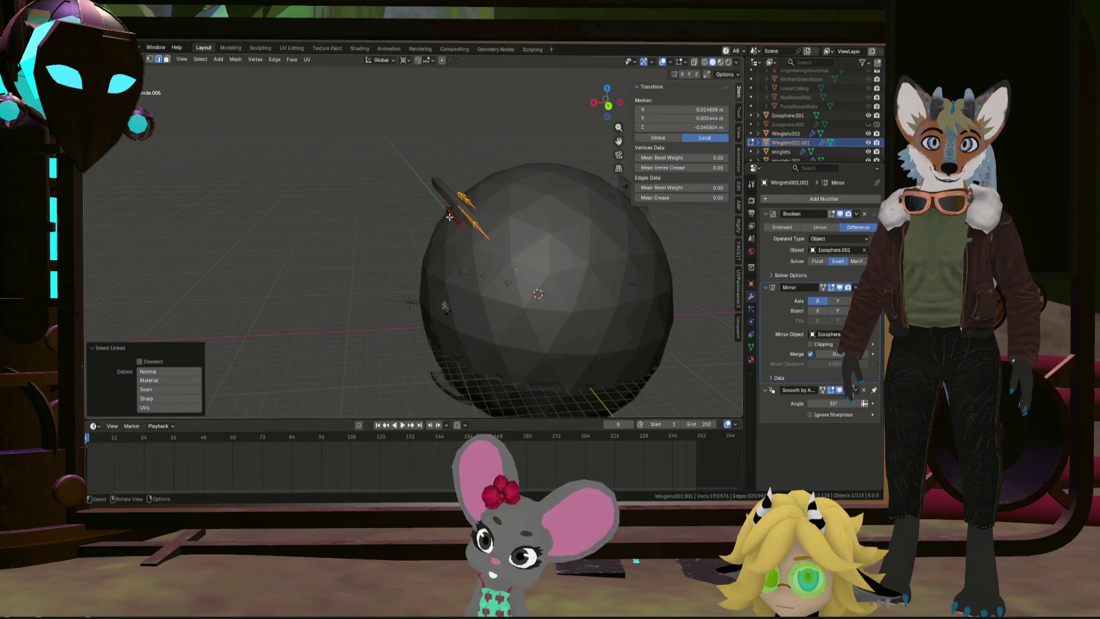
pyautogui.press('x')
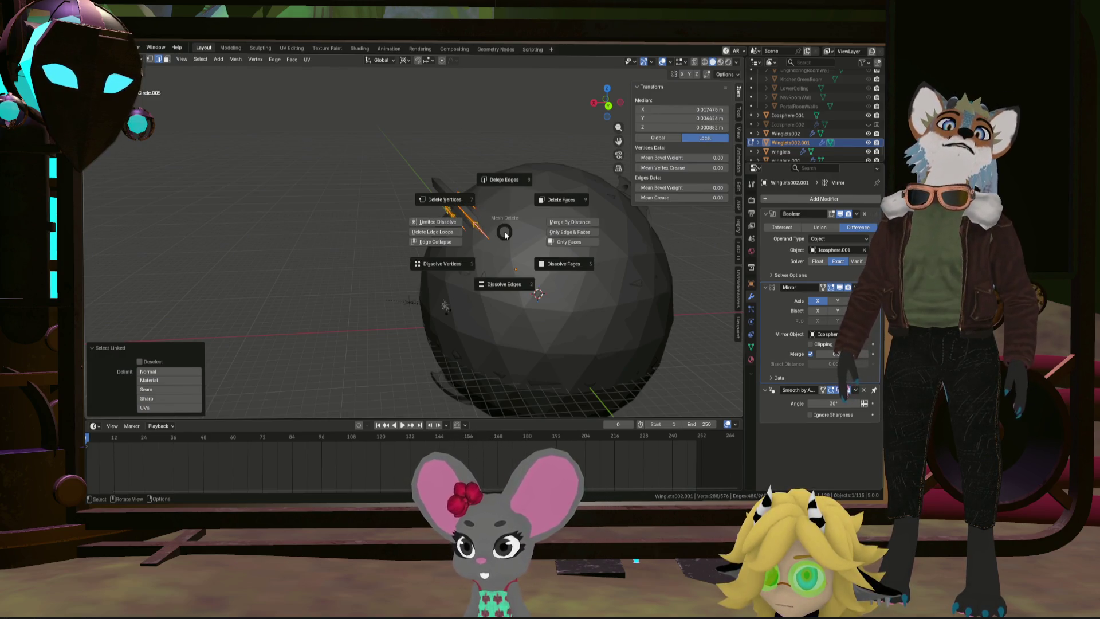
pyautogui.click(445, 200)
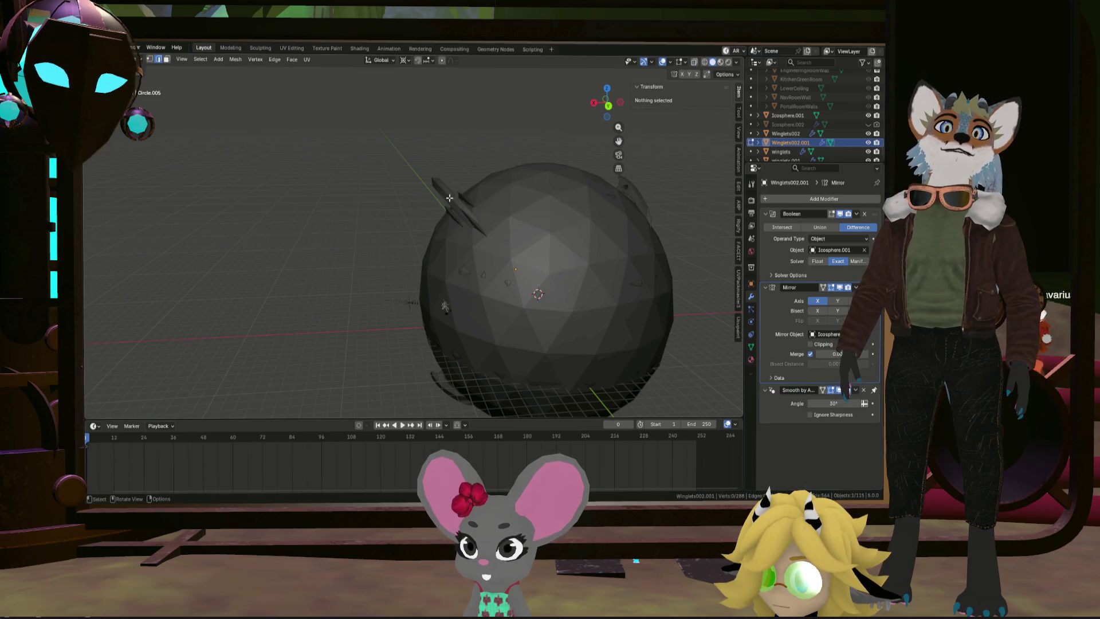
pyautogui.scroll(-3, 475, 229)
pyautogui.moveTo(476, 230)
pyautogui.mouseDown(button='middle')
pyautogui.moveTo(533, 257)
pyautogui.moveTo(664, 263)
pyautogui.moveTo(630, 316)
pyautogui.moveTo(651, 339)
pyautogui.mouseUp(button='middle')
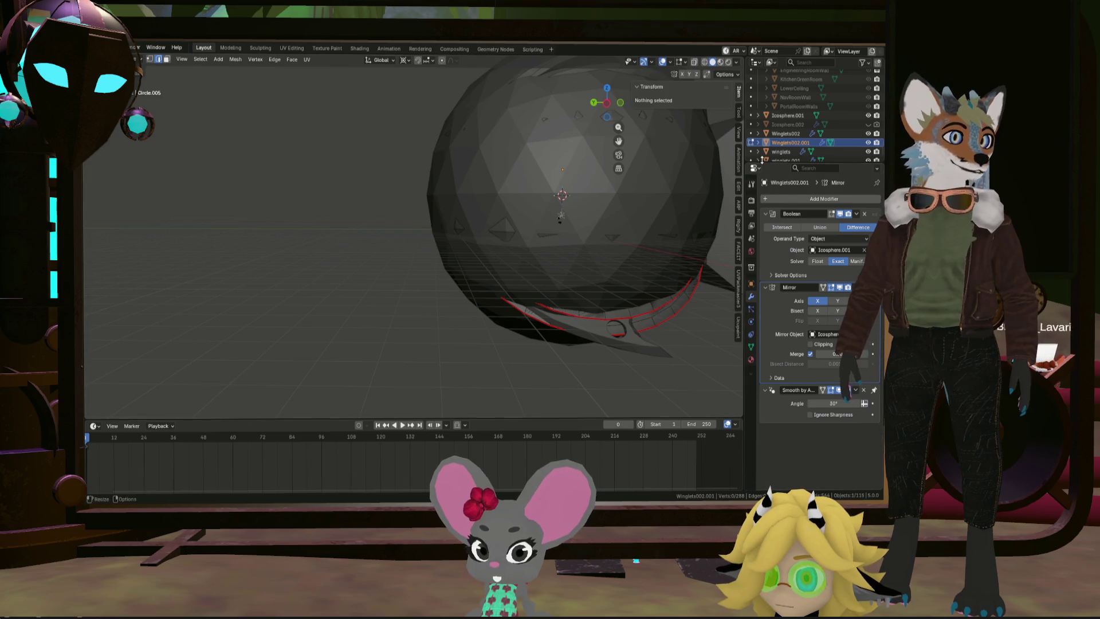
# Step: Select and delete the two winglet pieces of the winglets mesh
pyautogui.click(753, 152)
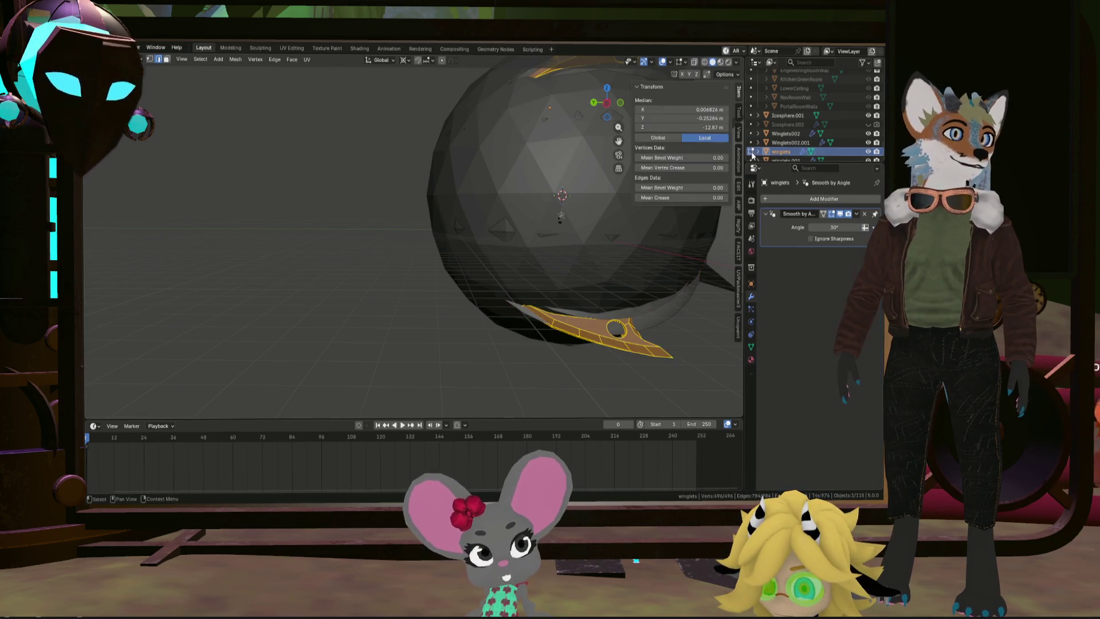
pyautogui.moveTo(549, 343)
pyautogui.mouseDown(button='middle')
pyautogui.moveTo(569, 341)
pyautogui.moveTo(396, 325)
pyautogui.mouseUp(button='middle')
pyautogui.press('l')
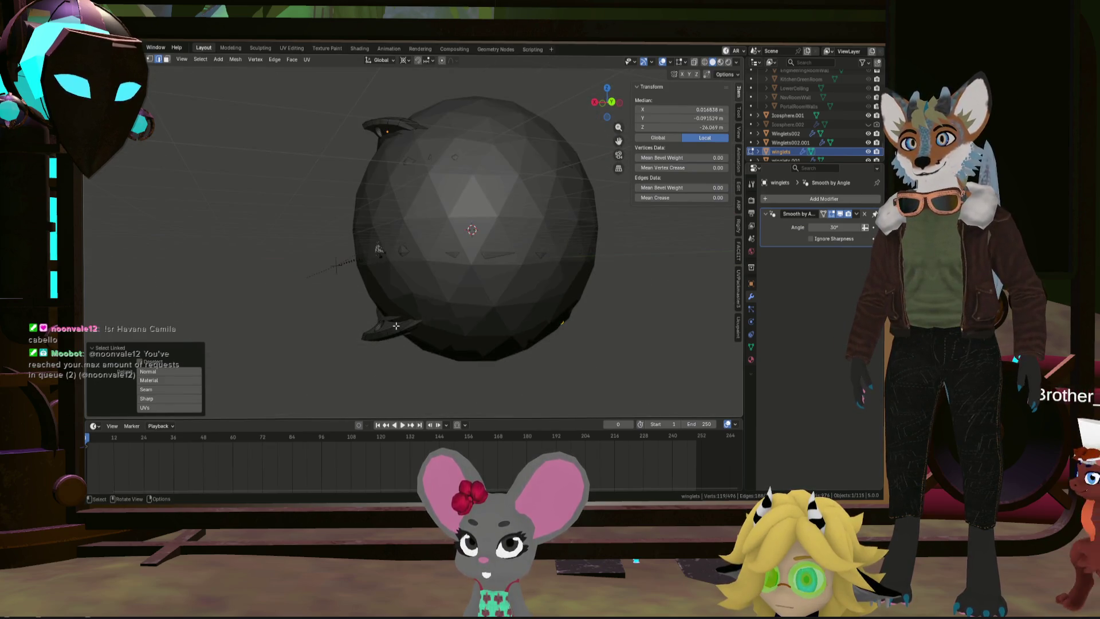
pyautogui.press('l')
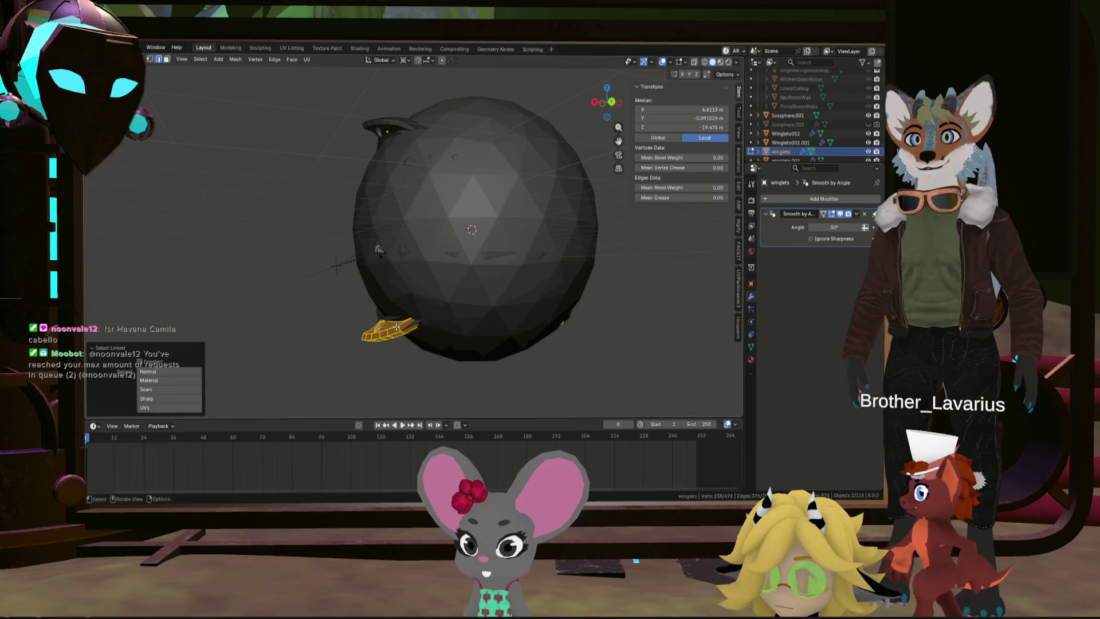
pyautogui.moveTo(437, 323); pyautogui.dragTo(441, 318, button='middle')
pyautogui.press('a')
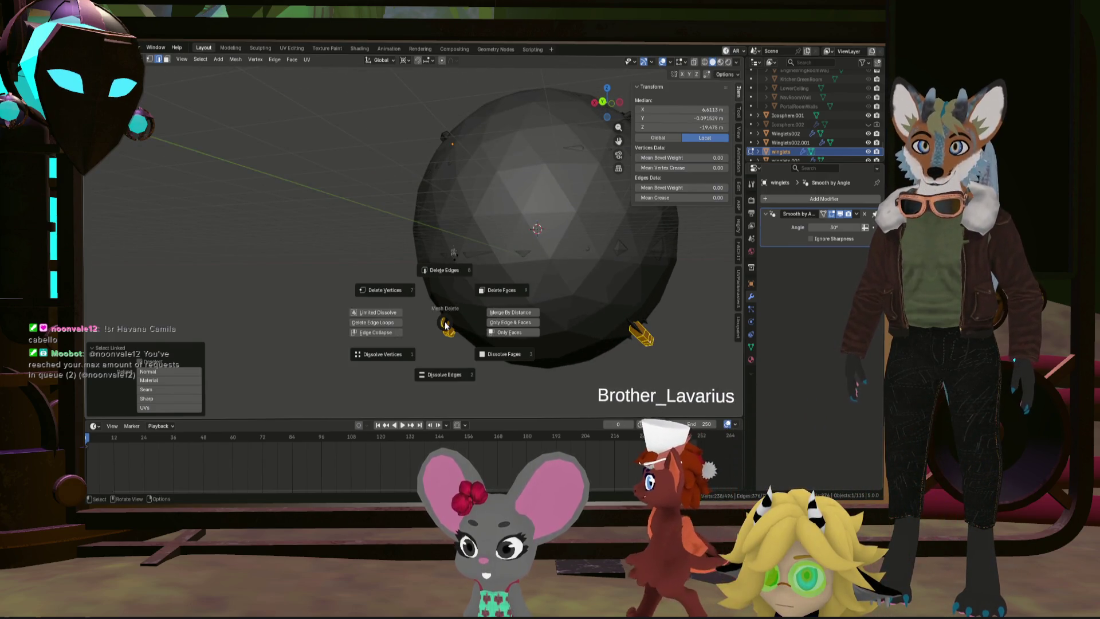
pyautogui.click(487, 290)
pyautogui.moveTo(557, 289)
pyautogui.mouseDown(button='middle')
pyautogui.moveTo(523, 283)
pyautogui.moveTo(570, 295)
pyautogui.moveTo(519, 289)
pyautogui.moveTo(525, 237)
pyautogui.mouseUp(button='middle')
pyautogui.press('a')
pyautogui.press('x')
pyautogui.click(511, 277)
pyautogui.scroll(-3, 515, 286)
pyautogui.moveTo(579, 282); pyautogui.dragTo(667, 259, button='middle')
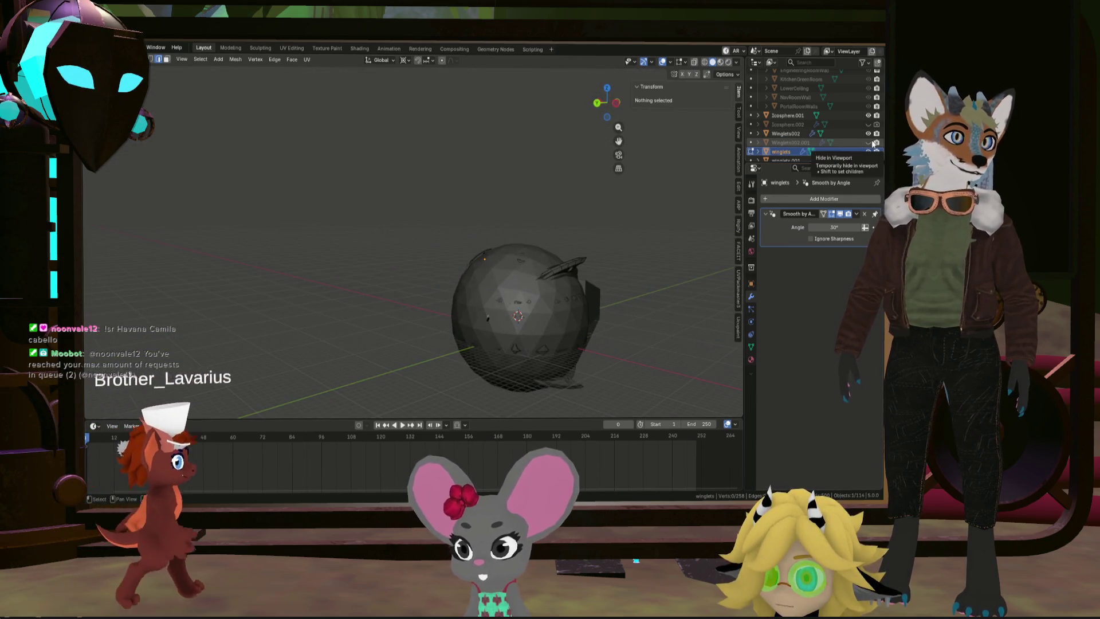
pyautogui.scroll(-1, 870, 140)
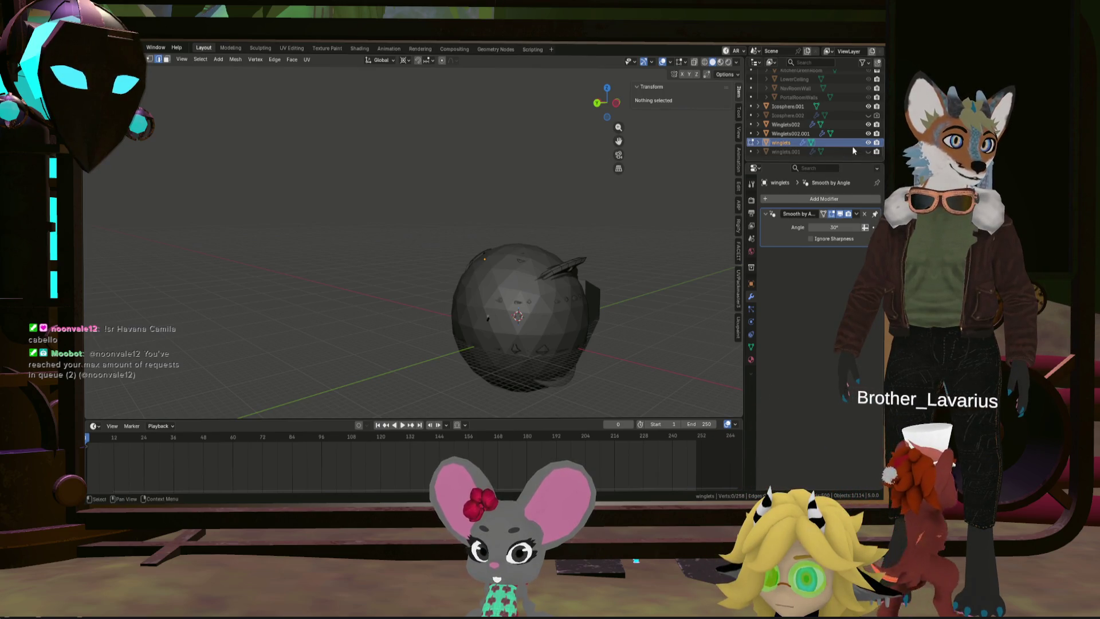
# Step: Return to Object Mode via Winglets002.001, then select the top winglets object
pyautogui.moveTo(676, 275)
pyautogui.mouseDown(button='middle')
pyautogui.moveTo(585, 270)
pyautogui.moveTo(489, 294)
pyautogui.mouseUp(button='middle')
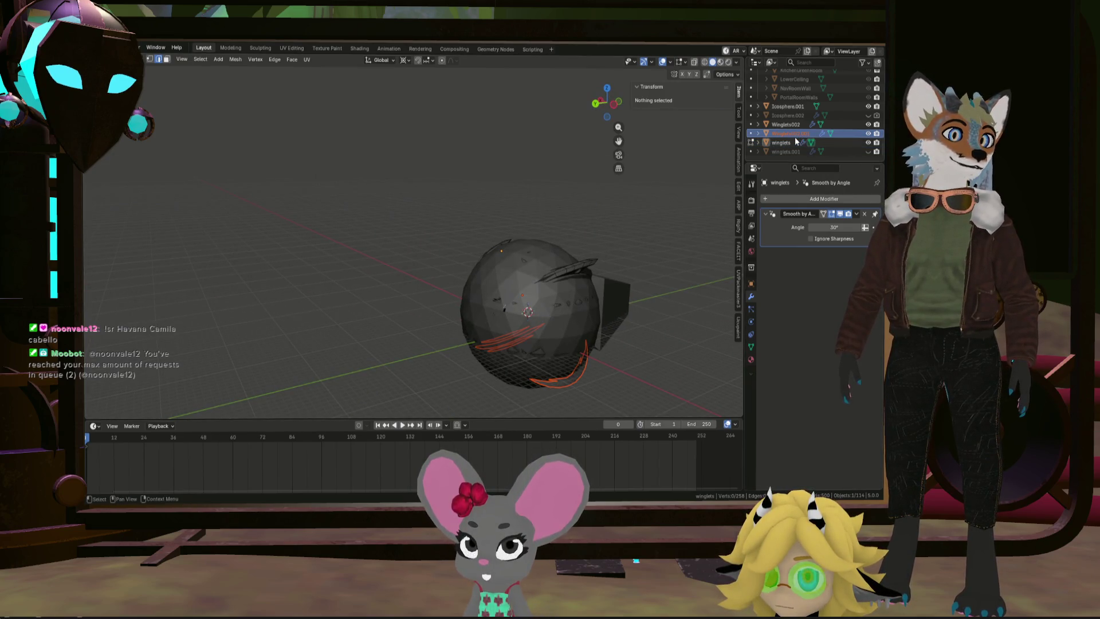
pyautogui.moveTo(595, 305); pyautogui.dragTo(643, 285, button='middle')
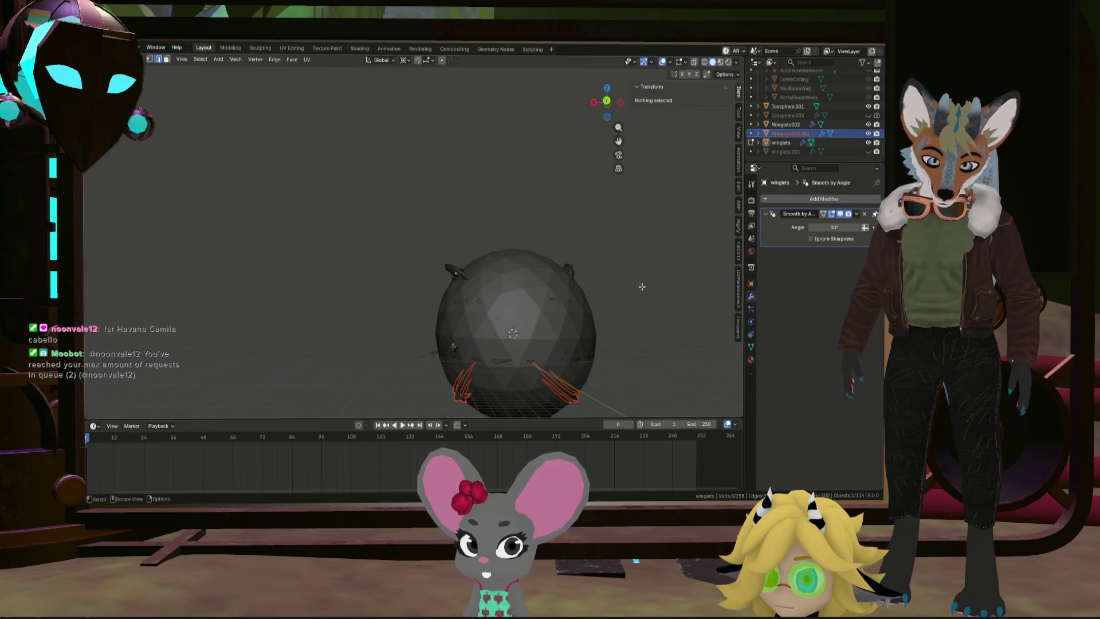
pyautogui.moveTo(642, 287)
pyautogui.mouseDown(button='middle')
pyautogui.moveTo(491, 295)
pyautogui.moveTo(673, 282)
pyautogui.moveTo(521, 271)
pyautogui.moveTo(753, 225)
pyautogui.mouseUp(button='middle')
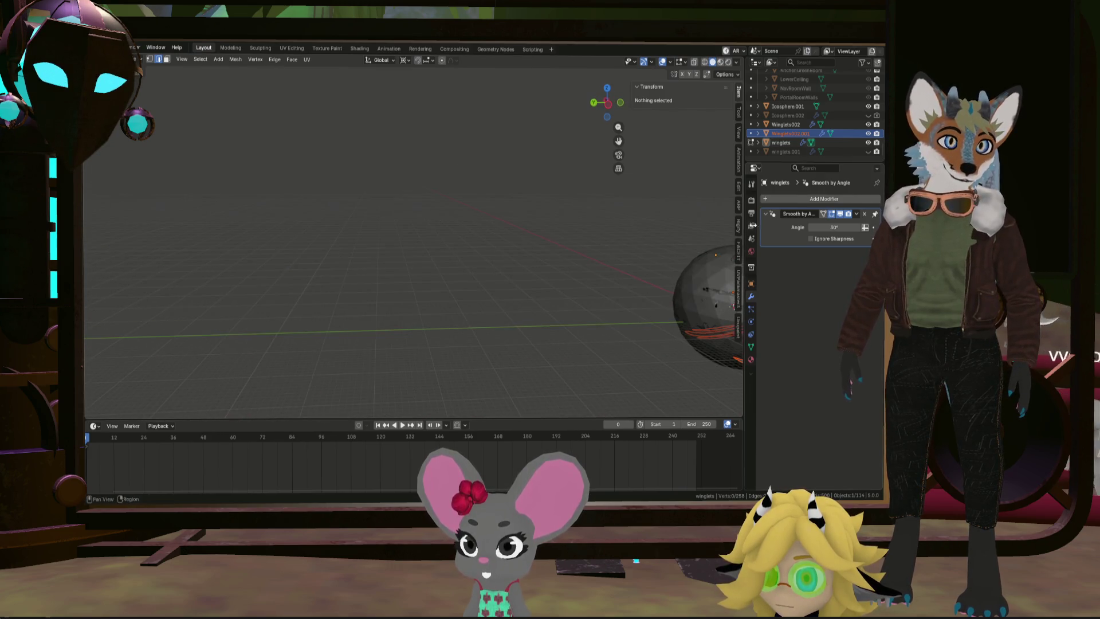
pyautogui.click(752, 142)
pyautogui.click(752, 133)
pyautogui.moveTo(589, 261)
pyautogui.mouseDown(button='middle')
pyautogui.moveTo(664, 276)
pyautogui.moveTo(589, 270)
pyautogui.mouseUp(button='middle')
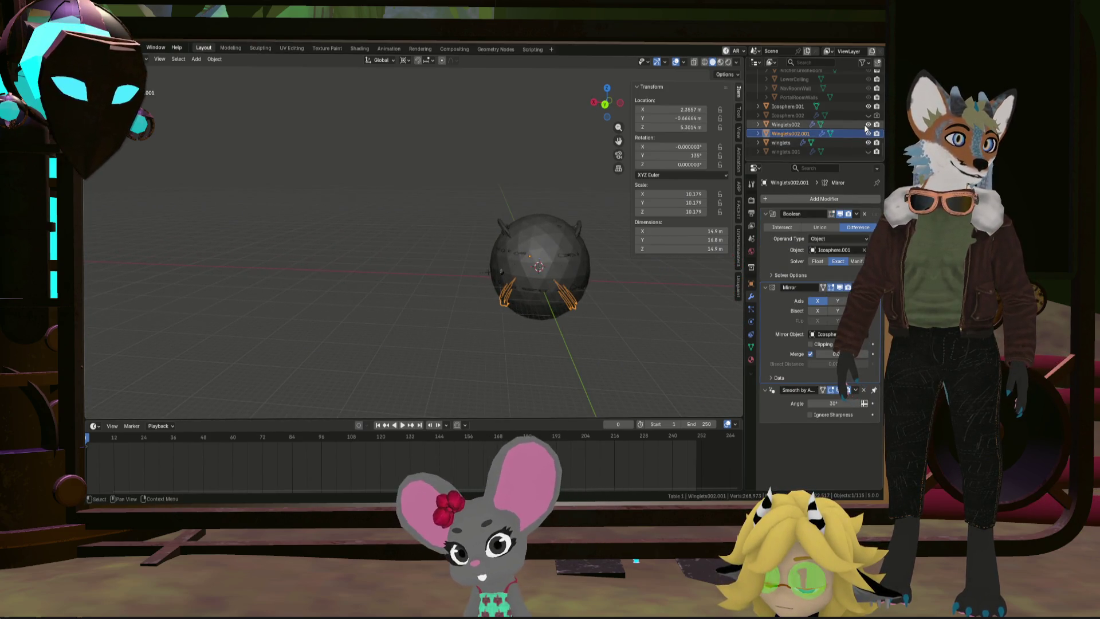
pyautogui.scroll(3, 558, 329)
pyautogui.moveTo(558, 329)
pyautogui.mouseDown(button='middle')
pyautogui.moveTo(500, 305)
pyautogui.moveTo(561, 267)
pyautogui.moveTo(609, 257)
pyautogui.moveTo(517, 269)
pyautogui.mouseUp(button='middle')
pyautogui.scroll(2, 516, 269)
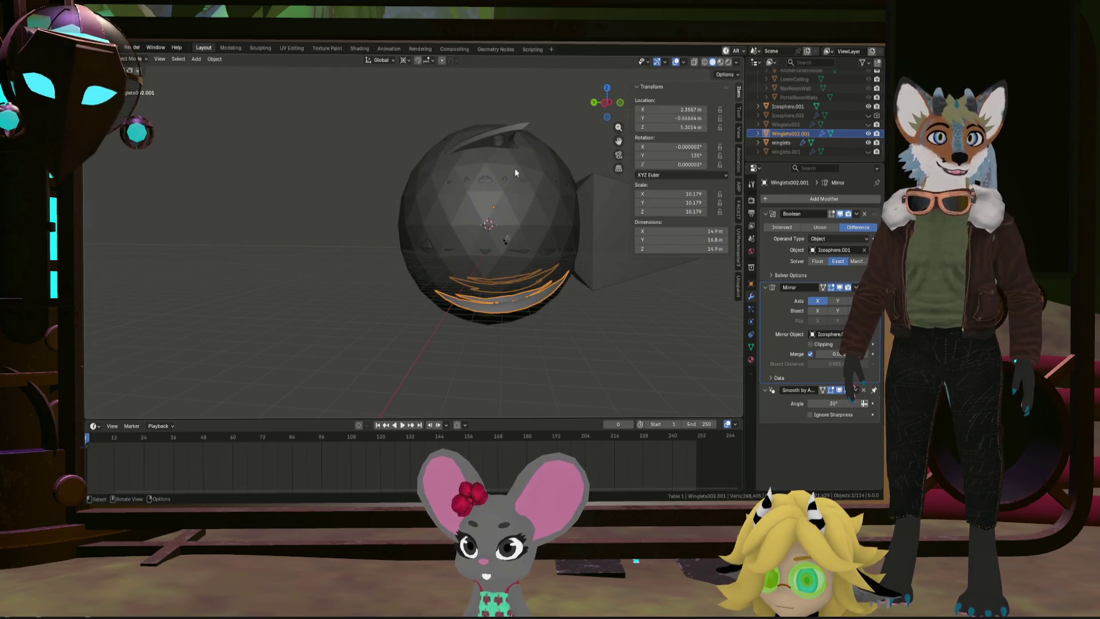
pyautogui.click(505, 144)
pyautogui.scroll(2, 507, 146)
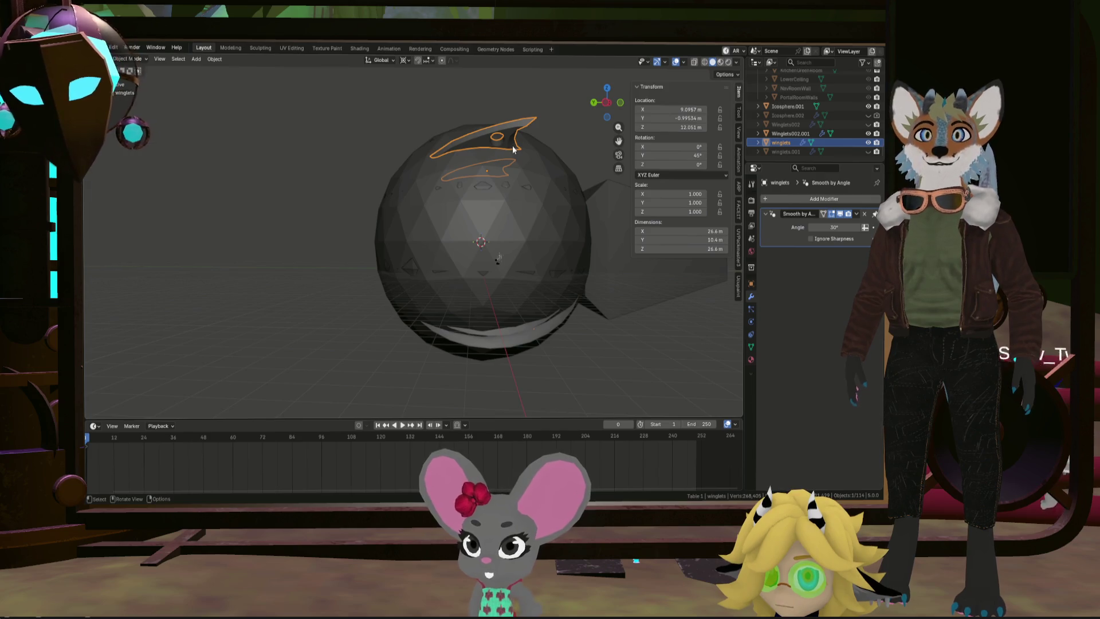
# Step: In Edit Mode, scale all winglet vertices up, then undo the enlargement
pyautogui.press('Tab')
pyautogui.press('a')
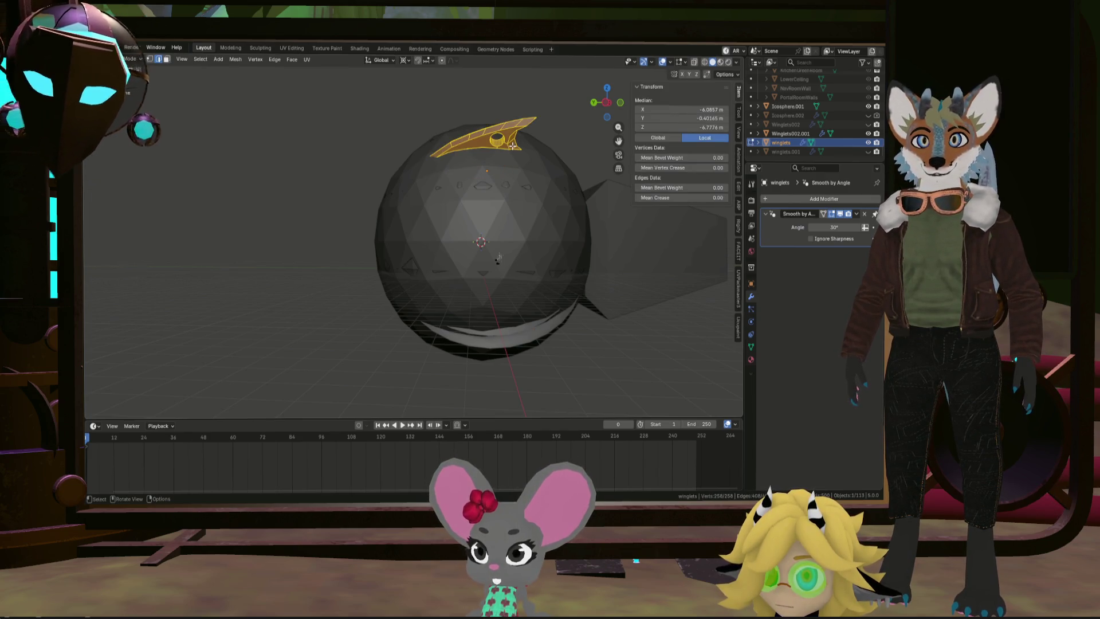
pyautogui.press('s')
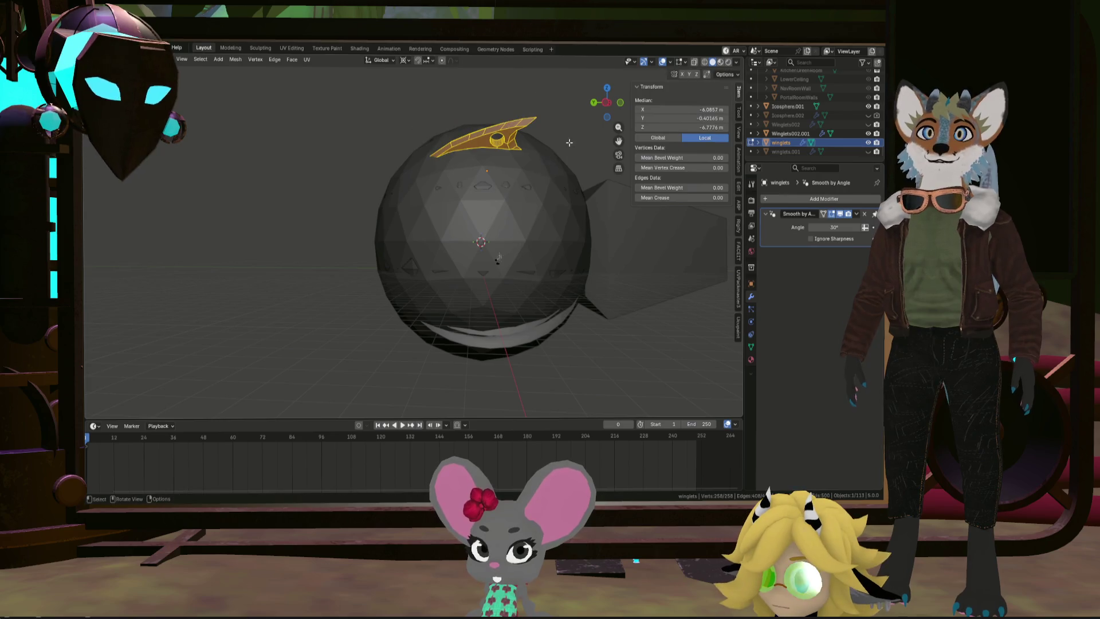
pyautogui.click(569, 138)
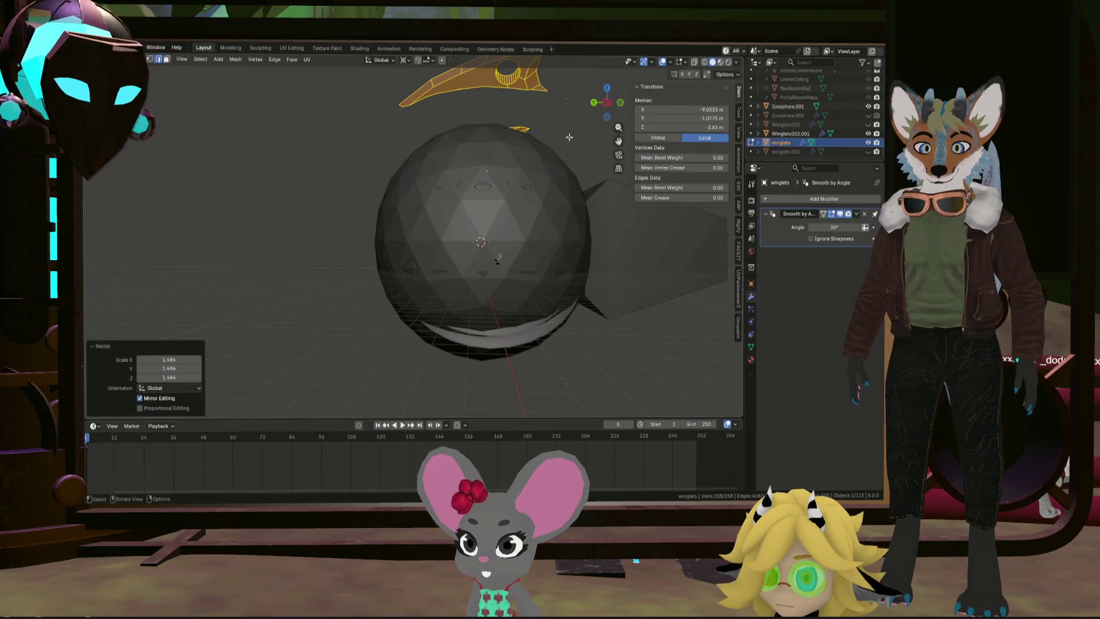
pyautogui.scroll(2, 556, 137)
pyautogui.moveTo(556, 137); pyautogui.dragTo(565, 174, button='middle')
pyautogui.scroll(-5, 566, 174)
pyautogui.hotkey('ctrl', 'z')
pyautogui.hotkey('ctrl', 'z')
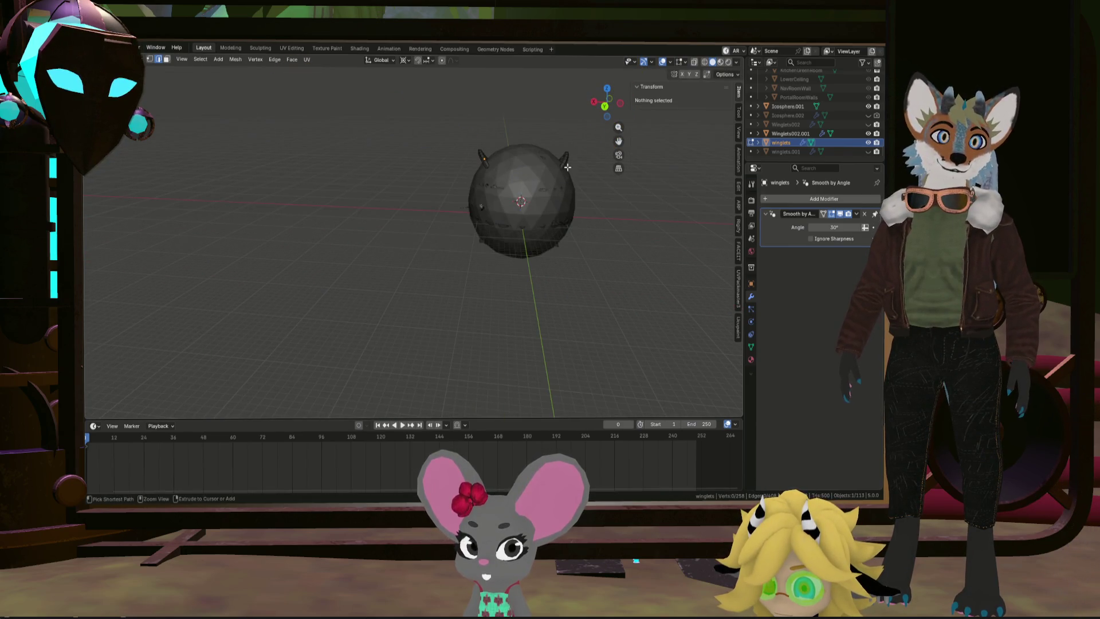
pyautogui.scroll(1, 569, 163)
# Step: Delete one linked winglet's vertices and select the remaining winglet
pyautogui.press('l')
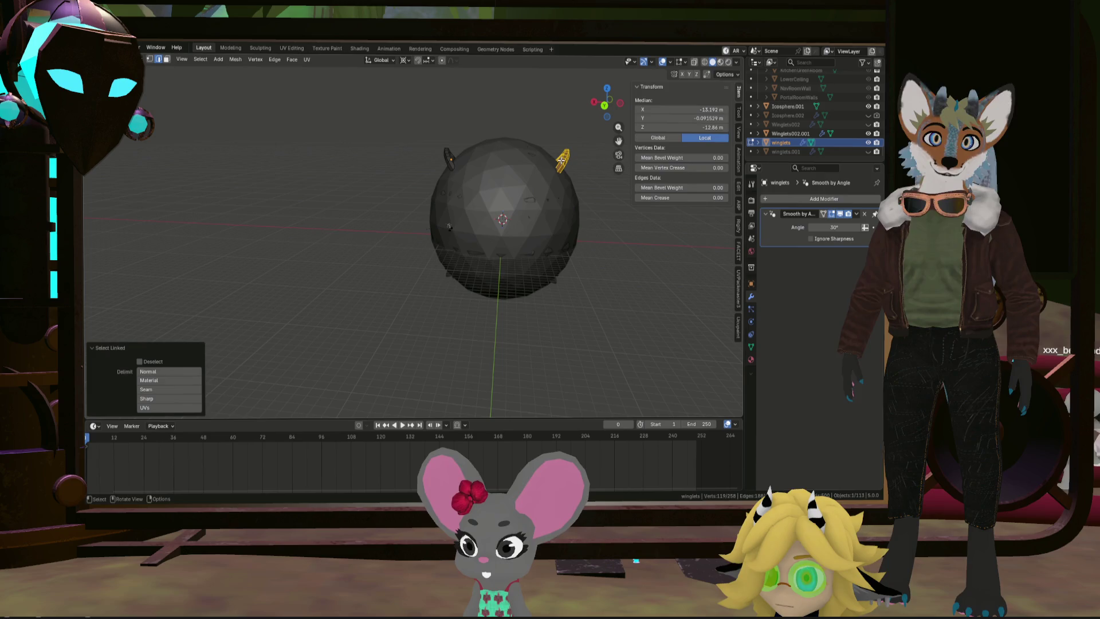
pyautogui.press('x')
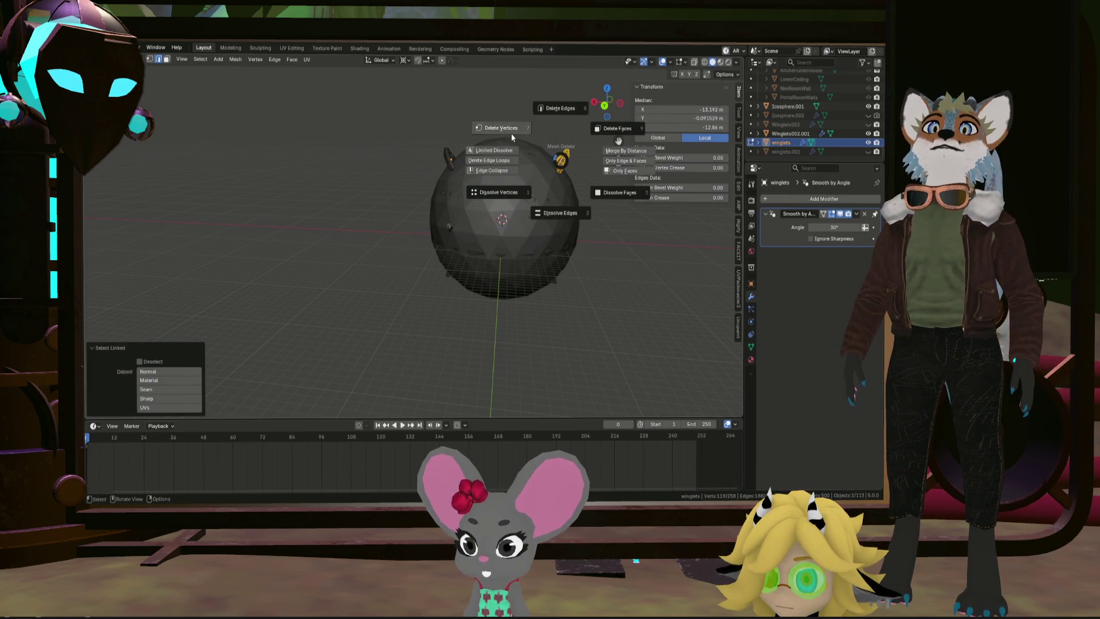
pyautogui.click(512, 136)
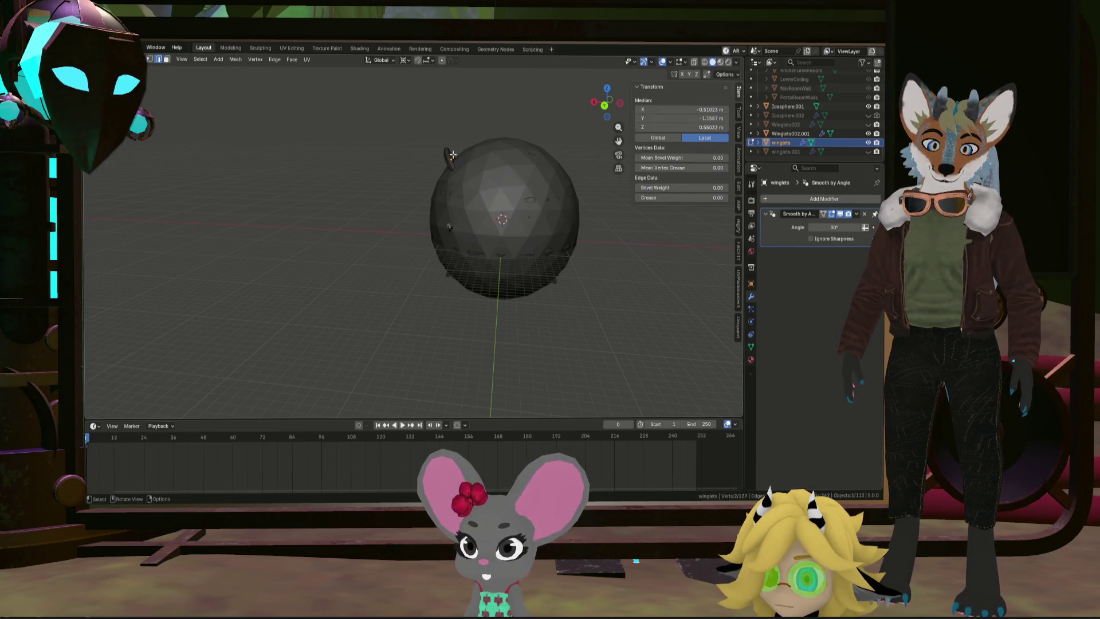
pyautogui.press('l')
pyautogui.click(765, 199)
pyautogui.moveTo(769, 201)
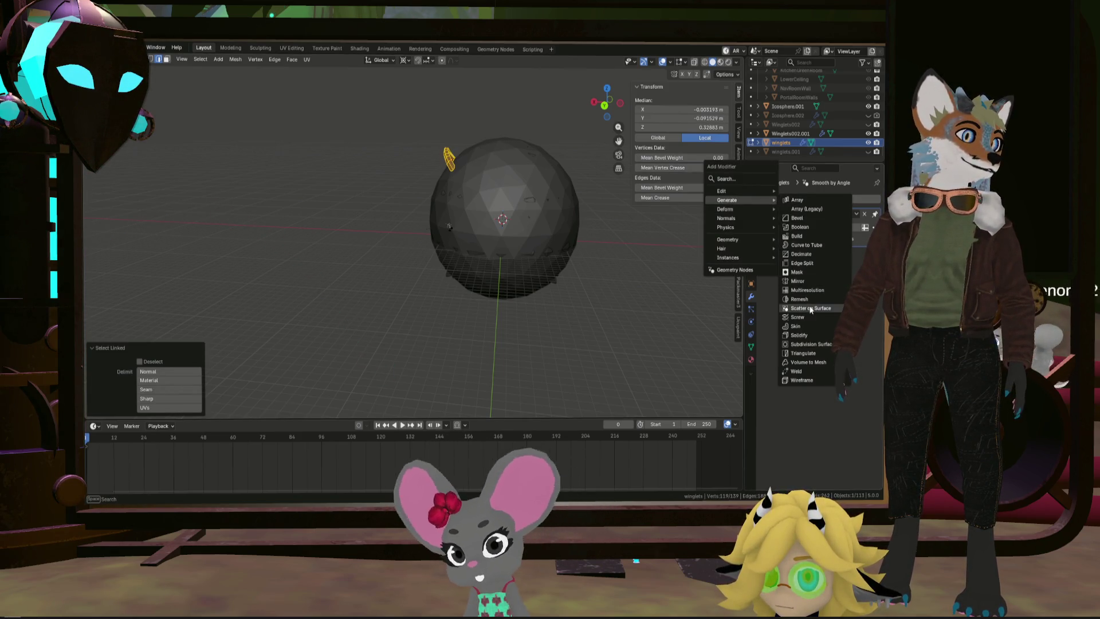
# Step: Add a Mirror modifier across Icosphere.001 and set the pivot to Individual Origins
pyautogui.click(808, 281)
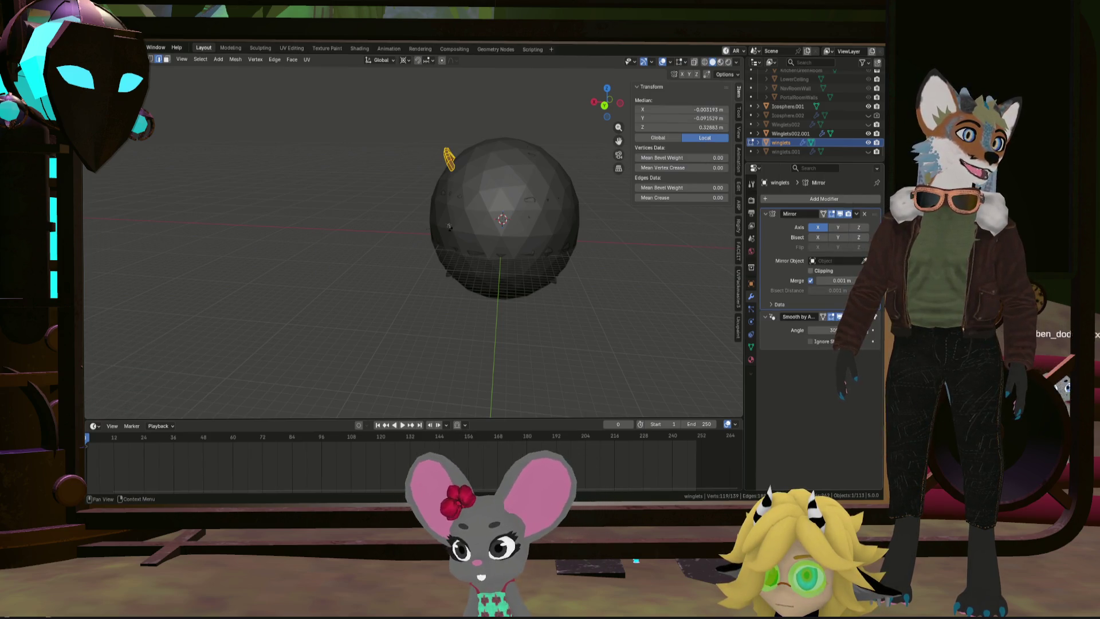
pyautogui.moveTo(669, 217)
pyautogui.mouseDown(button='middle')
pyautogui.moveTo(475, 241)
pyautogui.moveTo(493, 235)
pyautogui.moveTo(263, 213)
pyautogui.moveTo(385, 250)
pyautogui.mouseUp(button='middle')
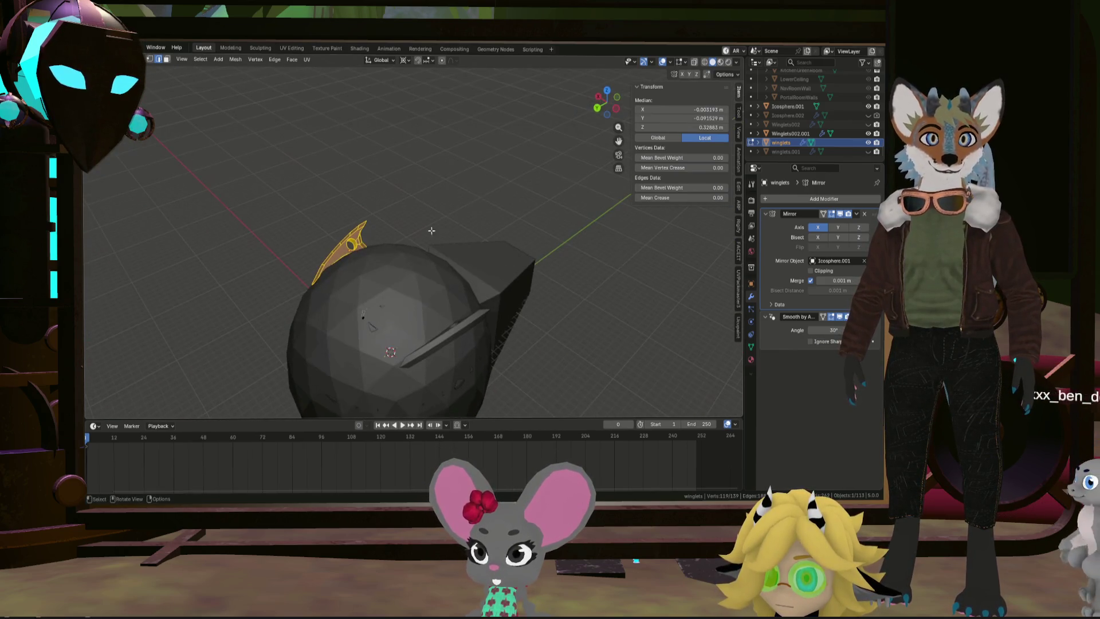
pyautogui.click(406, 60)
pyautogui.click(418, 104)
pyautogui.moveTo(424, 126); pyautogui.dragTo(482, 214, button='middle')
# Step: Enlarge the winglet and move it onto the top of the sphere
pyautogui.press('s')
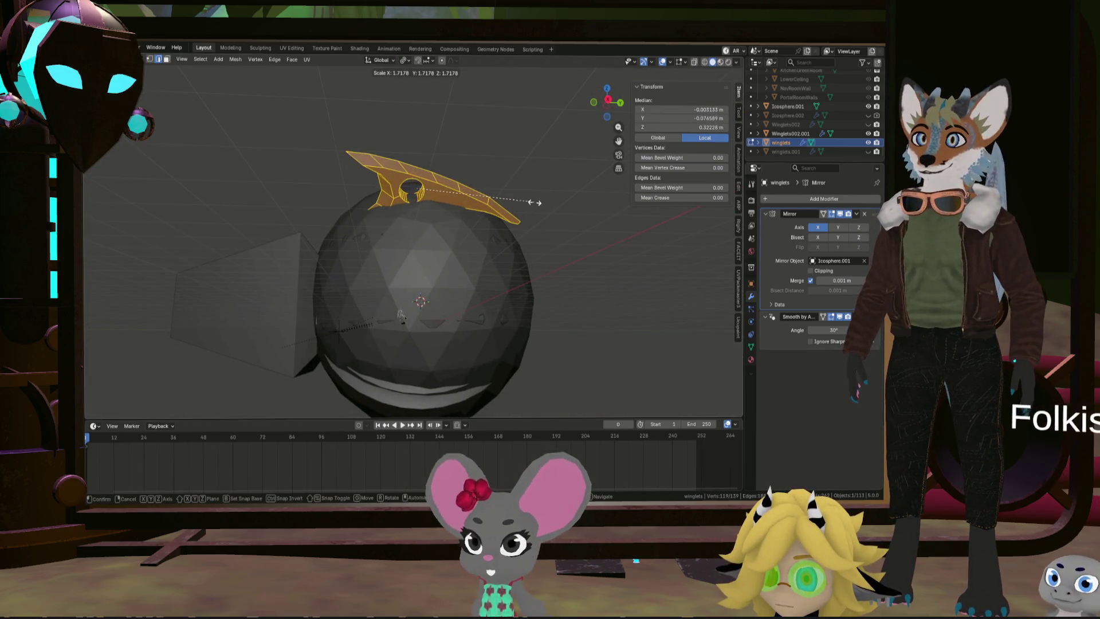
pyautogui.click(523, 205)
pyautogui.press('g')
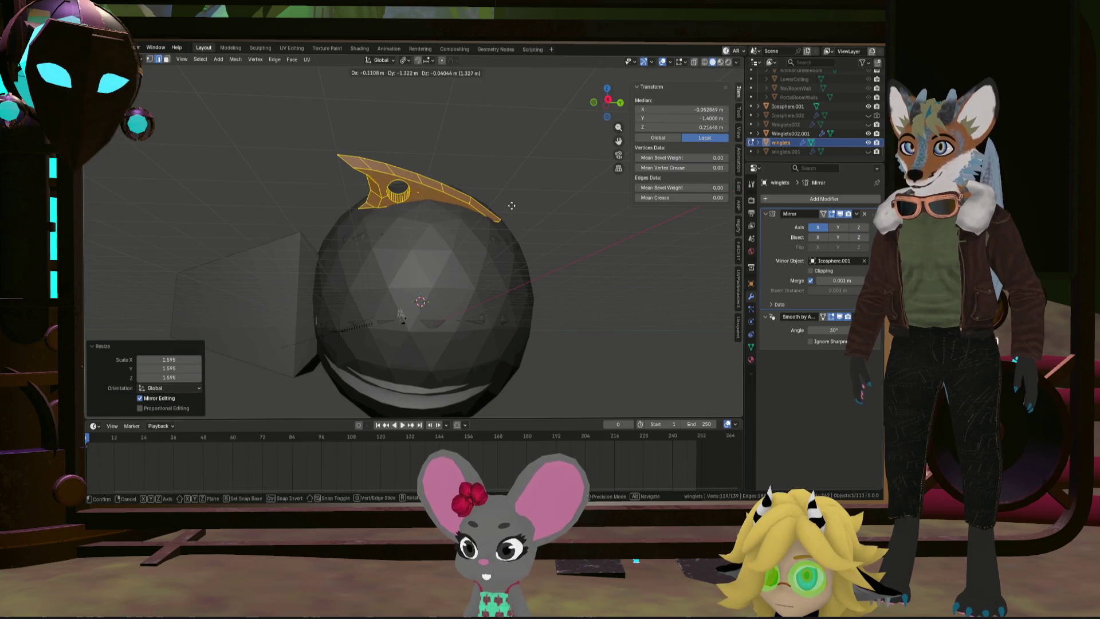
pyautogui.click(512, 205)
pyautogui.moveTo(512, 205)
pyautogui.mouseDown(button='middle')
pyautogui.moveTo(585, 297)
pyautogui.moveTo(553, 275)
pyautogui.moveTo(539, 230)
pyautogui.moveTo(605, 346)
pyautogui.moveTo(590, 351)
pyautogui.moveTo(652, 357)
pyautogui.moveTo(476, 312)
pyautogui.moveTo(502, 259)
pyautogui.mouseUp(button='middle')
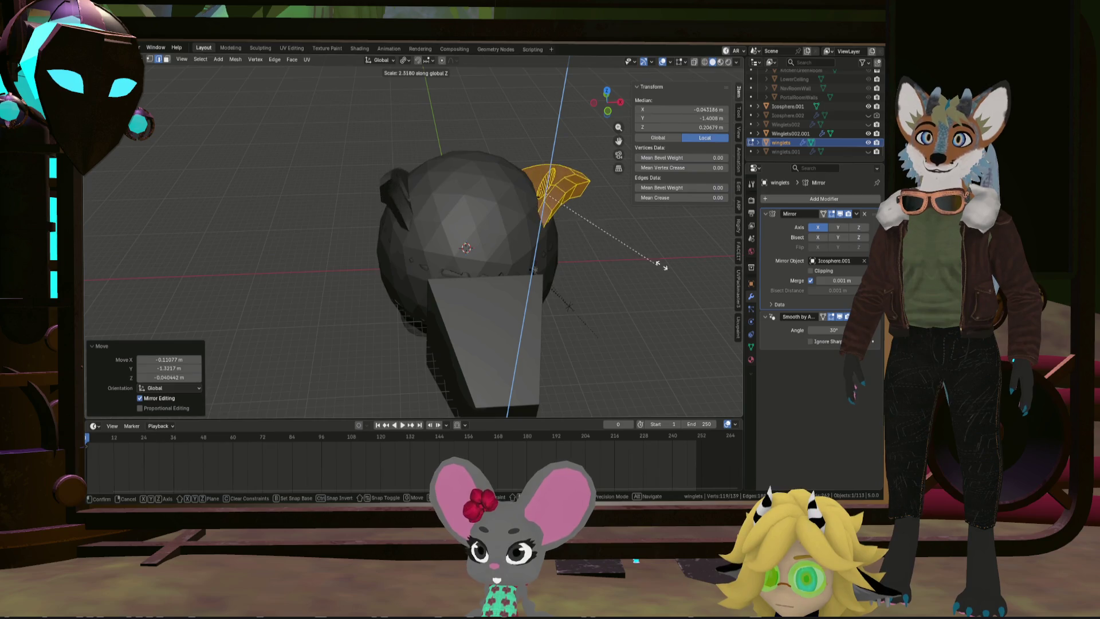
# Step: Cancel the pending scale, then stretch the wing along its local Z axis and along Y
pyautogui.press('Escape')
pyautogui.moveTo(320, 262)
pyautogui.mouseDown(button='middle')
pyautogui.moveTo(361, 246)
pyautogui.moveTo(459, 256)
pyautogui.mouseUp(button='middle')
pyautogui.press('s')
pyautogui.press('z')
pyautogui.press('z')
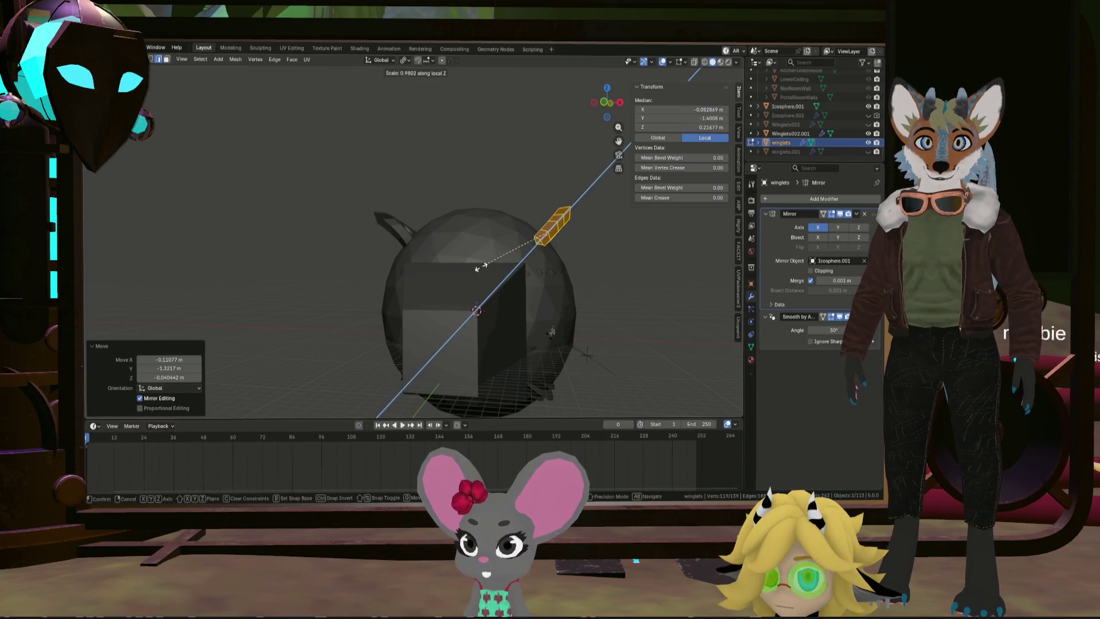
pyautogui.click(415, 259)
pyautogui.moveTo(416, 259); pyautogui.dragTo(510, 260, button='middle')
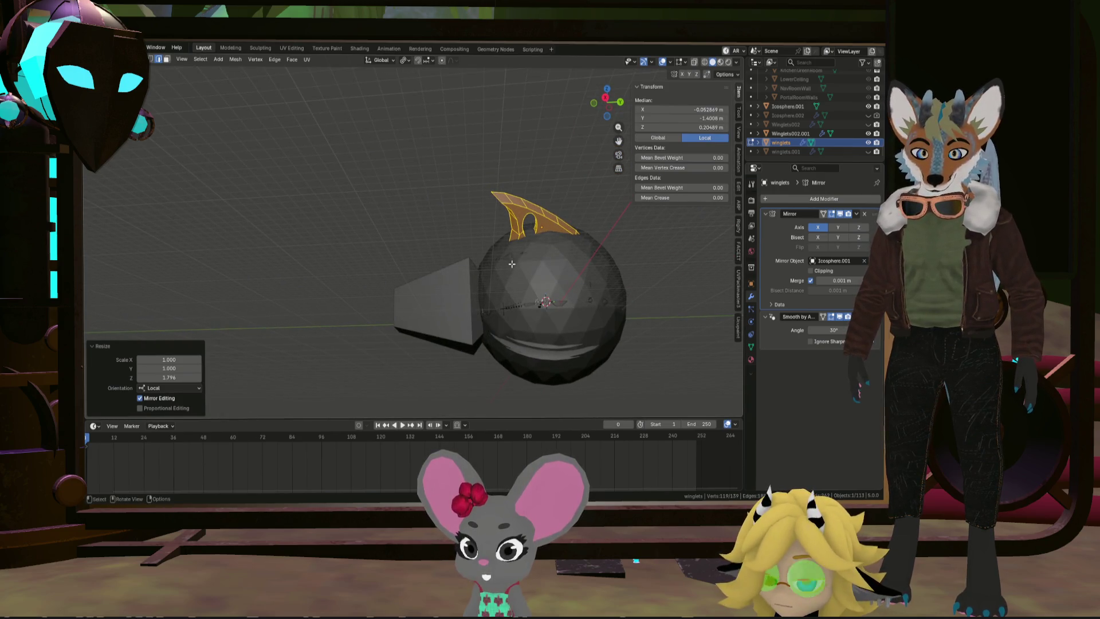
pyautogui.click(481, 261)
pyautogui.moveTo(480, 261)
pyautogui.mouseDown(button='middle')
pyautogui.moveTo(503, 298)
pyautogui.moveTo(519, 274)
pyautogui.mouseUp(button='middle')
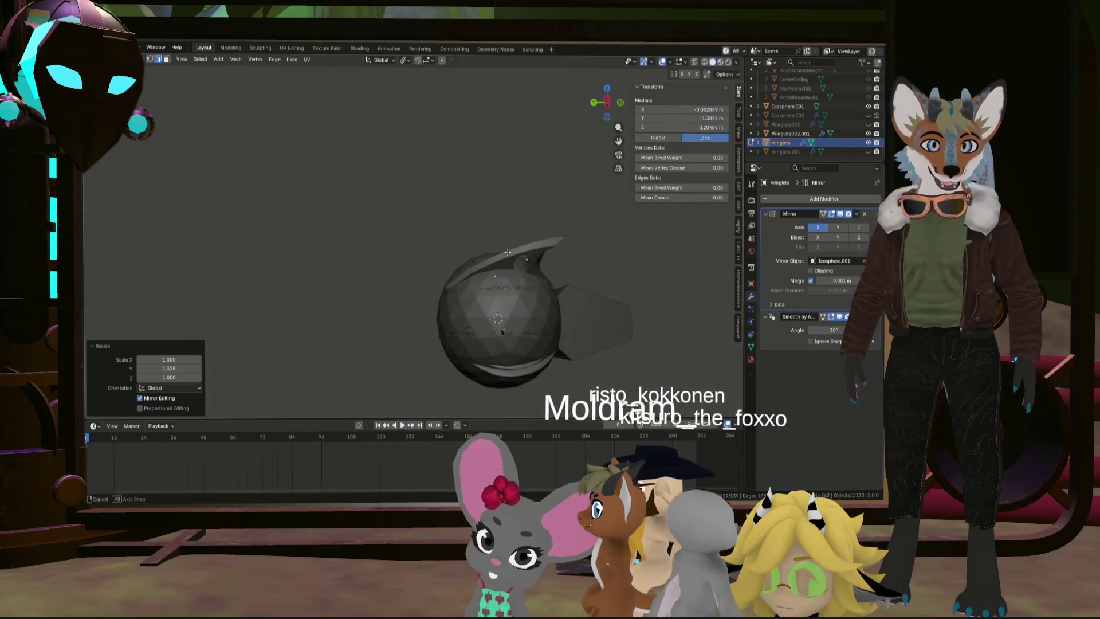
# Step: Shrink the wing uniformly to 0.866 and move it onto the sphere
pyautogui.scroll(5, 519, 274)
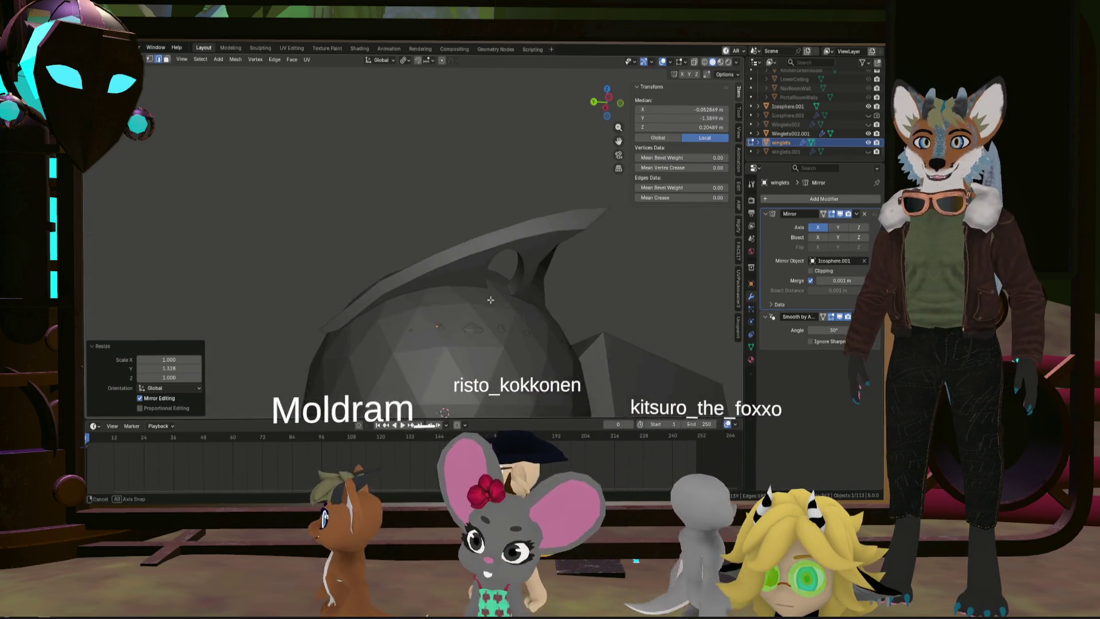
pyautogui.press('s')
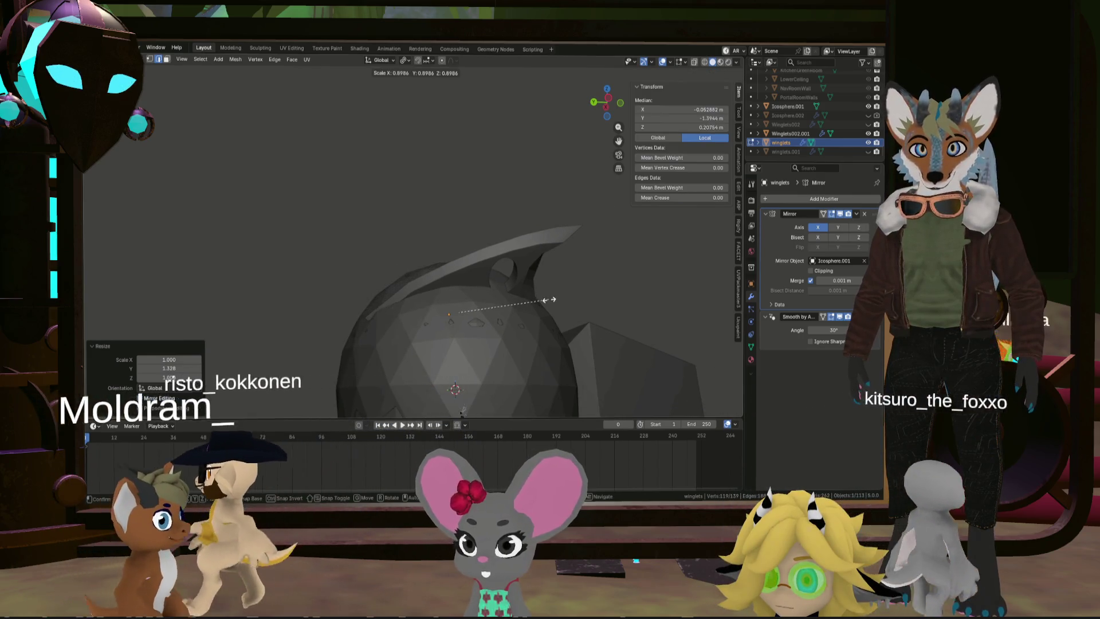
pyautogui.click(545, 300)
pyautogui.moveTo(516, 304)
pyautogui.mouseDown(button='middle')
pyautogui.moveTo(469, 310)
pyautogui.moveTo(473, 270)
pyautogui.moveTo(302, 181)
pyautogui.mouseUp(button='middle')
pyautogui.press('g')
pyautogui.click(473, 258)
pyautogui.scroll(-5, 498, 248)
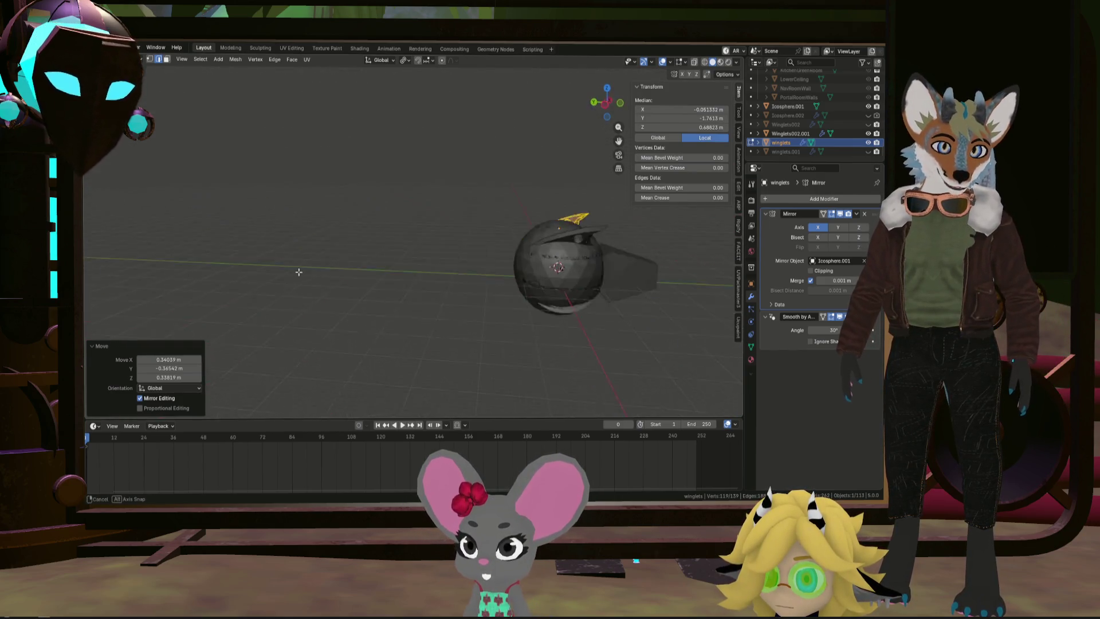
pyautogui.scroll(5, 290, 259)
pyautogui.moveTo(344, 266)
pyautogui.mouseDown(button='middle')
pyautogui.moveTo(568, 294)
pyautogui.moveTo(481, 279)
pyautogui.moveTo(493, 252)
pyautogui.moveTo(561, 269)
pyautogui.moveTo(606, 256)
pyautogui.moveTo(516, 240)
pyautogui.moveTo(467, 217)
pyautogui.mouseUp(button='middle')
pyautogui.scroll(-4, 481, 279)
pyautogui.scroll(5, 540, 275)
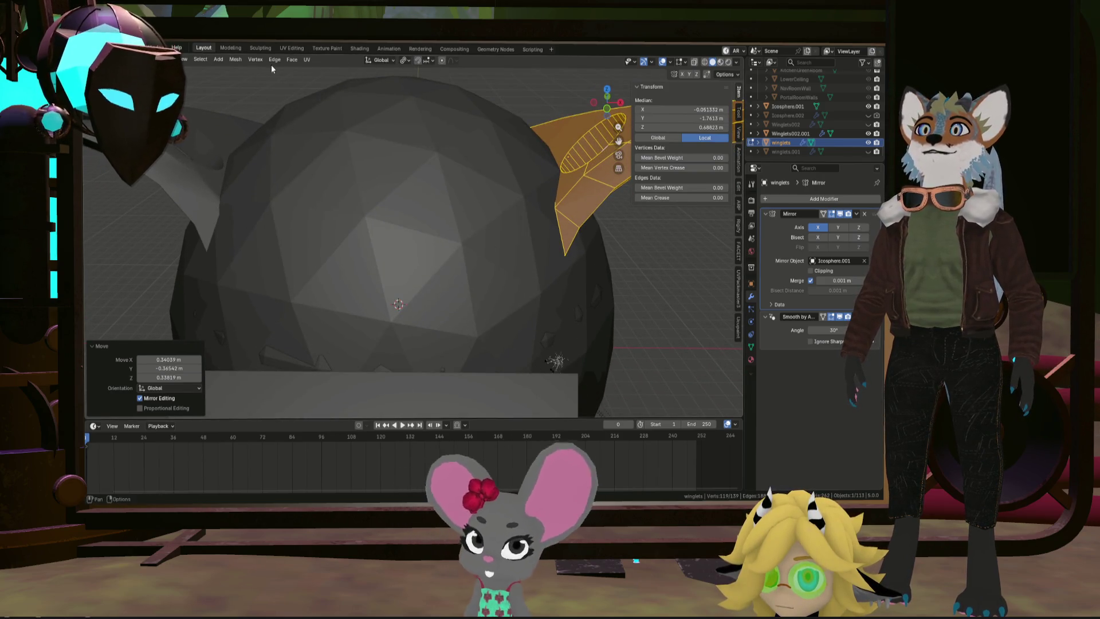
# Step: Switch to vertex select and move a box-selected group of wing vertices
pyautogui.click(153, 61)
pyautogui.moveTo(559, 250); pyautogui.dragTo(488, 225, button='middle')
pyautogui.moveTo(459, 241); pyautogui.dragTo(528, 189)
pyautogui.moveTo(527, 190)
pyautogui.mouseDown(button='middle')
pyautogui.moveTo(555, 248)
pyautogui.moveTo(616, 258)
pyautogui.moveTo(651, 284)
pyautogui.mouseUp(button='middle')
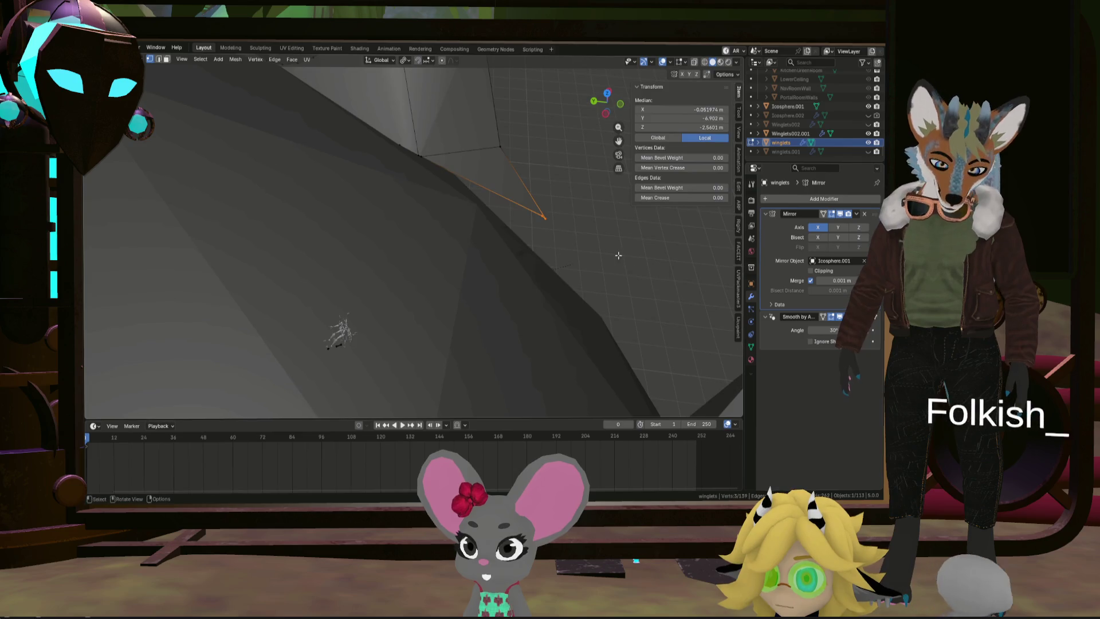
pyautogui.click(589, 281)
# Step: Move another vertex group and a wing edge so the fin's base sits against the hull
pyautogui.moveTo(479, 233); pyautogui.dragTo(502, 221, button='middle')
pyautogui.moveTo(448, 138); pyautogui.dragTo(485, 109)
pyautogui.moveTo(485, 109); pyautogui.dragTo(381, 82, button='middle')
pyautogui.moveTo(562, 176); pyautogui.dragTo(582, 180, button='middle')
pyautogui.press('g')
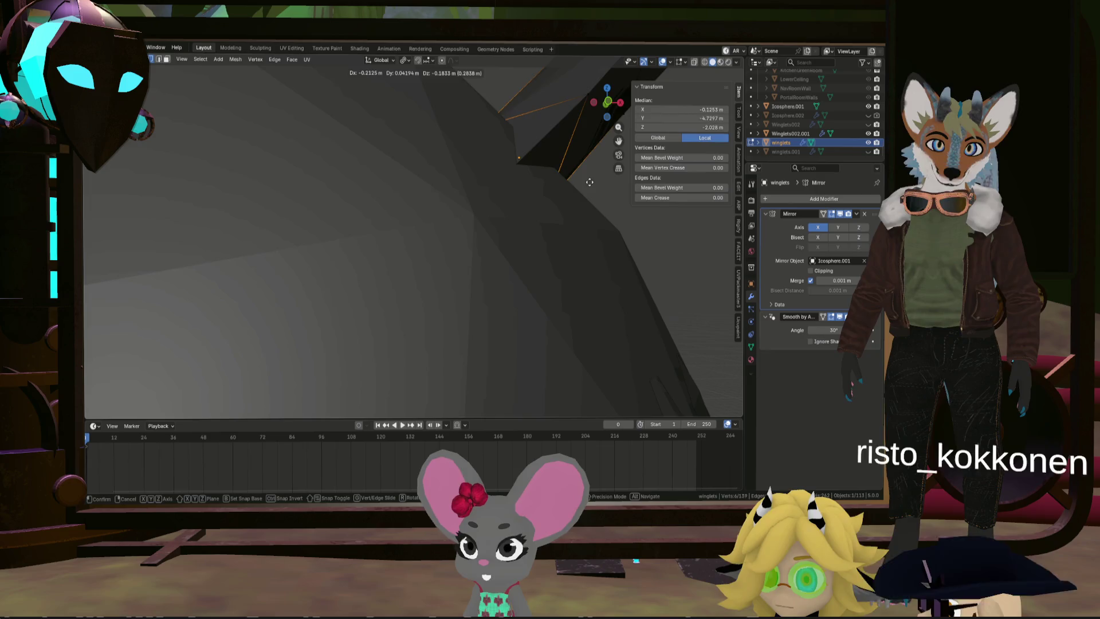
pyautogui.click(591, 182)
pyautogui.moveTo(591, 182)
pyautogui.mouseDown(button='middle')
pyautogui.moveTo(570, 211)
pyautogui.moveTo(570, 241)
pyautogui.moveTo(500, 268)
pyautogui.moveTo(592, 234)
pyautogui.moveTo(460, 210)
pyautogui.moveTo(442, 197)
pyautogui.moveTo(539, 224)
pyautogui.moveTo(512, 187)
pyautogui.moveTo(579, 181)
pyautogui.mouseUp(button='middle')
pyautogui.click(570, 241)
pyautogui.click(562, 258)
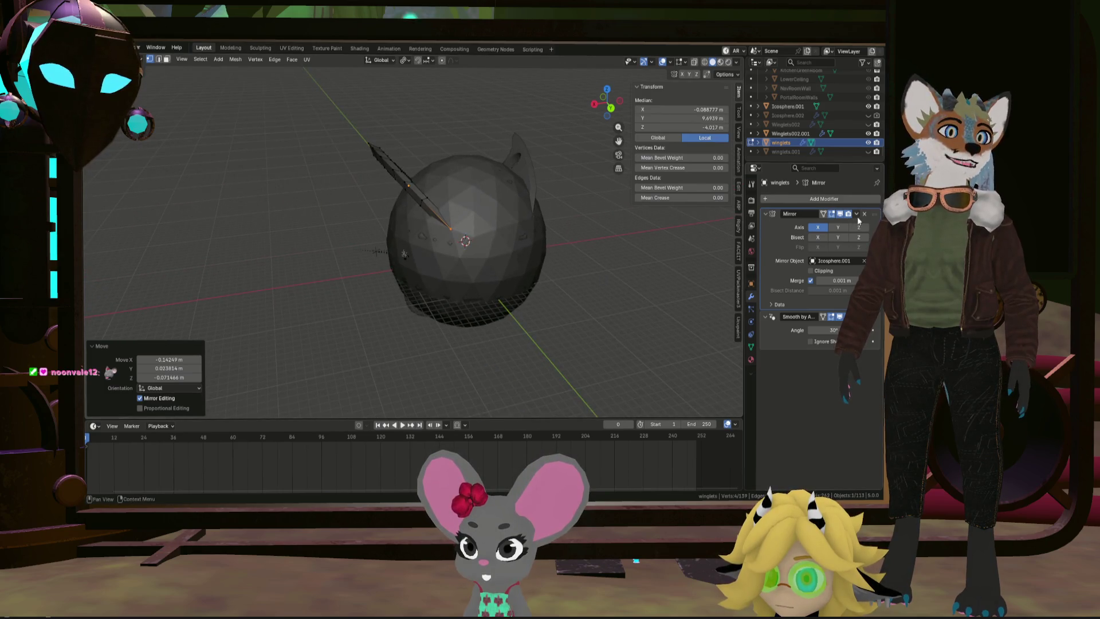
# Step: Add a Boolean modifier targeting the icosphere to the winglets and return to Object Mode
pyautogui.click(838, 201)
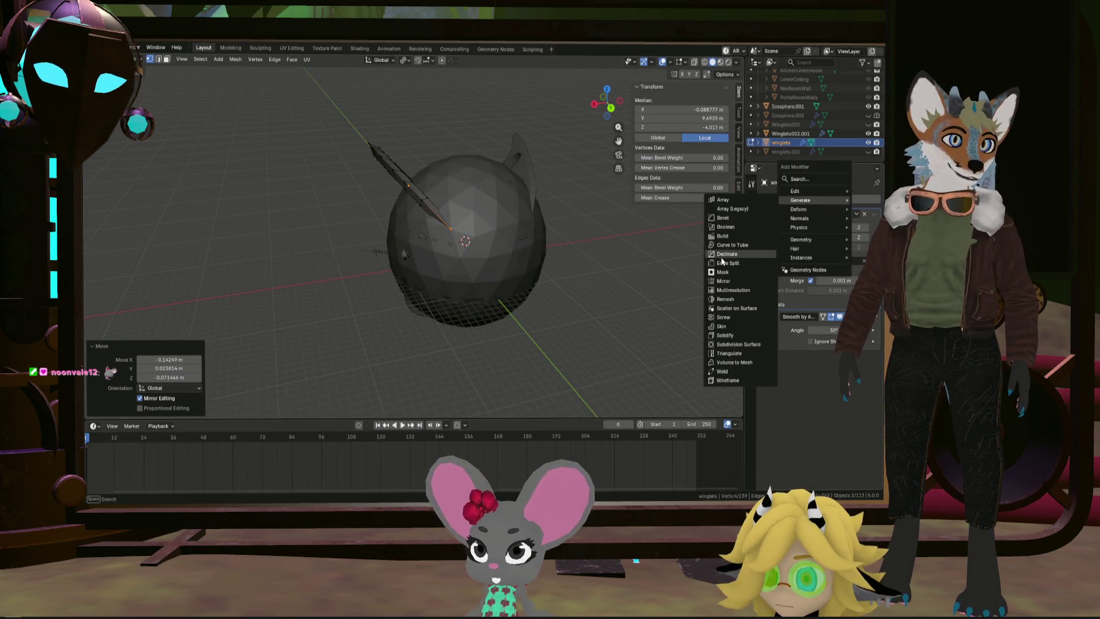
pyautogui.click(731, 228)
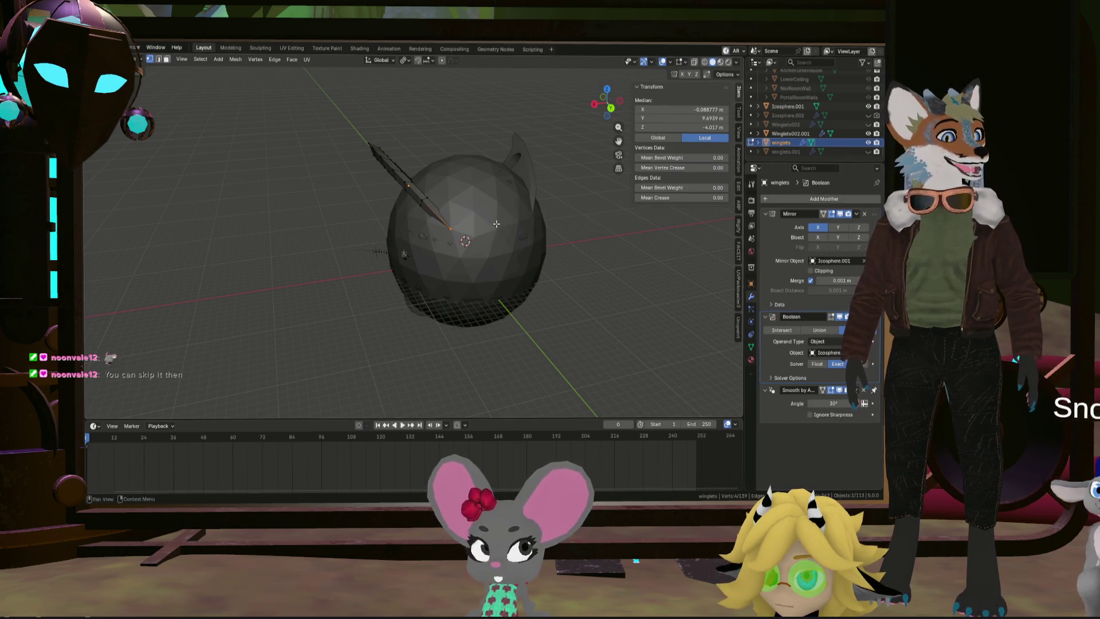
pyautogui.press('Tab')
pyautogui.moveTo(497, 224)
pyautogui.mouseDown(button='middle')
pyautogui.moveTo(539, 212)
pyautogui.moveTo(529, 165)
pyautogui.mouseUp(button='middle')
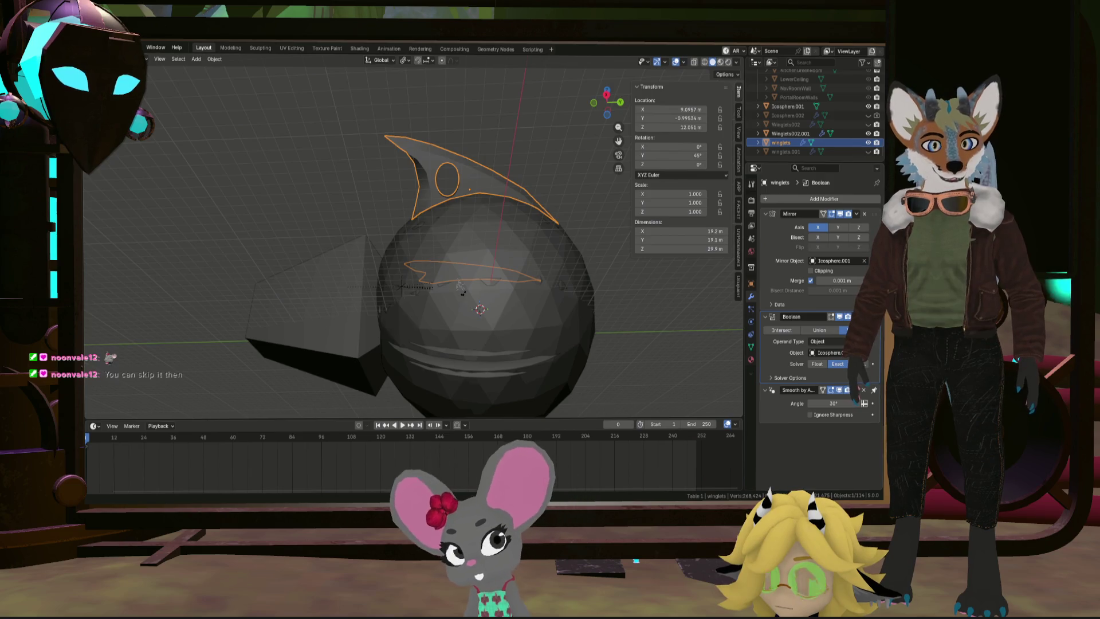
pyautogui.moveTo(462, 289)
pyautogui.mouseDown(button='middle')
pyautogui.moveTo(384, 262)
pyautogui.moveTo(545, 242)
pyautogui.moveTo(447, 225)
pyautogui.moveTo(520, 243)
pyautogui.mouseUp(button='middle')
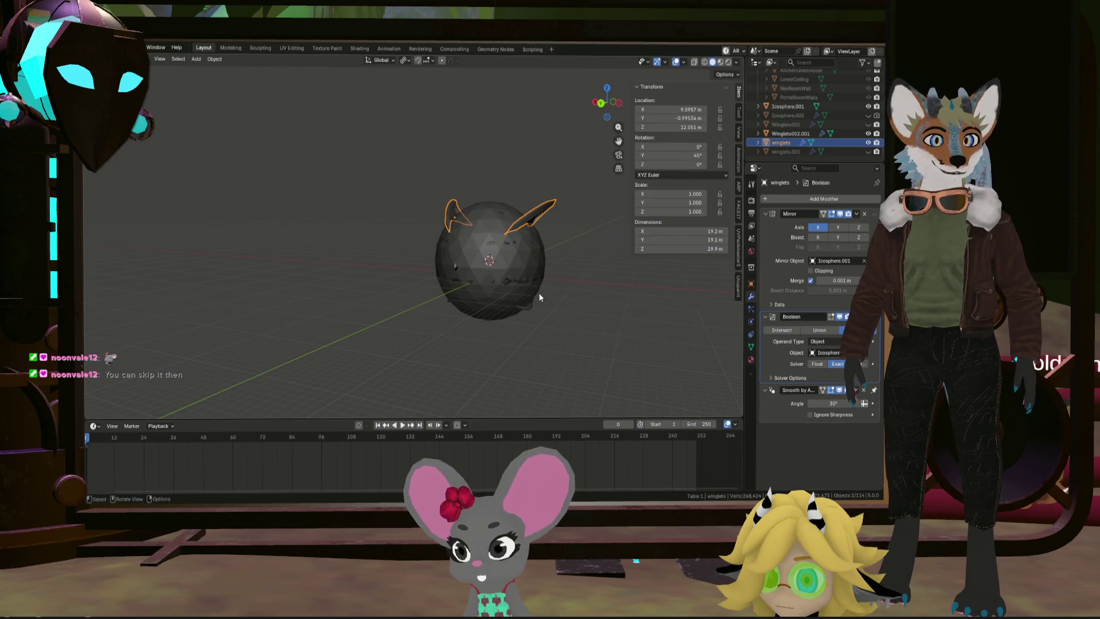
pyautogui.click(522, 310)
# Step: Select Winglets002.001 to inspect its modifier stack, then deselect everything
pyautogui.click(535, 308)
pyautogui.moveTo(538, 308)
pyautogui.mouseDown(button='middle')
pyautogui.moveTo(517, 273)
pyautogui.moveTo(456, 272)
pyautogui.mouseUp(button='middle')
pyautogui.scroll(3, 560, 277)
pyautogui.moveTo(565, 264)
pyautogui.mouseDown(button='middle')
pyautogui.moveTo(594, 264)
pyautogui.moveTo(609, 284)
pyautogui.mouseUp(button='middle')
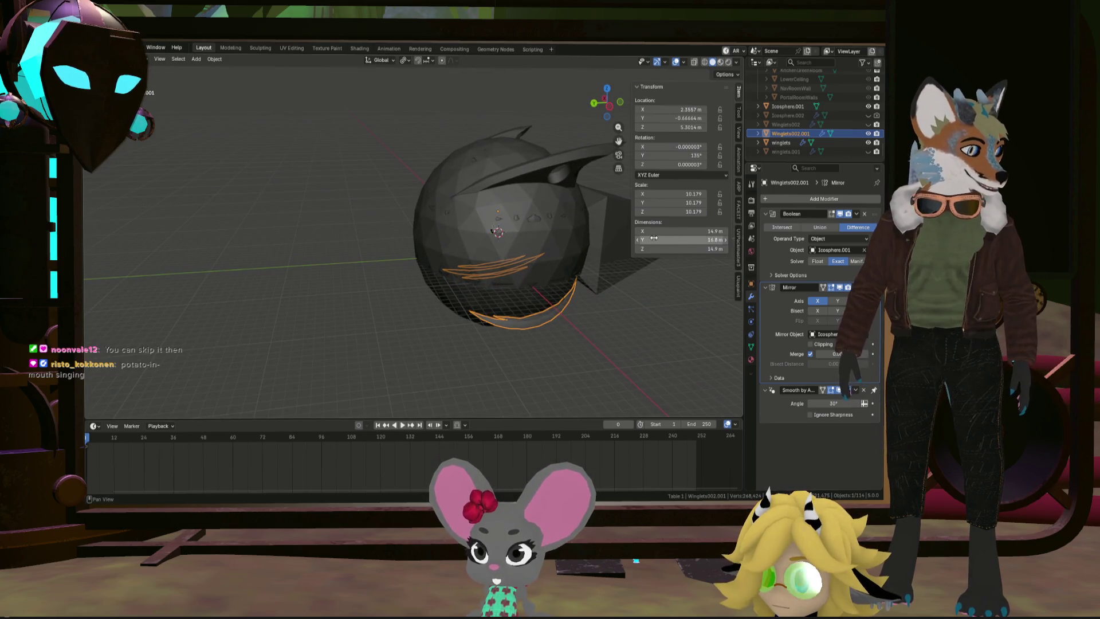
pyautogui.moveTo(556, 270)
pyautogui.mouseDown(button='middle')
pyautogui.moveTo(530, 251)
pyautogui.moveTo(373, 256)
pyautogui.moveTo(522, 270)
pyautogui.moveTo(421, 276)
pyautogui.mouseUp(button='middle')
pyautogui.click(355, 255)
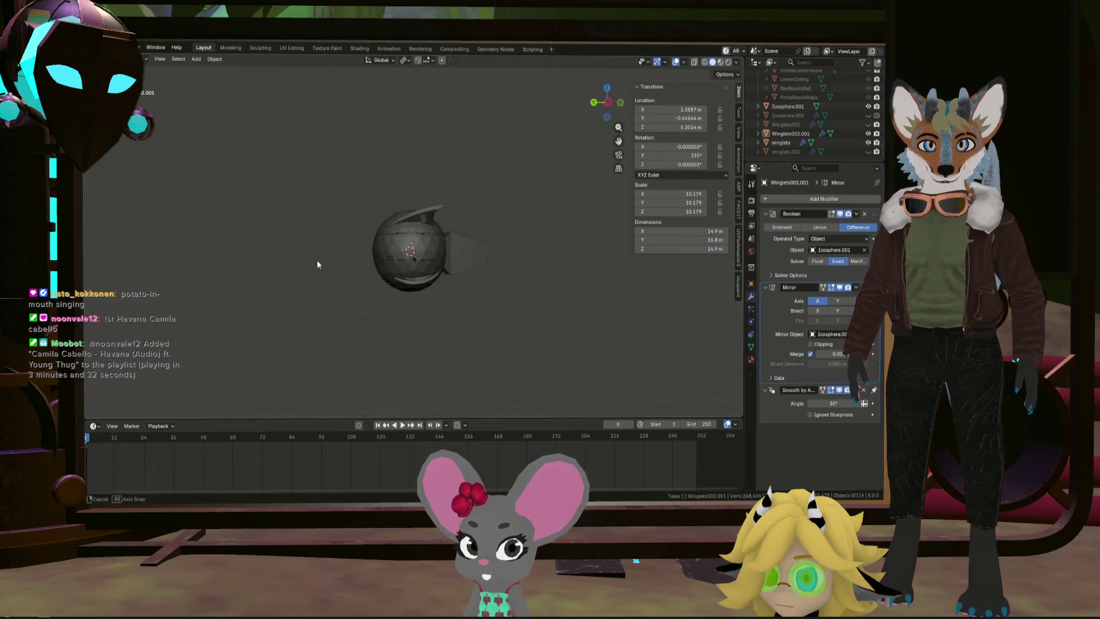
# Step: Select the winglets object with the holed fin and enter Edit Mode
pyautogui.scroll(5, 373, 211)
pyautogui.moveTo(439, 231); pyautogui.dragTo(270, 278, button='middle')
pyautogui.scroll(5, 479, 215)
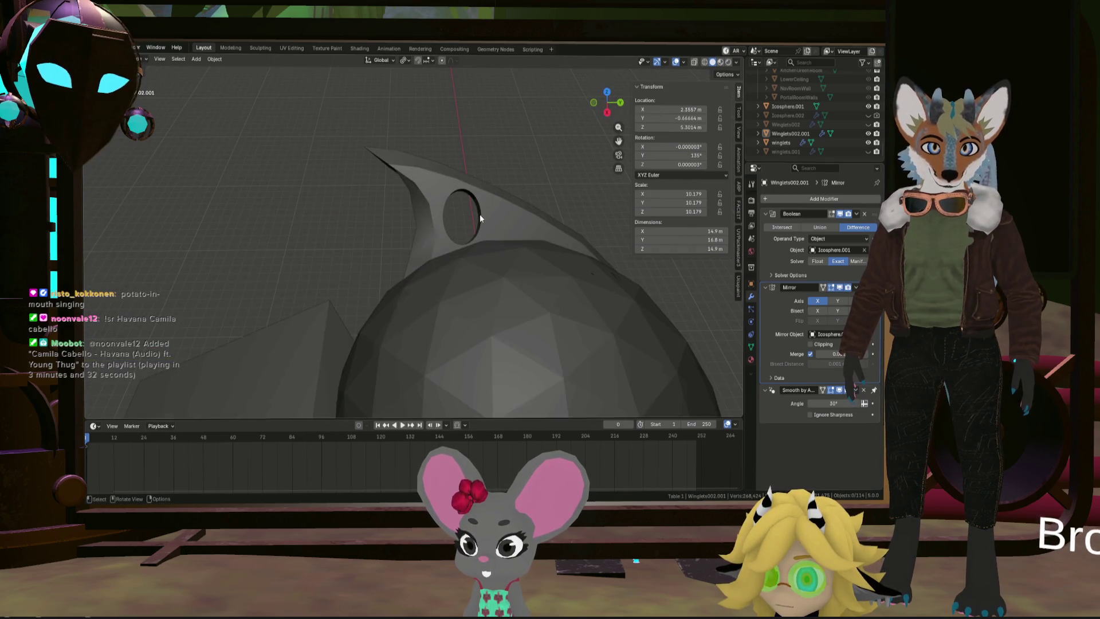
pyautogui.click(479, 214)
pyautogui.press('Tab')
pyautogui.moveTo(476, 230)
pyautogui.mouseDown(button='middle')
pyautogui.moveTo(428, 235)
pyautogui.moveTo(460, 227)
pyautogui.mouseUp(button='middle')
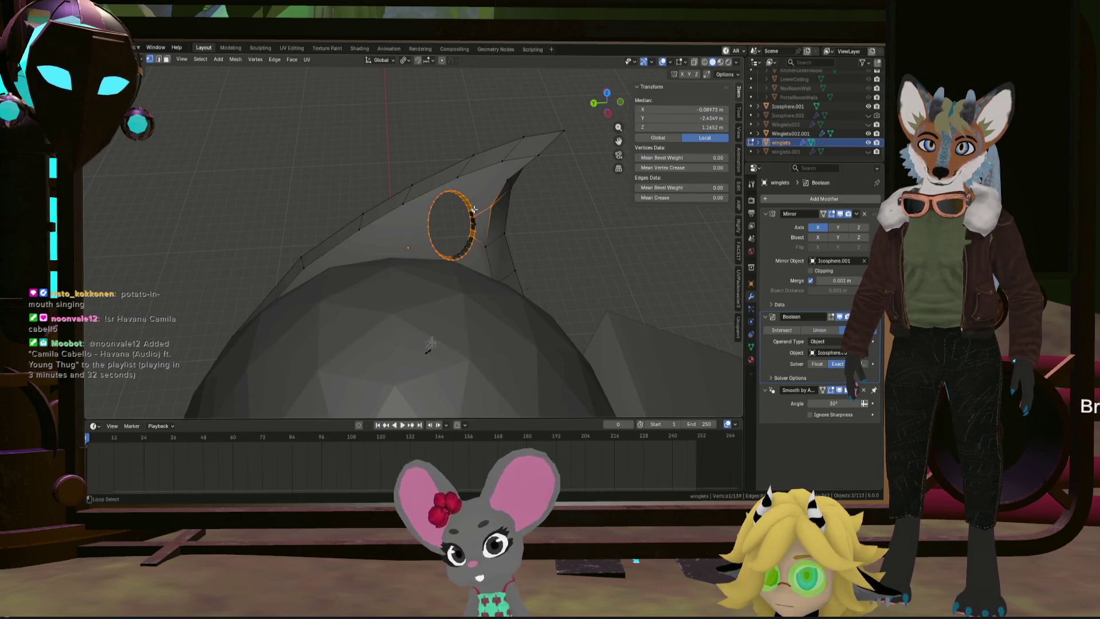
# Step: Select the full edge loop around the winglet's hole and centre it in view
pyautogui.scroll(5, 475, 210)
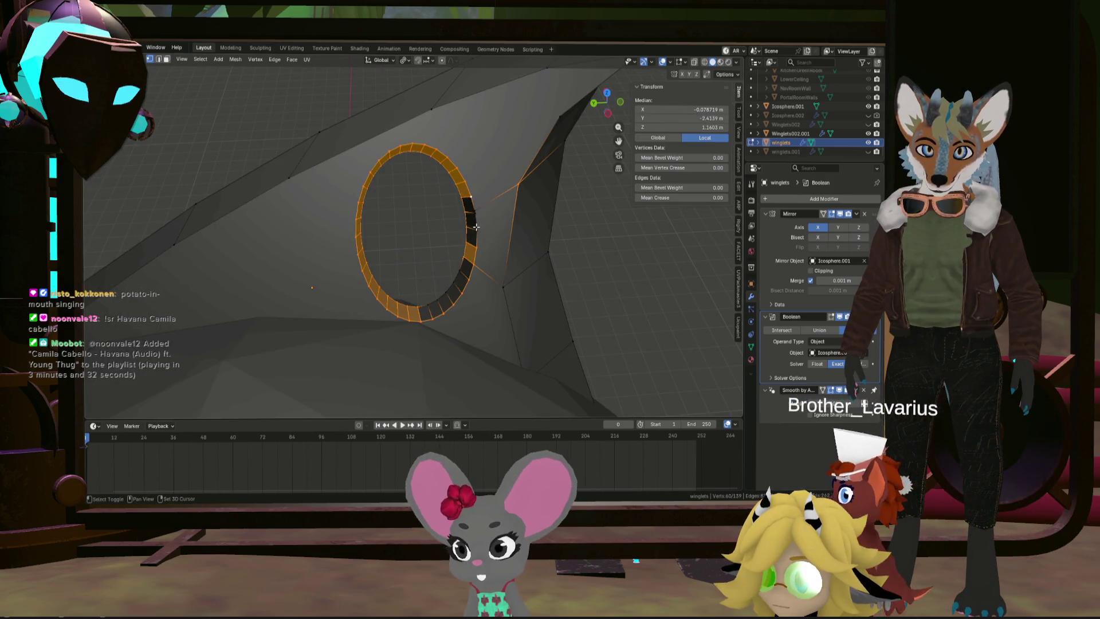
pyautogui.scroll(3, 474, 207)
pyautogui.scroll(-3, 475, 207)
pyautogui.moveTo(475, 207)
pyautogui.mouseDown(button='middle')
pyautogui.moveTo(445, 301)
pyautogui.moveTo(436, 286)
pyautogui.moveTo(449, 305)
pyautogui.mouseUp(button='middle')
pyautogui.keyDown('alt'); pyautogui.keyDown('shift'); pyautogui.click(448, 305); pyautogui.keyUp('shift'); pyautogui.keyUp('alt')
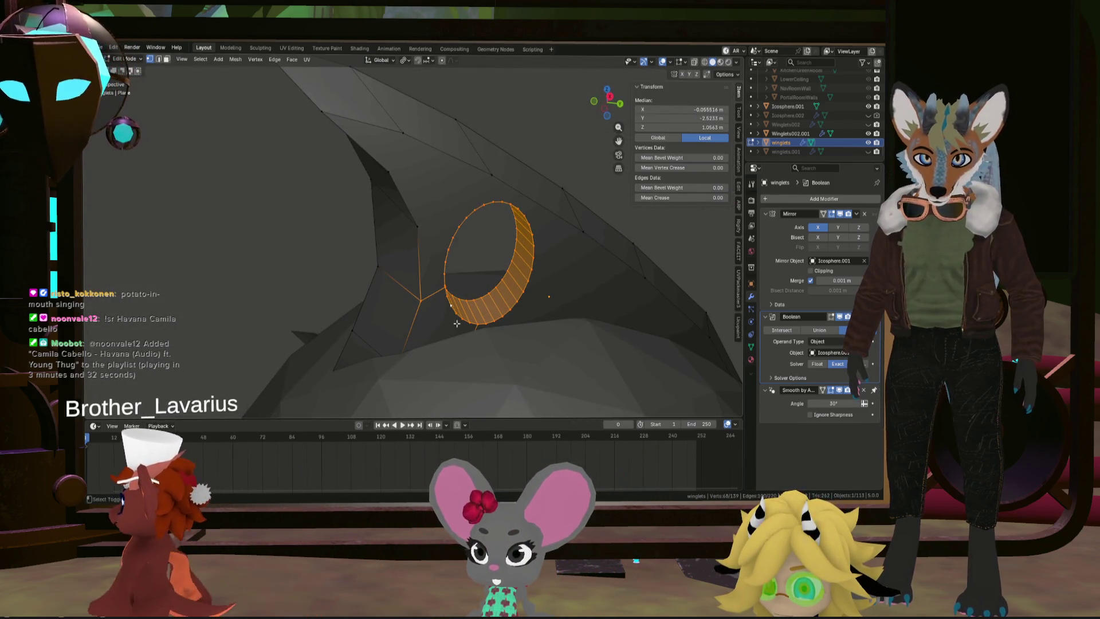
pyautogui.moveTo(444, 281)
pyautogui.mouseDown(button='middle')
pyautogui.moveTo(505, 283)
pyautogui.moveTo(479, 304)
pyautogui.moveTo(437, 300)
pyautogui.moveTo(540, 253)
pyautogui.moveTo(588, 167)
pyautogui.mouseUp(button='middle')
pyautogui.scroll(-3, 467, 302)
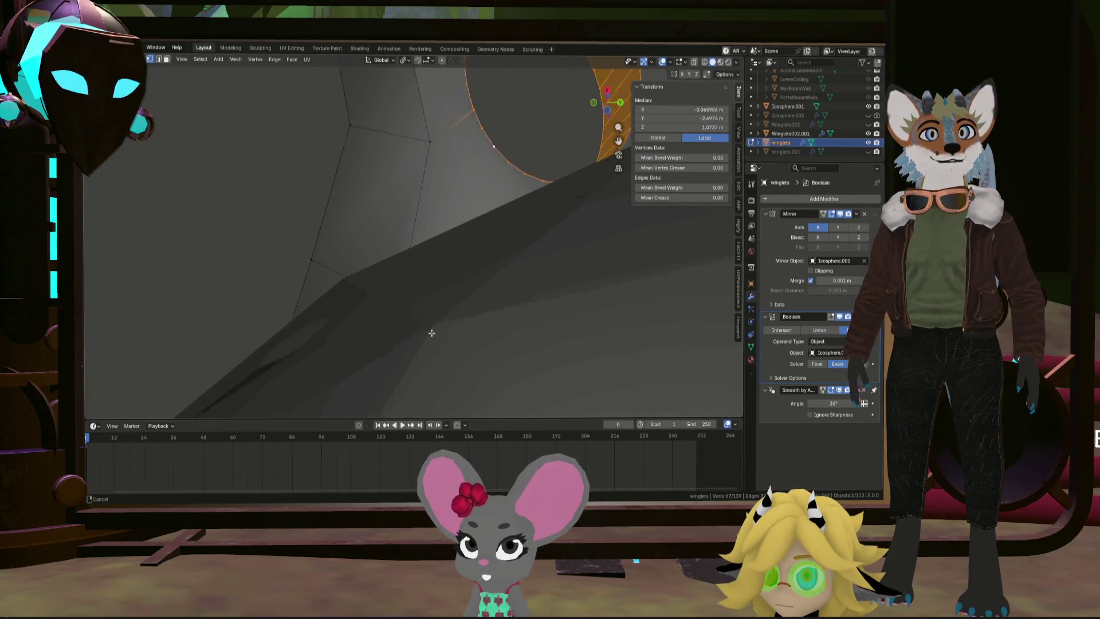
pyautogui.moveTo(518, 123)
pyautogui.keyDown('shift'); pyautogui.mouseDown(button='middle')
pyautogui.moveTo(500, 213)
pyautogui.moveTo(481, 251)
pyautogui.moveTo(479, 240)
pyautogui.mouseUp(button='middle'); pyautogui.keyUp('shift')
# Step: Apply LoopTools Circle to the loop, tweak its angle to -8.7°, then undo it
pyautogui.rightClick(476, 232)
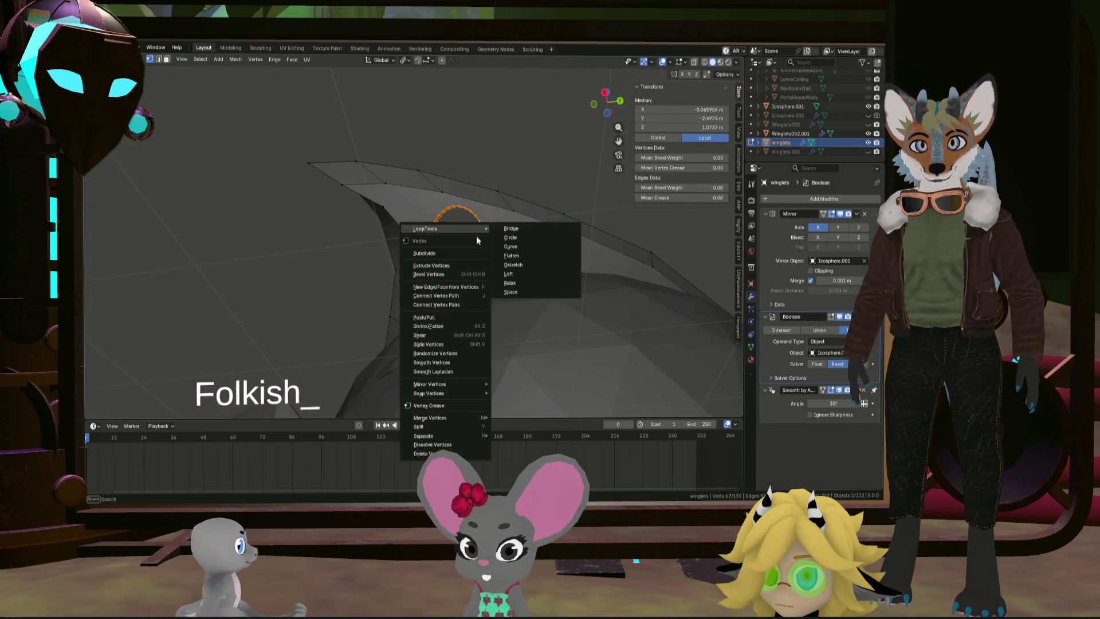
pyautogui.click(510, 238)
pyautogui.press('KP_Decimal')
pyautogui.moveTo(513, 236); pyautogui.dragTo(453, 233, button='middle')
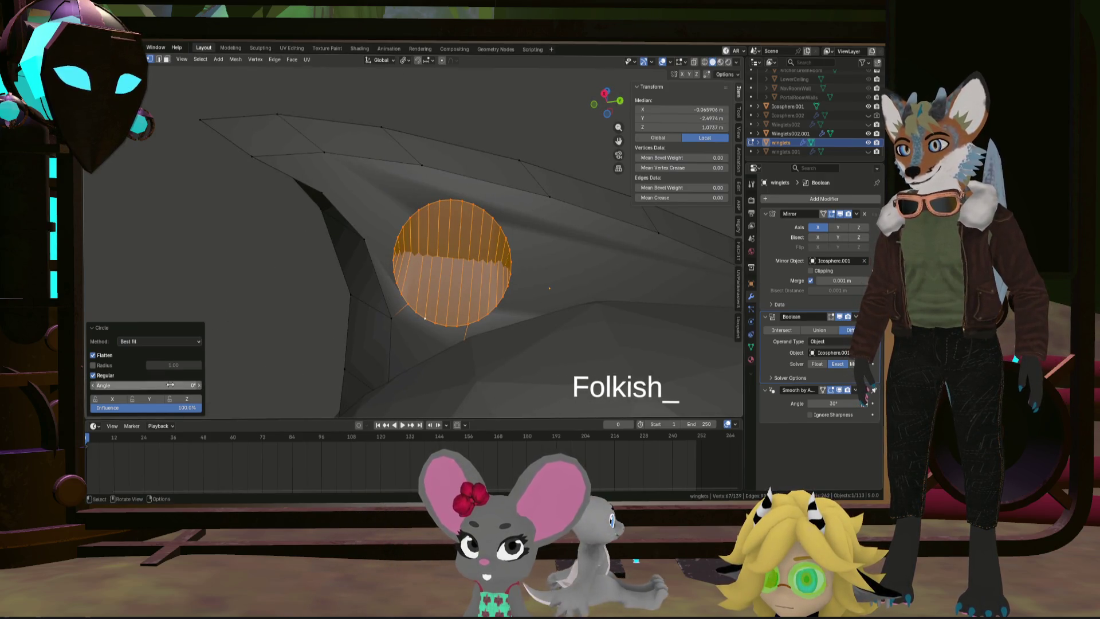
pyautogui.moveTo(149, 386)
pyautogui.mouseDown()
pyautogui.moveTo(135, 385)
pyautogui.moveTo(147, 385)
pyautogui.mouseUp()
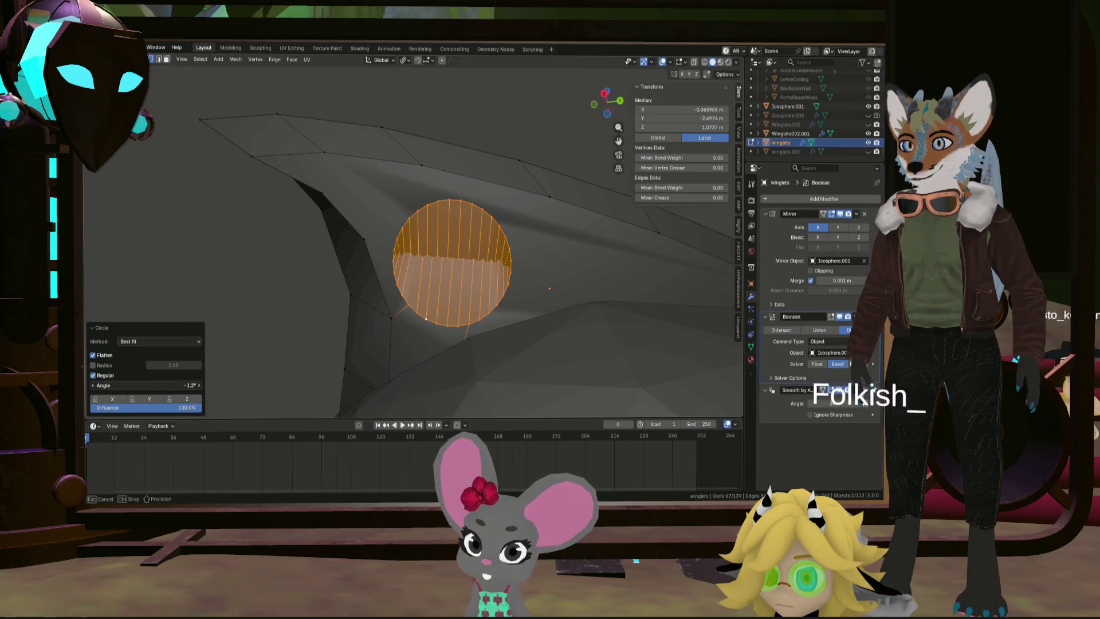
pyautogui.hotkey('ctrl', 'z')
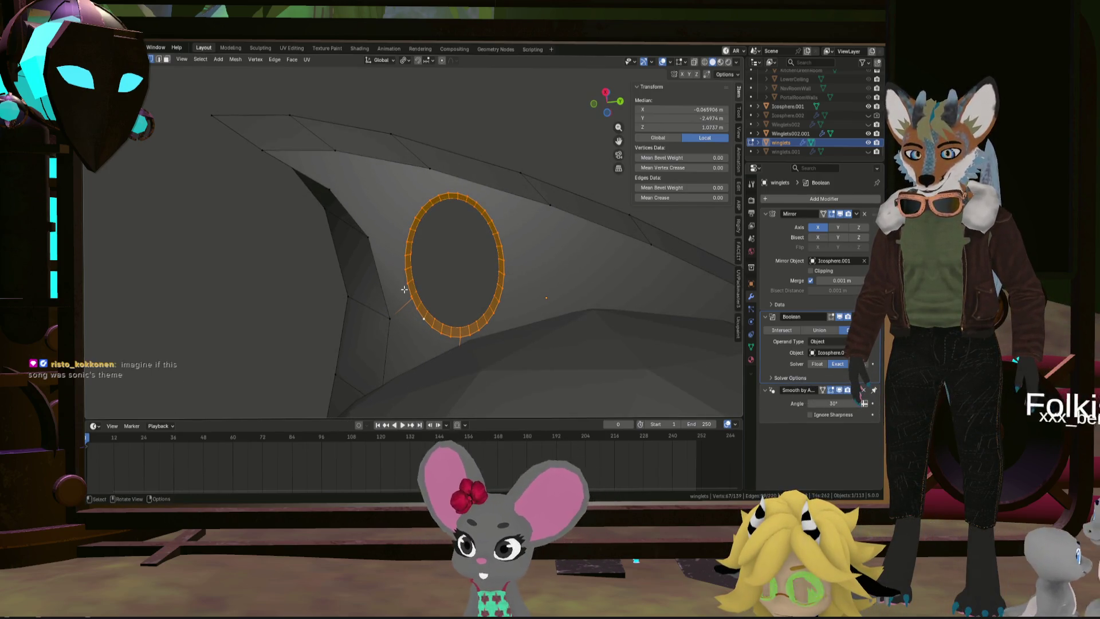
# Step: Reapply LoopTools Circle to the hole loop, inspect it, then undo again
pyautogui.rightClick(475, 282)
pyautogui.moveTo(481, 266)
pyautogui.click(535, 273)
pyautogui.moveTo(428, 281); pyautogui.dragTo(462, 184, button='middle')
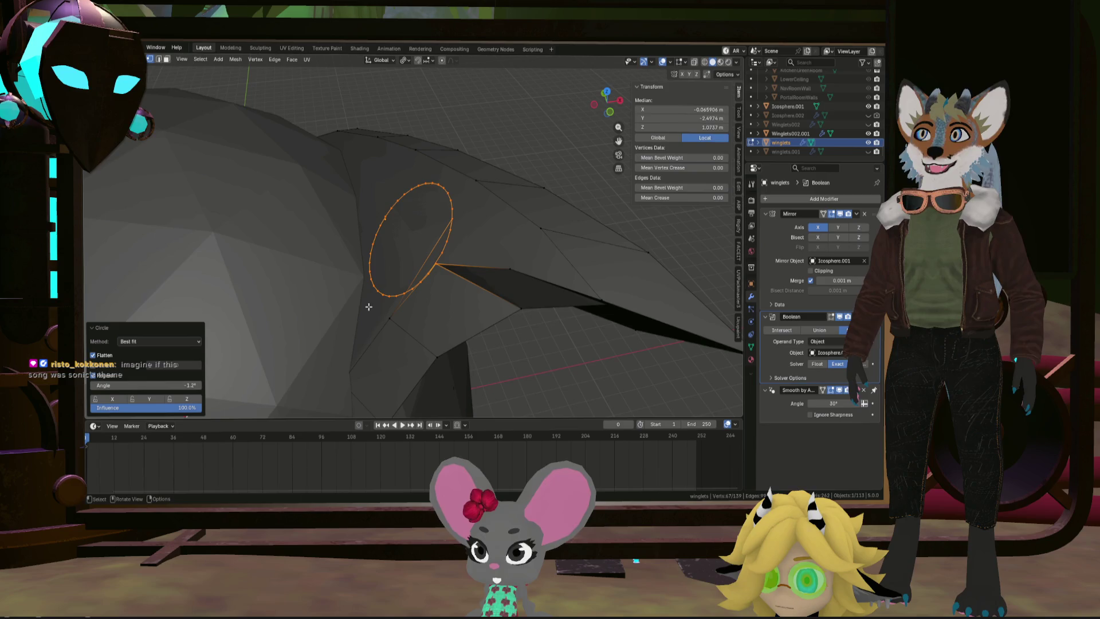
pyautogui.press('f')
pyautogui.moveTo(367, 262)
pyautogui.mouseDown(button='middle')
pyautogui.moveTo(473, 216)
pyautogui.moveTo(491, 229)
pyautogui.moveTo(474, 260)
pyautogui.moveTo(467, 238)
pyautogui.moveTo(381, 229)
pyautogui.moveTo(290, 177)
pyautogui.moveTo(422, 221)
pyautogui.moveTo(466, 209)
pyautogui.moveTo(442, 190)
pyautogui.moveTo(533, 189)
pyautogui.mouseUp(button='middle')
pyautogui.scroll(5, 450, 319)
# Step: Flatten the ring's edge loop into a circle with LoopTools Circle
pyautogui.rightClick(453, 237)
pyautogui.moveTo(448, 237)
pyautogui.click(494, 247)
pyautogui.scroll(-4, 493, 245)
pyautogui.scroll(3, 483, 210)
# Step: Rotate the ring 1° along Y, then undo the rotation
pyautogui.press('r')
pyautogui.click(463, 252)
pyautogui.moveTo(463, 253)
pyautogui.mouseDown(button='middle')
pyautogui.moveTo(540, 275)
pyautogui.moveTo(460, 259)
pyautogui.mouseUp(button='middle')
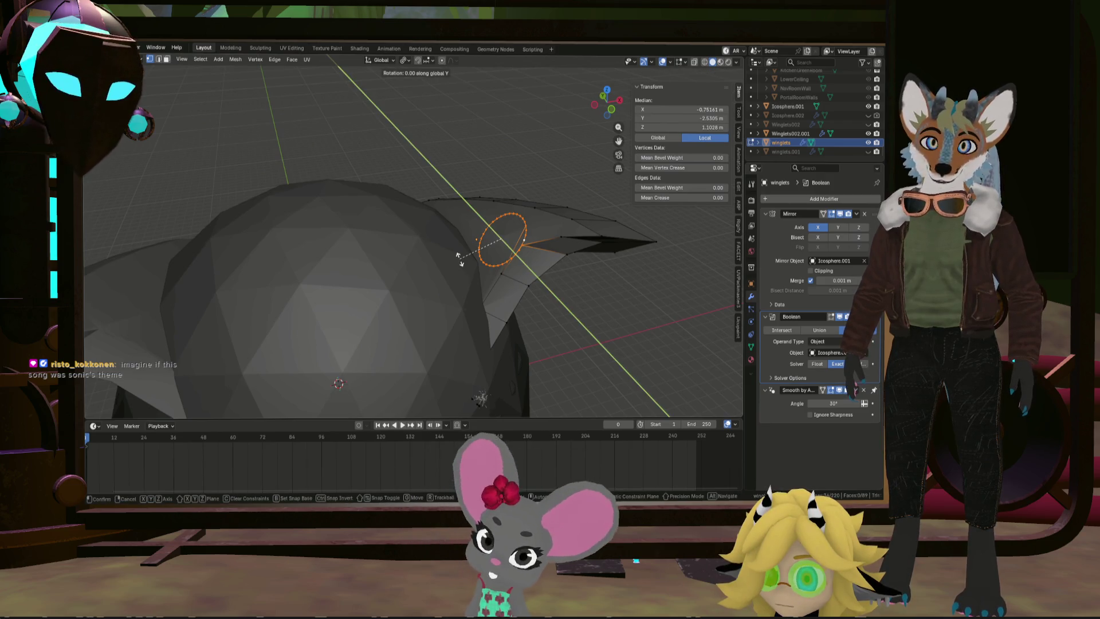
pyautogui.write('180')
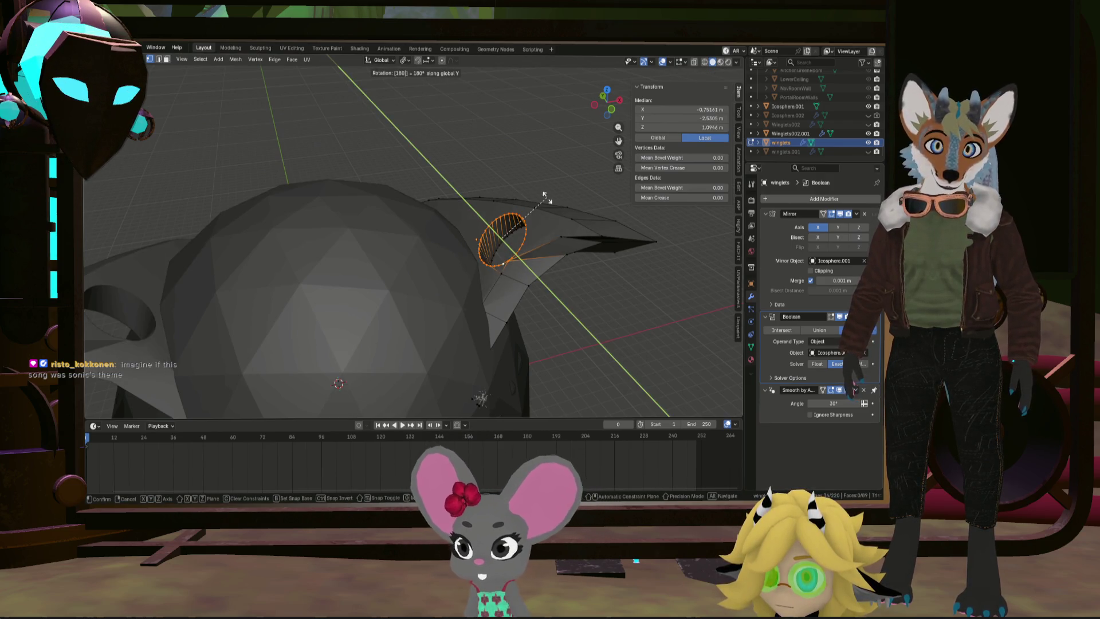
pyautogui.press('Return')
pyautogui.scroll(5, 544, 195)
pyautogui.moveTo(539, 230)
pyautogui.mouseDown(button='middle')
pyautogui.moveTo(531, 243)
pyautogui.moveTo(577, 216)
pyautogui.moveTo(521, 225)
pyautogui.moveTo(527, 244)
pyautogui.mouseUp(button='middle')
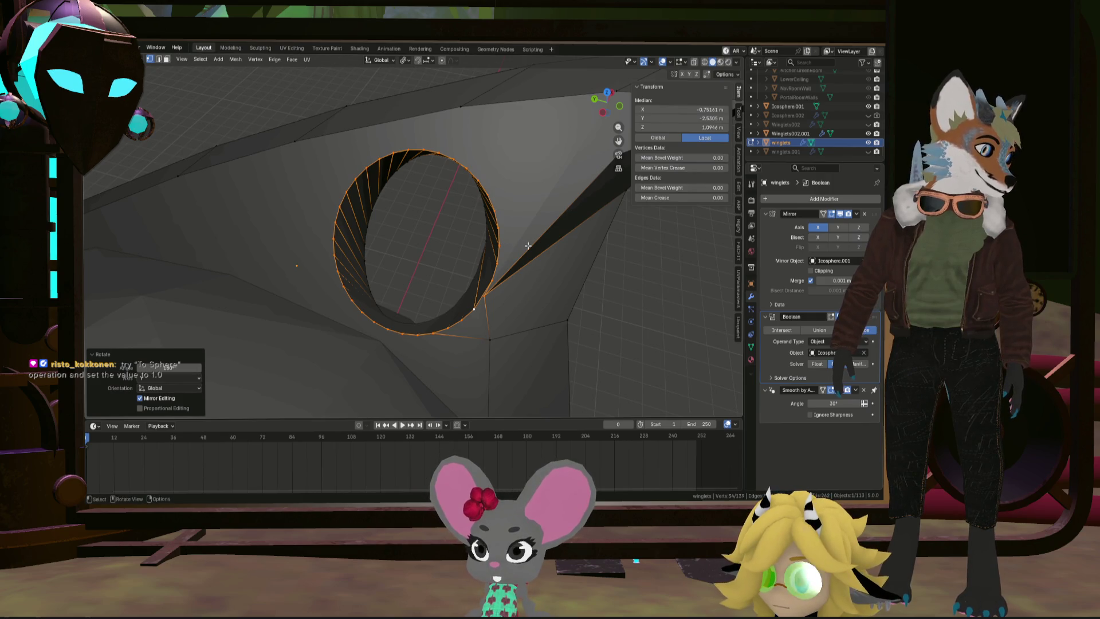
pyautogui.hotkey('ctrl', 'z')
pyautogui.hotkey('ctrl', 'z')
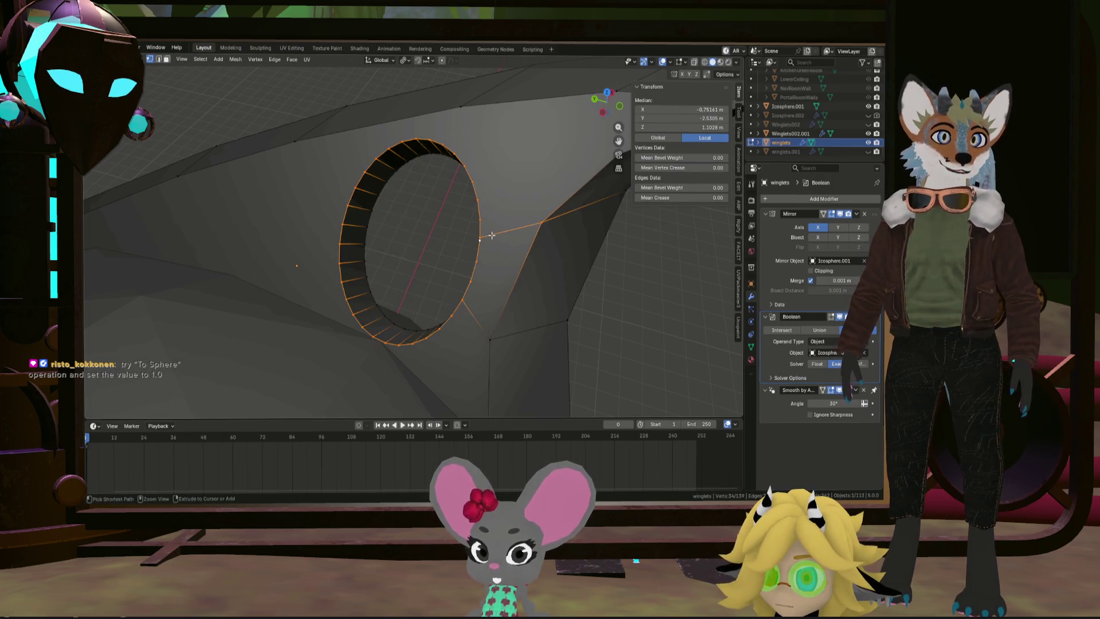
# Step: Bring up the ring's vertex context menu again
pyautogui.moveTo(436, 231); pyautogui.dragTo(442, 249, button='middle')
pyautogui.rightClick(453, 235)
pyautogui.moveTo(483, 235)
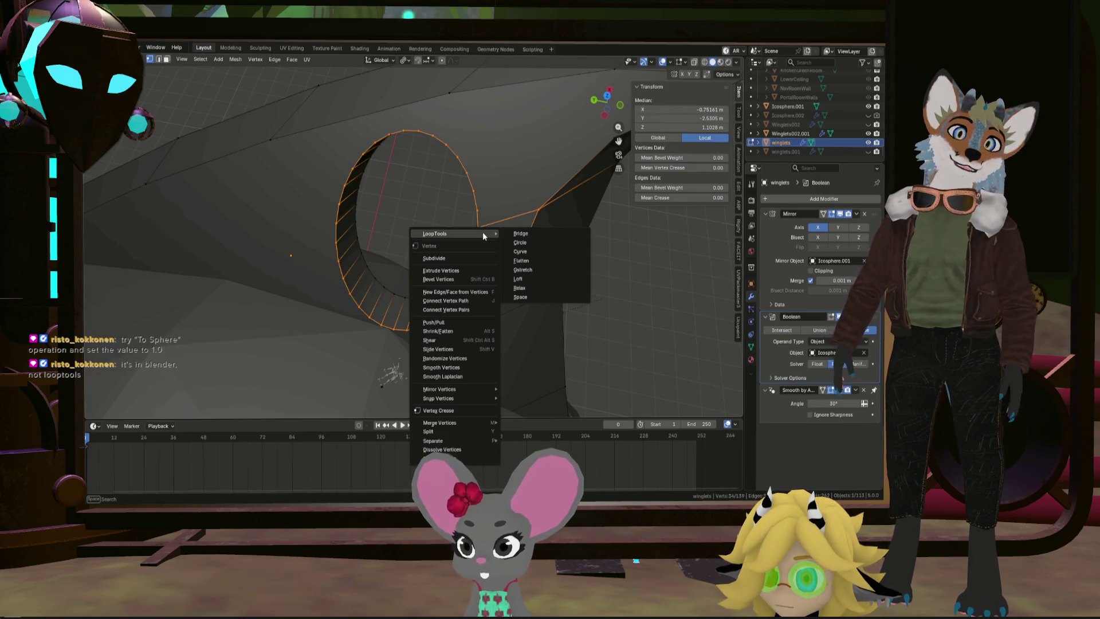
# Step: Dismiss the menu and round the hole loop with To Sphere at factor 1
pyautogui.press('Escape')
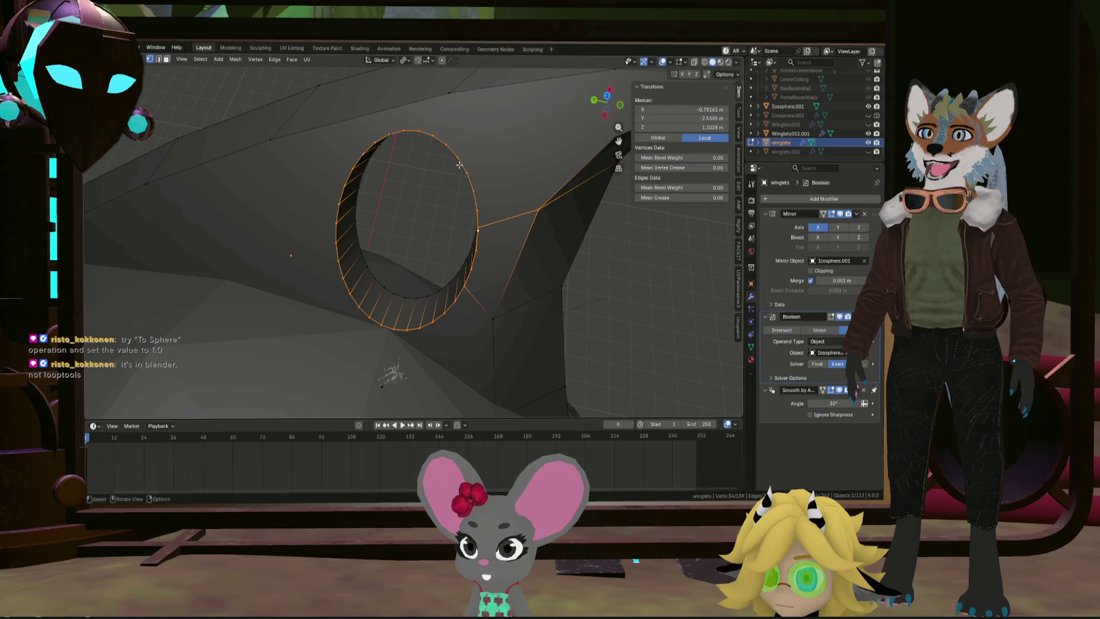
pyautogui.press('F3')
pyautogui.write('to')
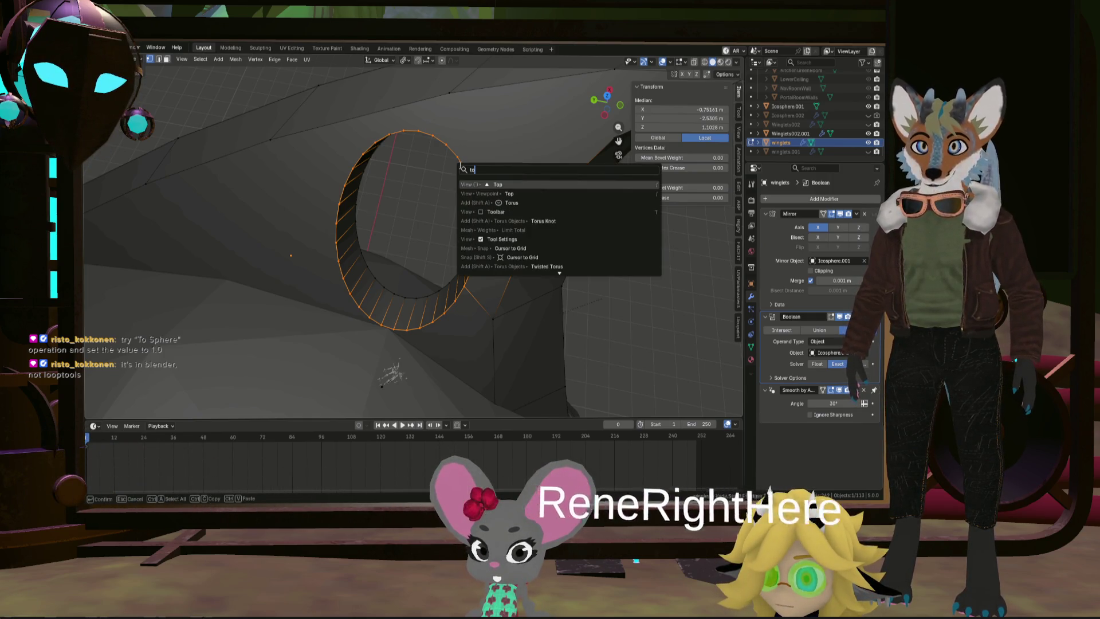
pyautogui.write('sph')
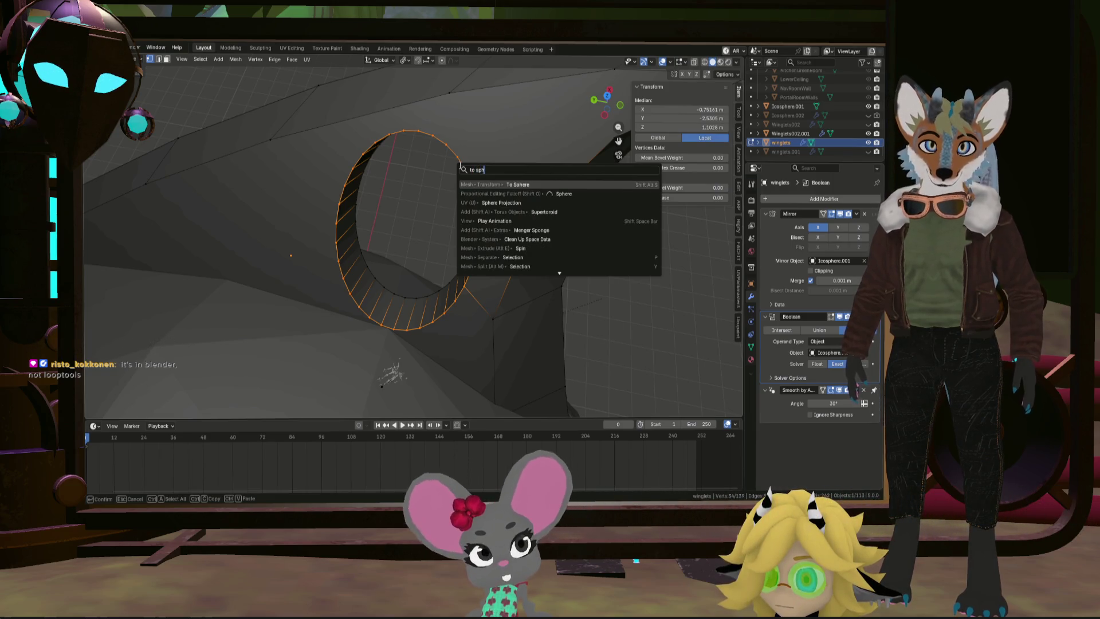
pyautogui.press('Return')
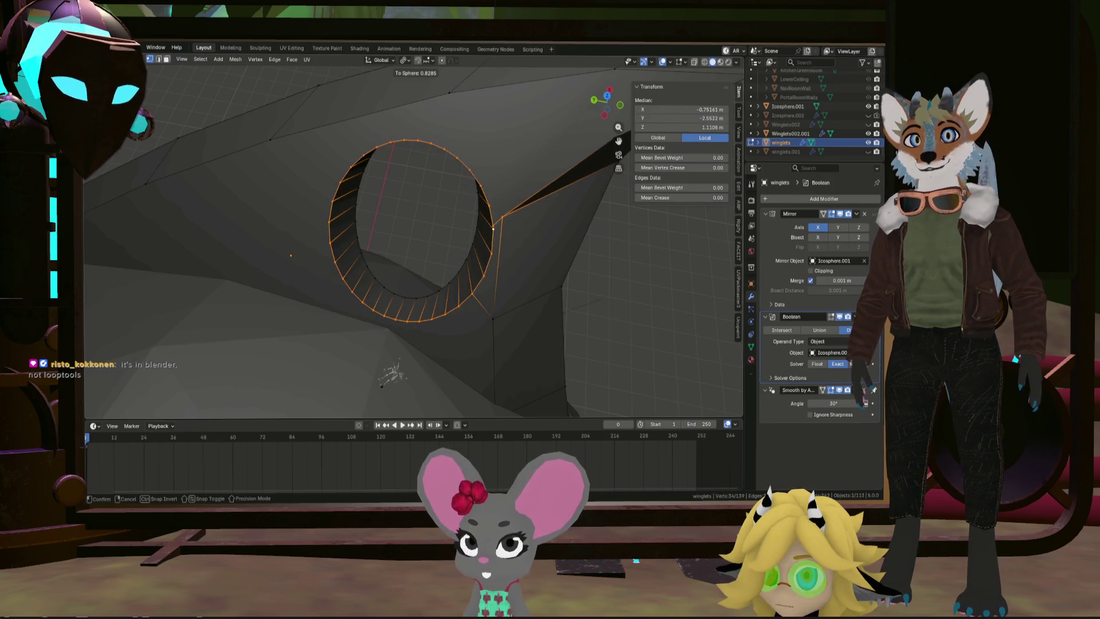
pyautogui.write('1')
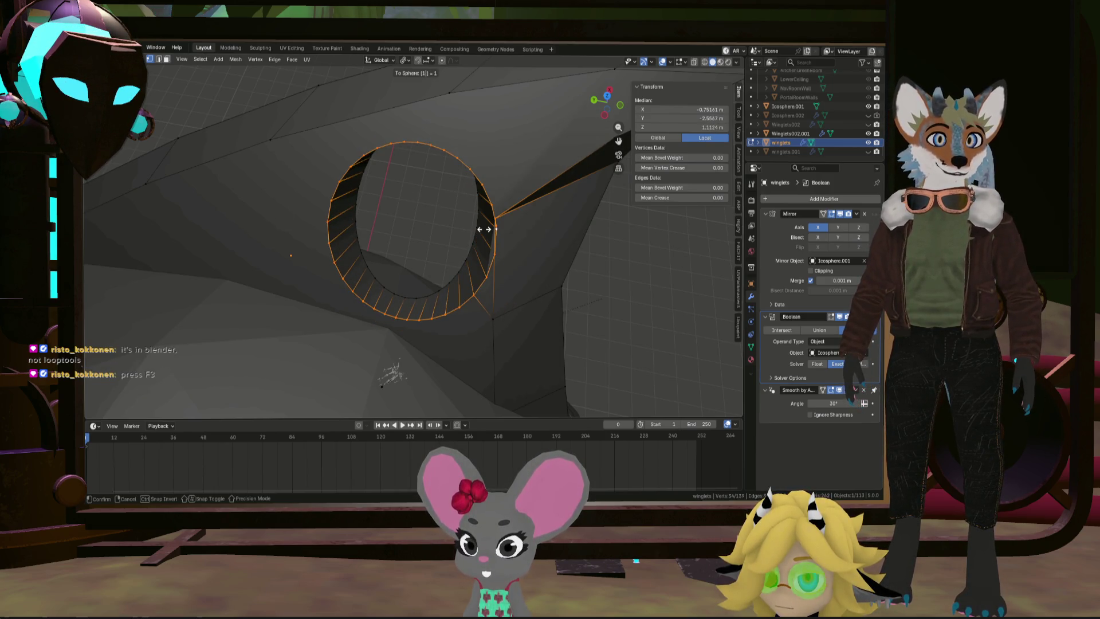
pyautogui.press('Return')
pyautogui.moveTo(485, 229)
pyautogui.mouseDown(button='middle')
pyautogui.moveTo(512, 228)
pyautogui.moveTo(448, 193)
pyautogui.moveTo(603, 237)
pyautogui.moveTo(484, 248)
pyautogui.moveTo(524, 228)
pyautogui.moveTo(481, 233)
pyautogui.moveTo(494, 232)
pyautogui.mouseUp(button='middle')
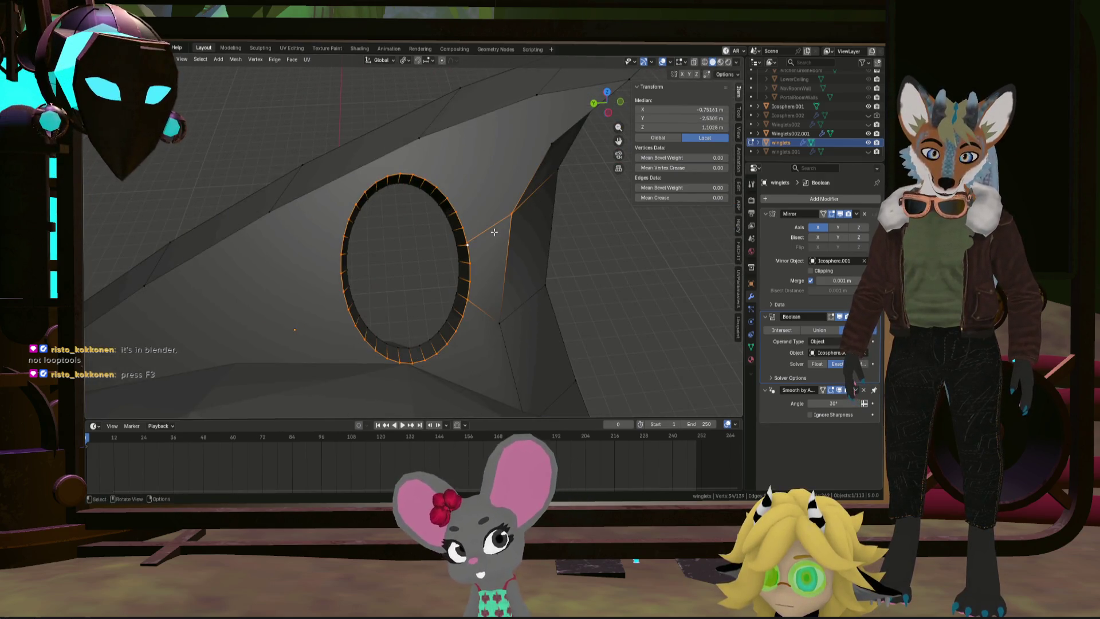
# Step: Select the whole ring and scale it down to 0.691
pyautogui.keyDown('alt'); pyautogui.keyDown('shift'); pyautogui.click(460, 252); pyautogui.keyUp('shift'); pyautogui.keyUp('alt')
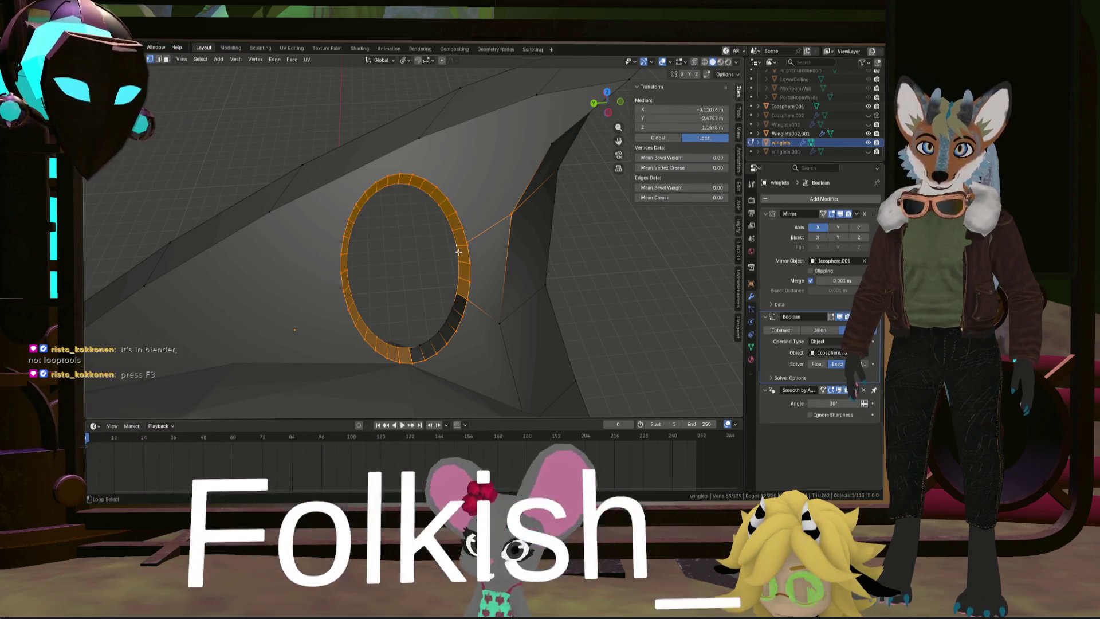
pyautogui.press('KP_Decimal')
pyautogui.keyDown('alt'); pyautogui.keyDown('shift'); pyautogui.click(450, 313); pyautogui.keyUp('shift'); pyautogui.keyUp('alt')
pyautogui.scroll(-4, 458, 292)
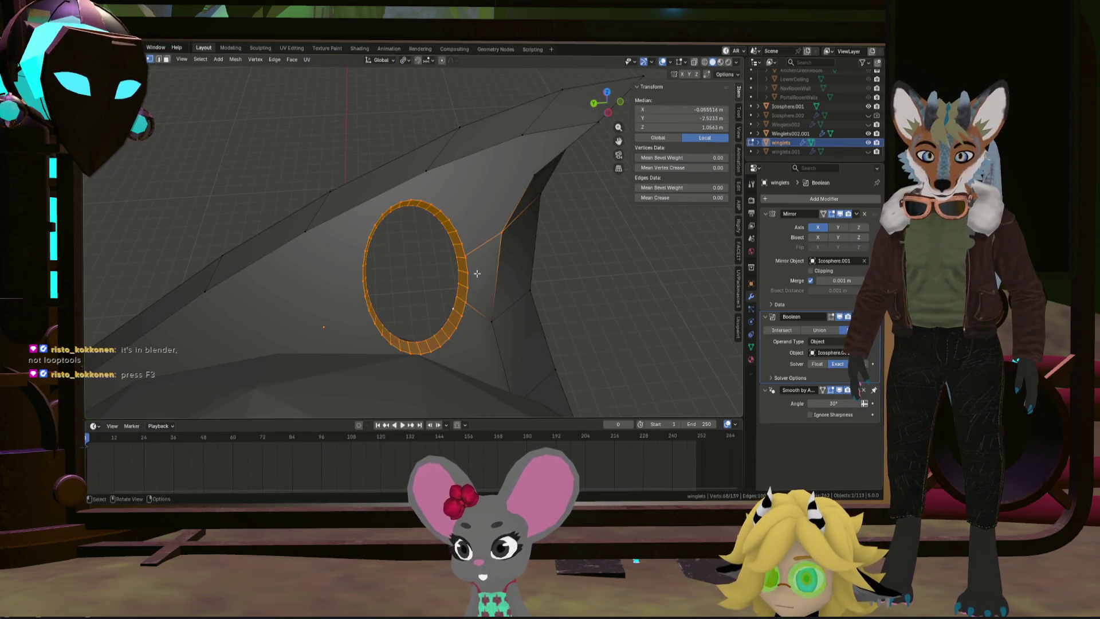
pyautogui.press('s')
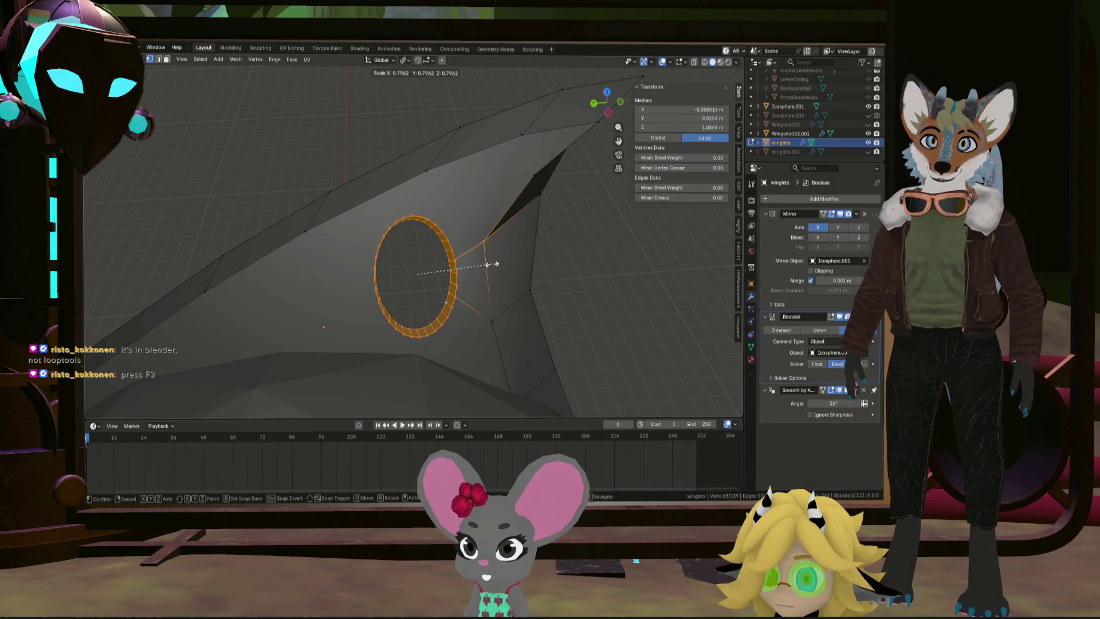
pyautogui.click(494, 253)
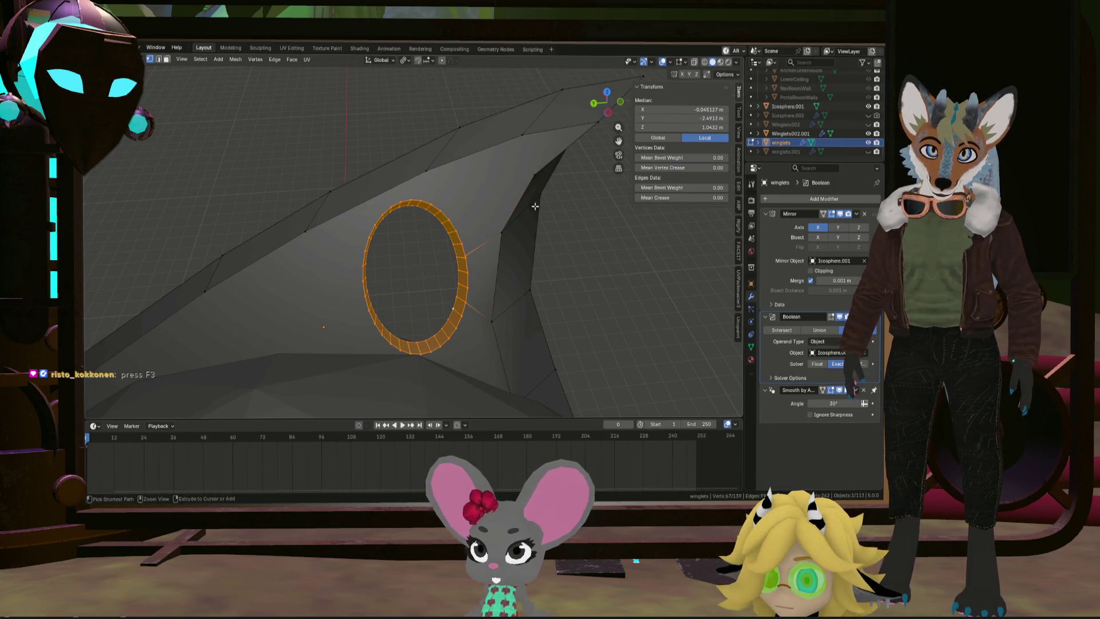
pyautogui.press('s')
pyautogui.click(480, 259)
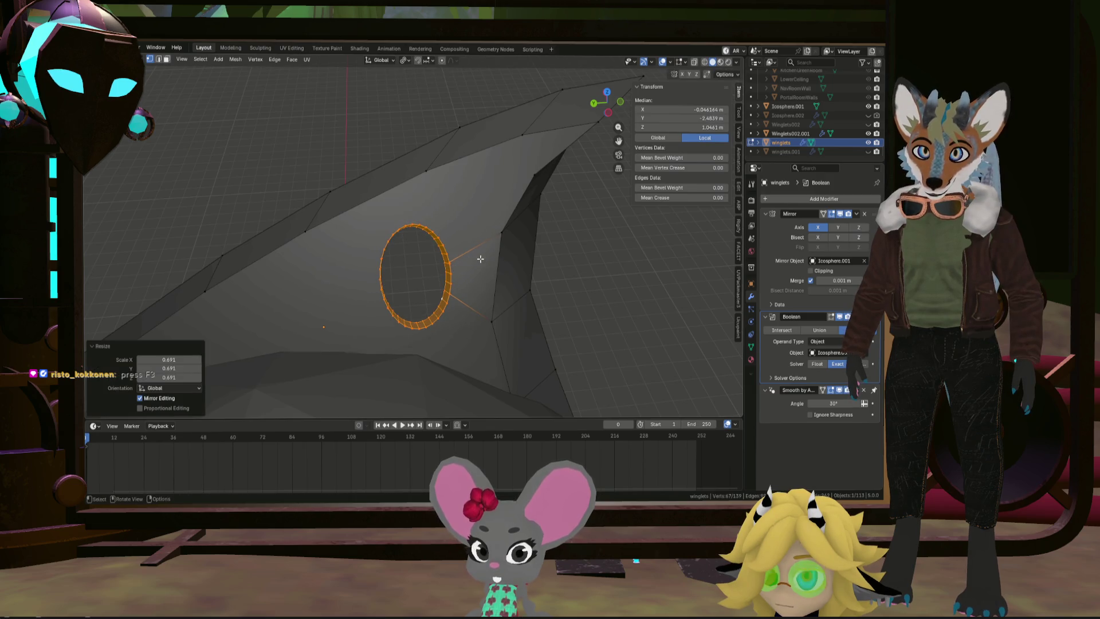
# Step: Apply To Sphere fully to the ring again and enlarge it to 1.293
pyautogui.press('F3')
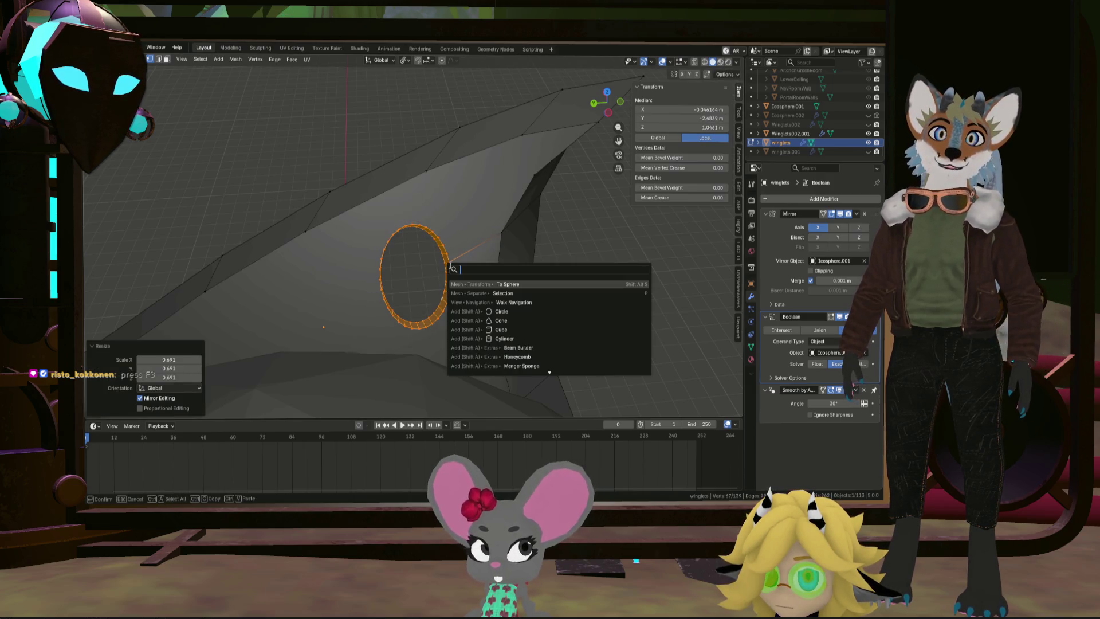
pyautogui.click(491, 284)
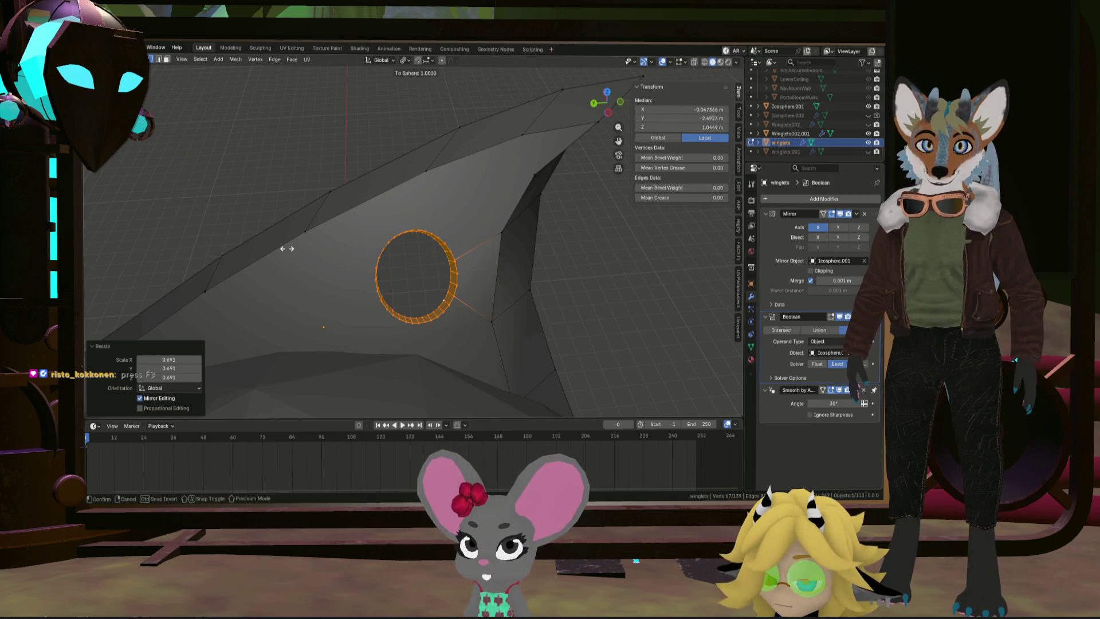
pyautogui.press('Return')
pyautogui.moveTo(292, 246); pyautogui.dragTo(380, 273, button='middle')
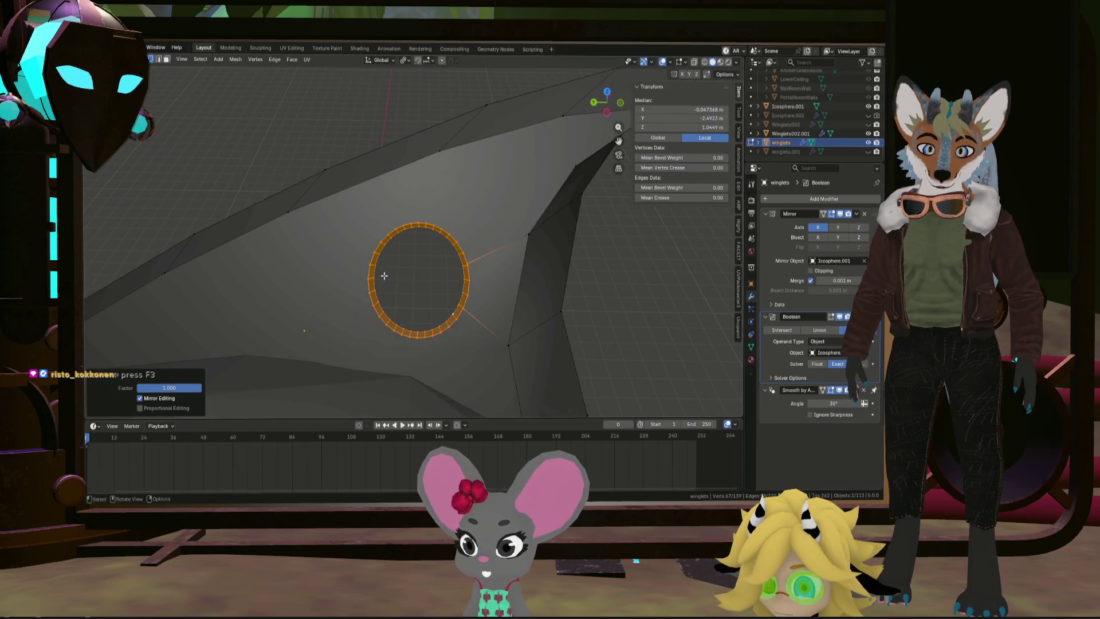
pyautogui.press('s')
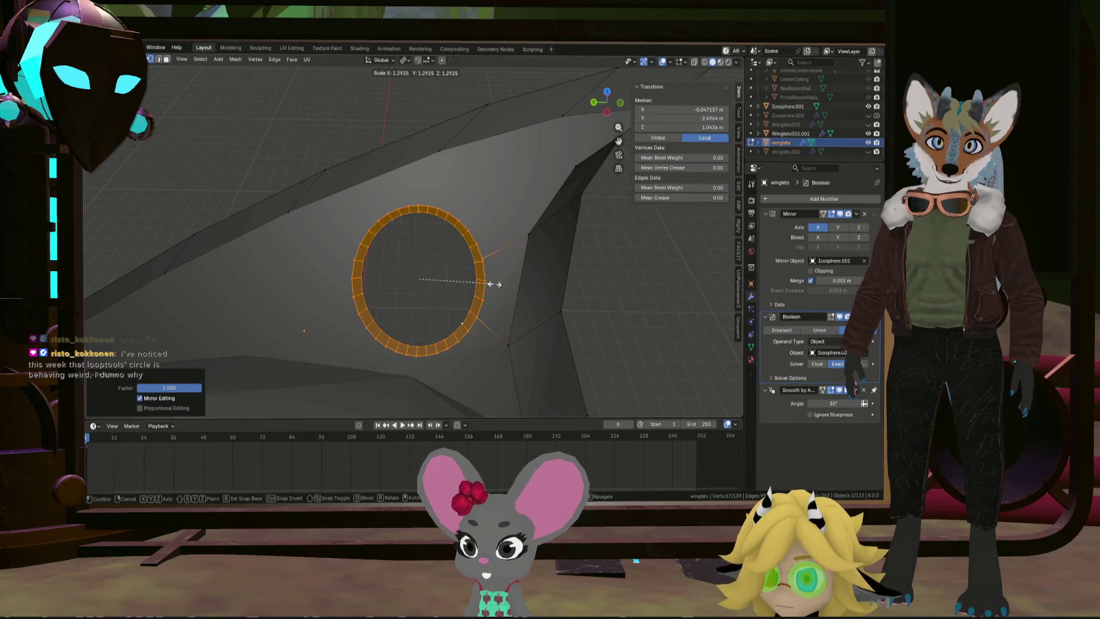
pyautogui.click(492, 284)
# Step: Deselect everything, return to object mode and frame the hull and winglets
pyautogui.moveTo(492, 284); pyautogui.dragTo(424, 353, button='middle')
pyautogui.moveTo(428, 266); pyautogui.dragTo(465, 314, button='middle')
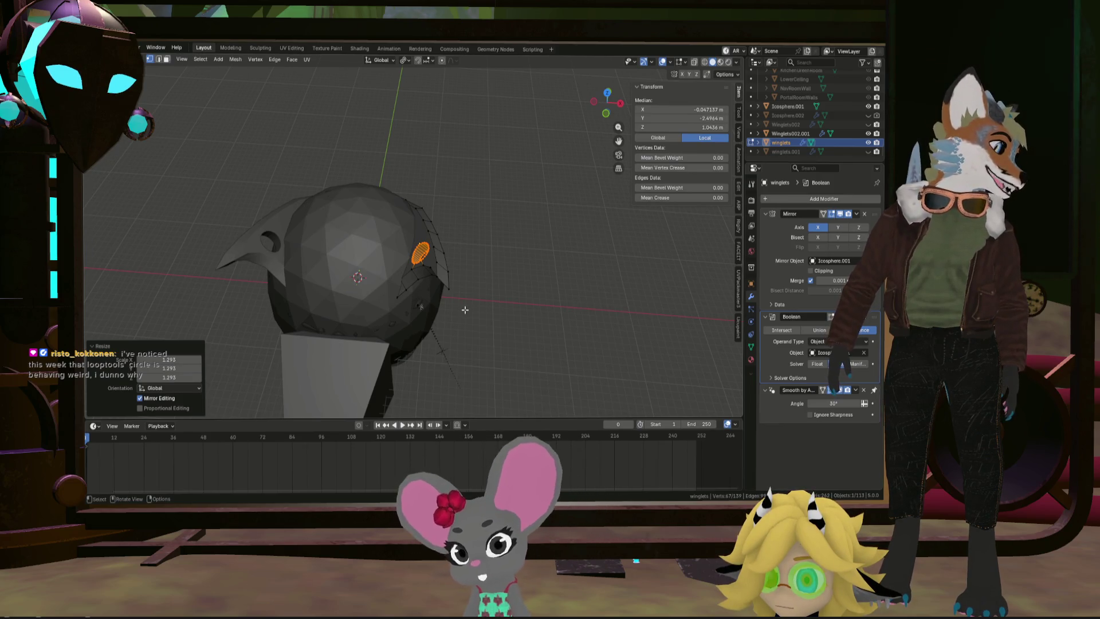
pyautogui.click(493, 297)
pyautogui.moveTo(493, 297)
pyautogui.mouseDown(button='middle')
pyautogui.moveTo(516, 290)
pyautogui.moveTo(470, 287)
pyautogui.moveTo(467, 276)
pyautogui.moveTo(486, 232)
pyautogui.moveTo(524, 208)
pyautogui.moveTo(672, 268)
pyautogui.moveTo(628, 297)
pyautogui.moveTo(614, 326)
pyautogui.moveTo(563, 257)
pyautogui.moveTo(620, 291)
pyautogui.mouseUp(button='middle')
pyautogui.scroll(3, 474, 239)
pyautogui.press('Tab')
pyautogui.scroll(-5, 621, 291)
pyautogui.press('KP_Decimal')
pyautogui.moveTo(485, 270)
pyautogui.mouseDown(button='middle')
pyautogui.moveTo(428, 252)
pyautogui.moveTo(463, 258)
pyautogui.moveTo(431, 239)
pyautogui.moveTo(444, 260)
pyautogui.moveTo(399, 350)
pyautogui.moveTo(339, 311)
pyautogui.moveTo(382, 270)
pyautogui.moveTo(483, 263)
pyautogui.moveTo(489, 253)
pyautogui.moveTo(417, 296)
pyautogui.moveTo(465, 309)
pyautogui.moveTo(481, 301)
pyautogui.moveTo(449, 309)
pyautogui.moveTo(397, 295)
pyautogui.moveTo(642, 326)
pyautogui.moveTo(507, 283)
pyautogui.mouseUp(button='middle')
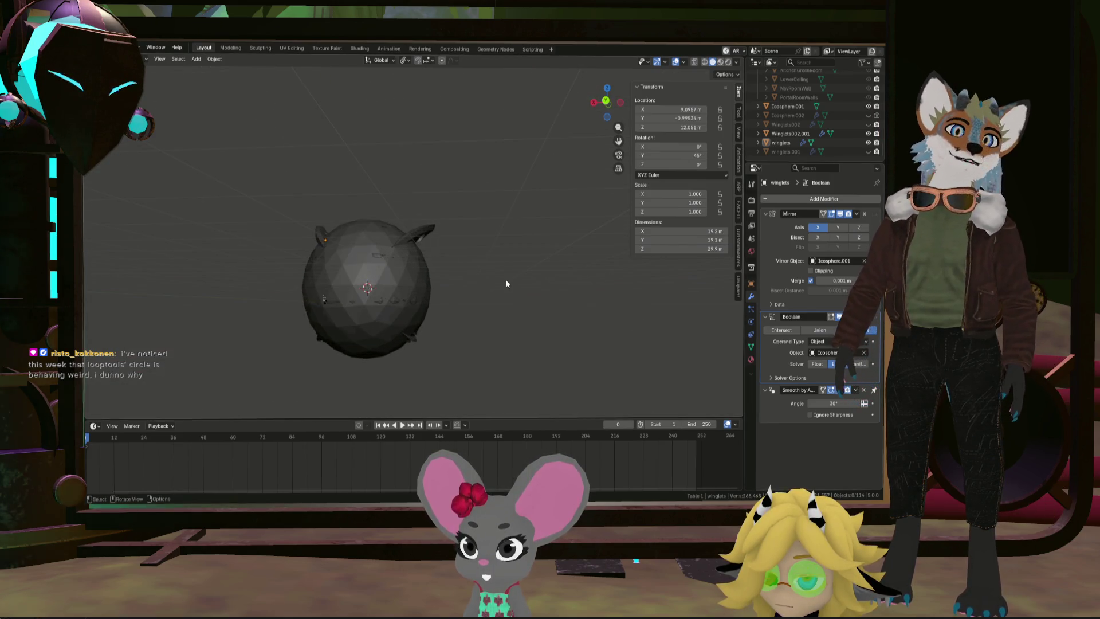
# Step: Join the winglets with Winglets002.001 and rename the object WingletsFoxy
pyautogui.keyDown('shift'); pyautogui.click(410, 340); pyautogui.keyUp('shift')
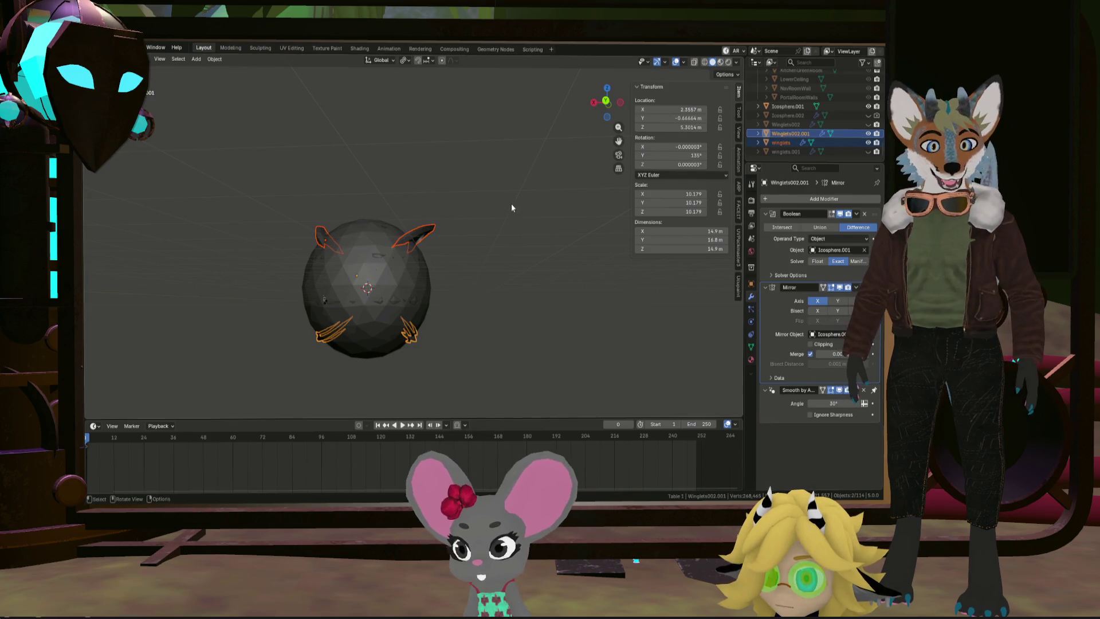
pyautogui.hotkey('ctrl', 'j')
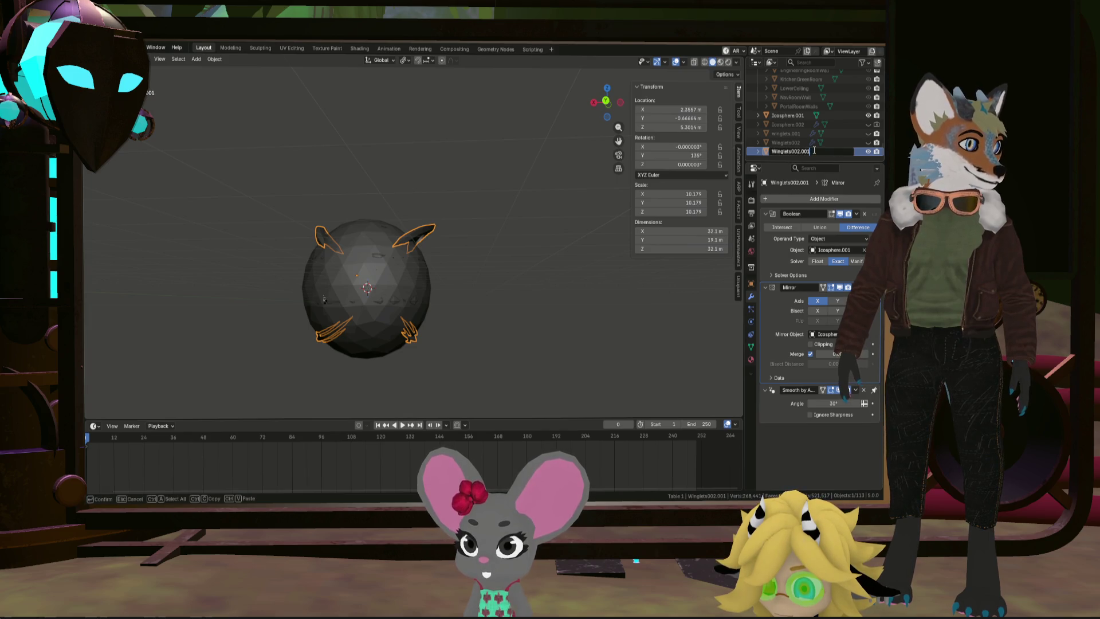
pyautogui.write('oxy')
pyautogui.press('Return')
# Step: Apply the Boolean and Mirror modifiers on WingletsFoxy
pyautogui.moveTo(550, 240)
pyautogui.mouseDown(button='middle')
pyautogui.moveTo(474, 266)
pyautogui.moveTo(514, 249)
pyautogui.mouseUp(button='middle')
pyautogui.click(857, 215)
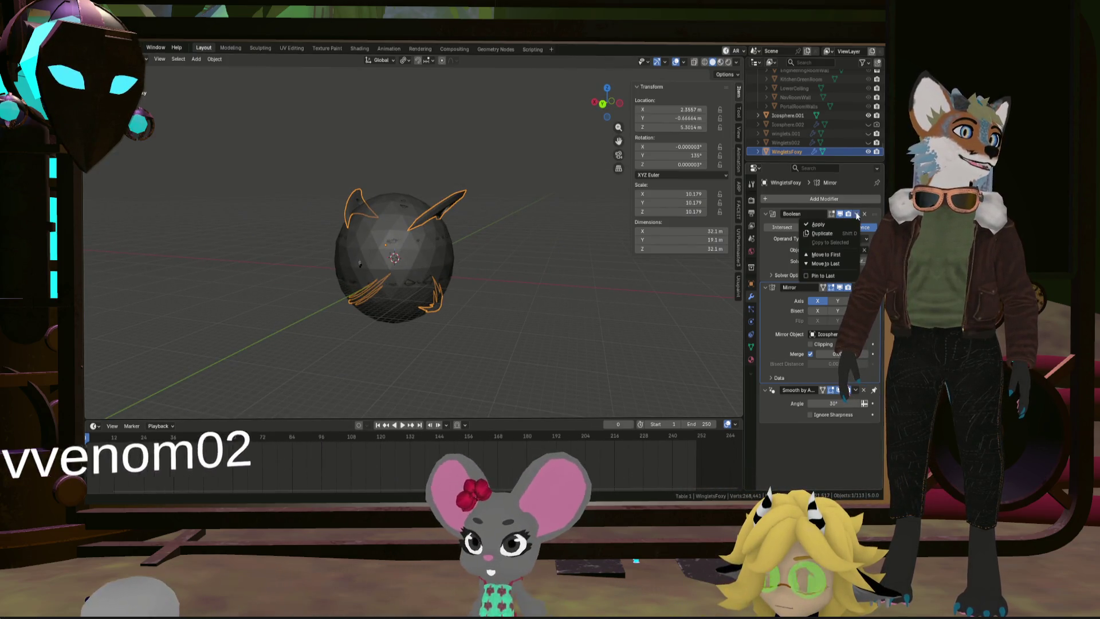
pyautogui.click(840, 223)
pyautogui.click(857, 214)
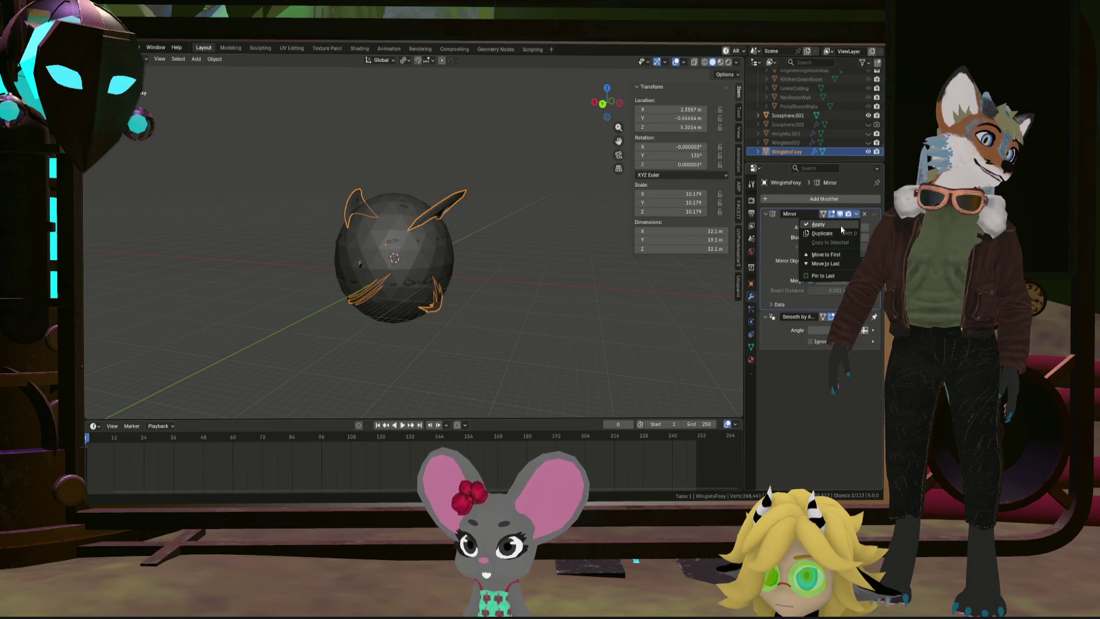
pyautogui.click(840, 227)
pyautogui.scroll(8, 394, 221)
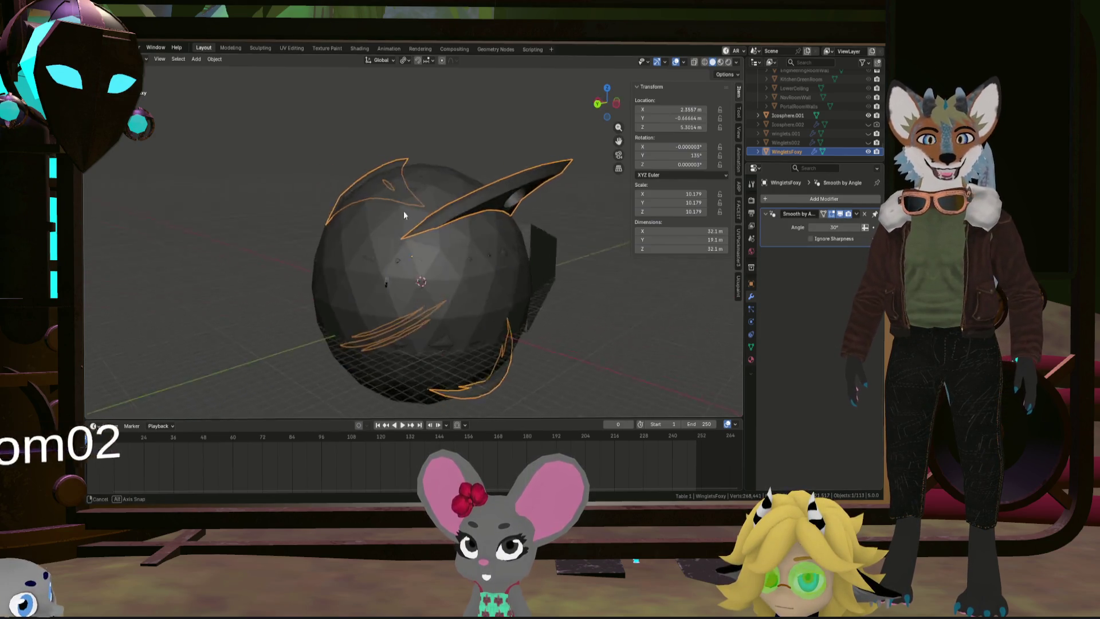
# Step: In Edit Mode, select all of WingletsFoxy's geometry and clear its seams
pyautogui.press('Tab')
pyautogui.moveTo(468, 201)
pyautogui.mouseDown(button='middle')
pyautogui.moveTo(401, 205)
pyautogui.moveTo(413, 194)
pyautogui.moveTo(473, 209)
pyautogui.mouseUp(button='middle')
pyautogui.press('Tab')
pyautogui.scroll(-3, 412, 194)
pyautogui.scroll(3, 456, 203)
pyautogui.scroll(-3, 473, 209)
pyautogui.press('Tab')
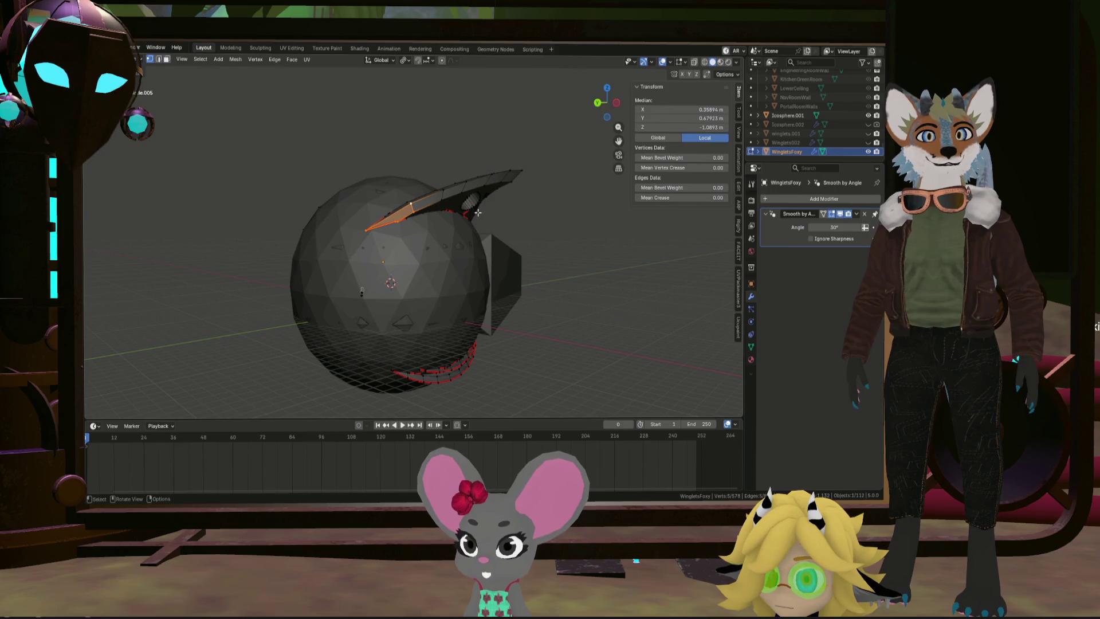
pyautogui.press('a')
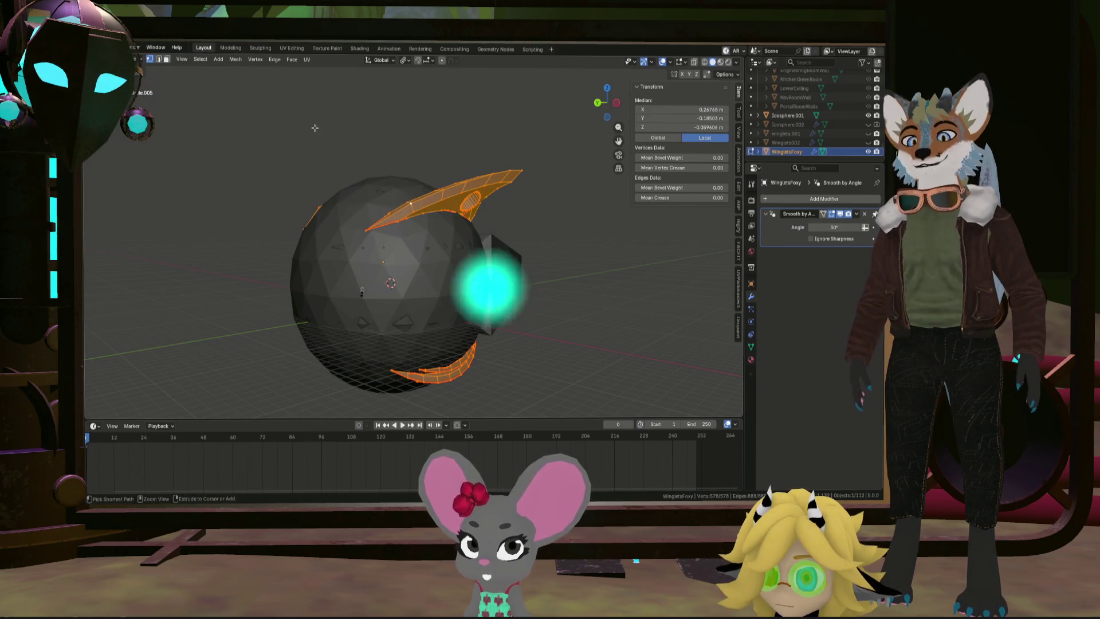
pyautogui.hotkey('ctrl', 'e')
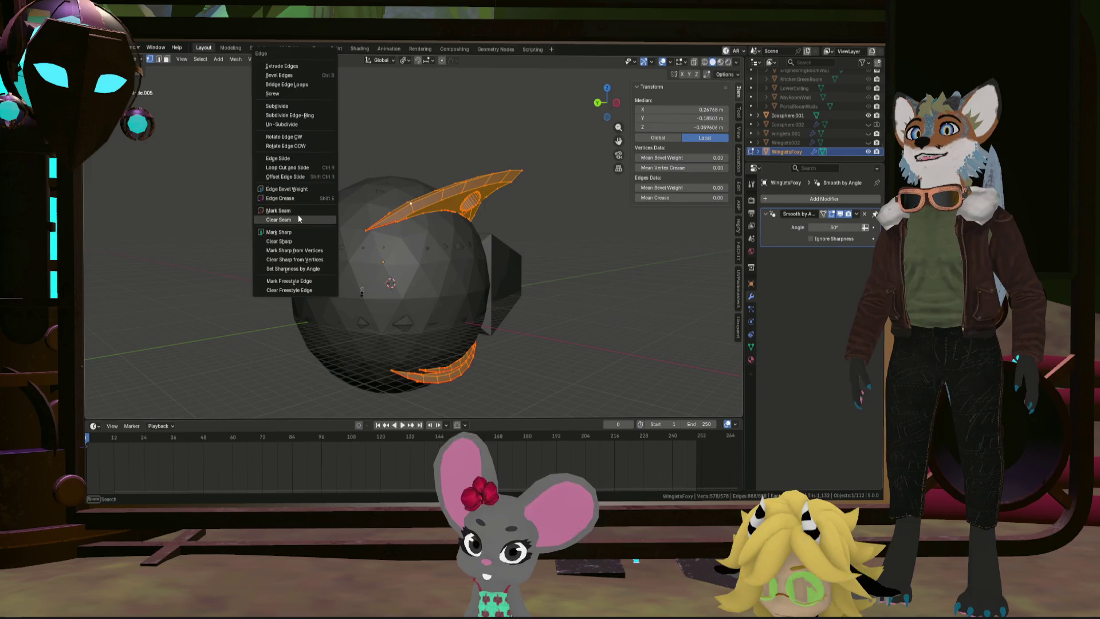
pyautogui.click(298, 220)
# Step: Select edge loops along the winglet spikes, including the lower and upper spikes
pyautogui.moveTo(321, 223)
pyautogui.mouseDown(button='middle')
pyautogui.moveTo(411, 191)
pyautogui.moveTo(240, 226)
pyautogui.moveTo(393, 198)
pyautogui.moveTo(392, 341)
pyautogui.moveTo(422, 272)
pyautogui.mouseUp(button='middle')
pyautogui.scroll(4, 356, 218)
pyautogui.keyDown('alt'); pyautogui.click(365, 212); pyautogui.keyUp('alt')
pyautogui.scroll(-4, 364, 212)
pyautogui.scroll(4, 411, 191)
pyautogui.scroll(-5, 420, 188)
pyautogui.scroll(4, 241, 226)
pyautogui.keyDown('alt'); pyautogui.keyDown('shift'); pyautogui.click(241, 226); pyautogui.keyUp('shift'); pyautogui.keyUp('alt')
pyautogui.scroll(-4, 392, 246)
pyautogui.scroll(3, 391, 341)
pyautogui.scroll(4, 422, 272)
pyautogui.keyDown('alt'); pyautogui.keyDown('shift'); pyautogui.click(421, 272); pyautogui.keyUp('shift'); pyautogui.keyUp('alt')
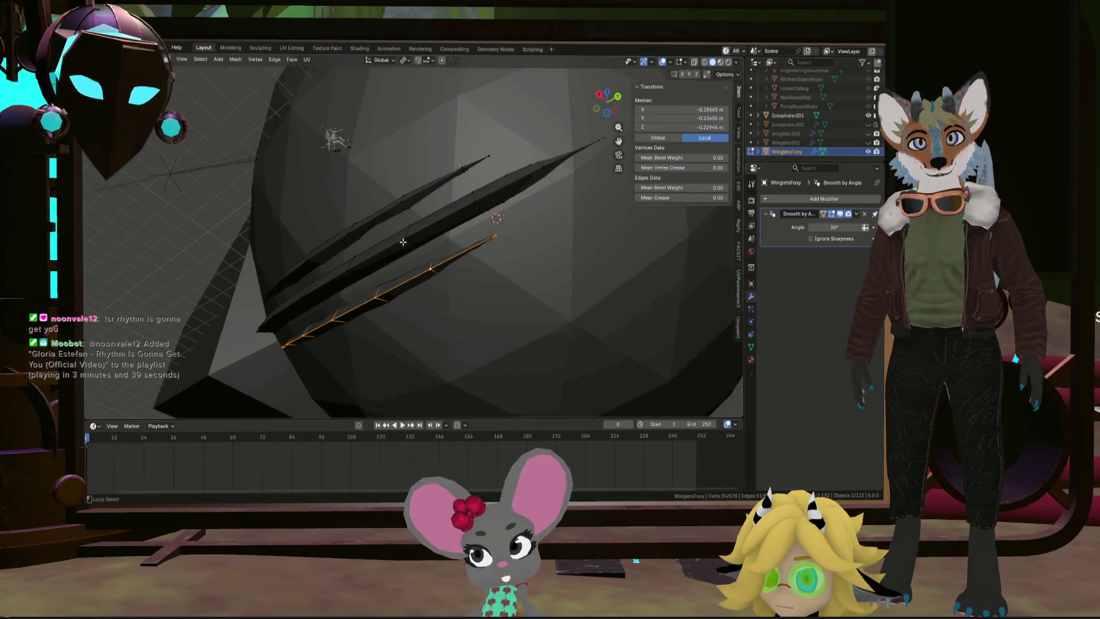
pyautogui.keyDown('alt'); pyautogui.keyDown('shift'); pyautogui.click(383, 212); pyautogui.keyUp('shift'); pyautogui.keyUp('alt')
# Step: From the hull's other side, add another upper-spike edge loop to the selection
pyautogui.scroll(-4, 384, 212)
pyautogui.moveTo(384, 212)
pyautogui.mouseDown(button='middle')
pyautogui.moveTo(437, 226)
pyautogui.moveTo(356, 233)
pyautogui.moveTo(603, 218)
pyautogui.mouseUp(button='middle')
pyautogui.scroll(3, 604, 217)
pyautogui.scroll(1, 604, 218)
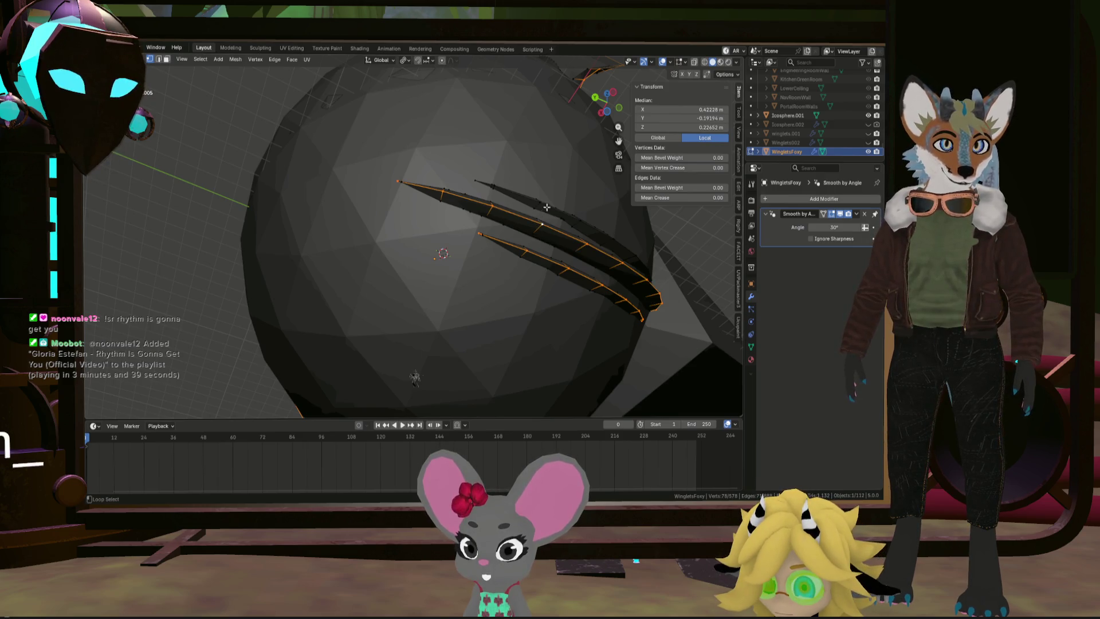
pyautogui.moveTo(547, 206); pyautogui.dragTo(549, 207, button='middle')
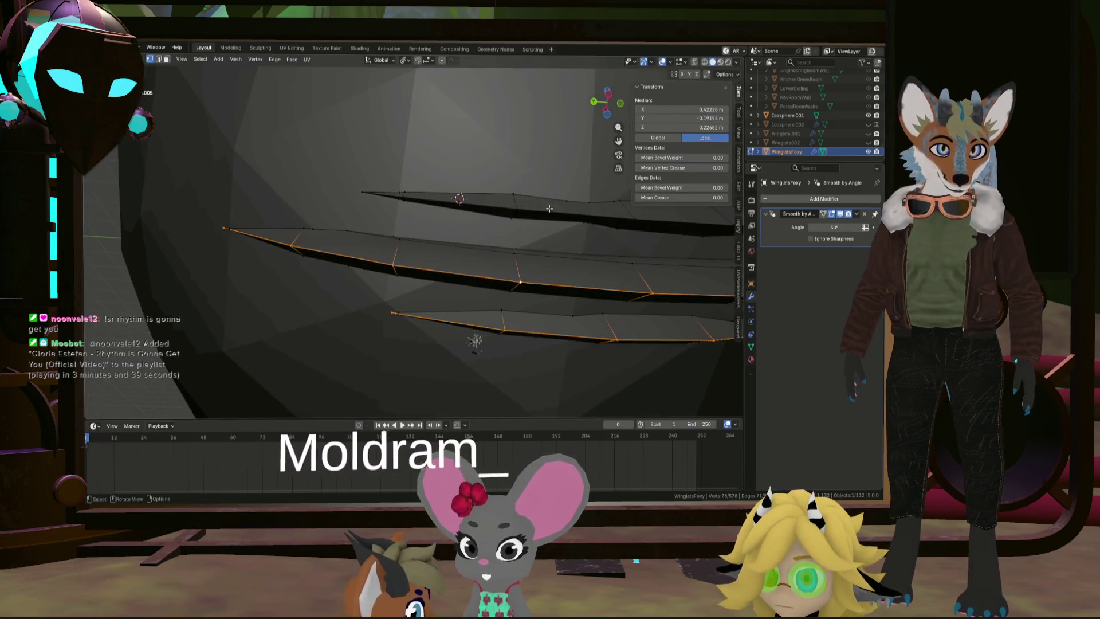
pyautogui.keyDown('alt'); pyautogui.keyDown('shift'); pyautogui.click(549, 208); pyautogui.keyUp('shift'); pyautogui.keyUp('alt')
pyautogui.scroll(-6, 549, 207)
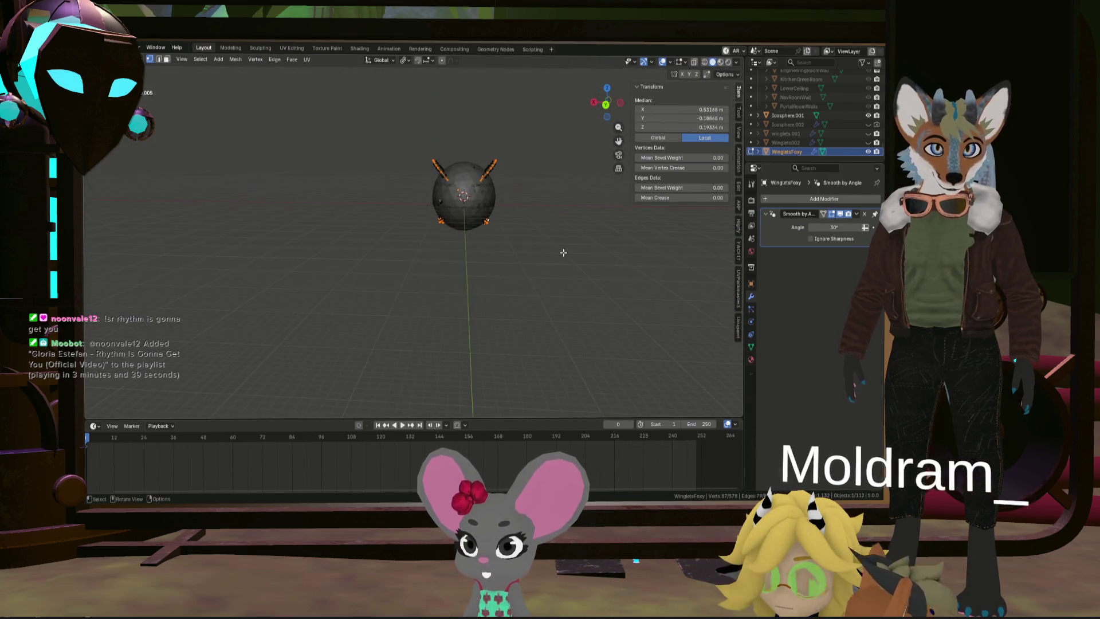
pyautogui.scroll(6, 466, 174)
pyautogui.moveTo(467, 174); pyautogui.dragTo(435, 127, button='middle')
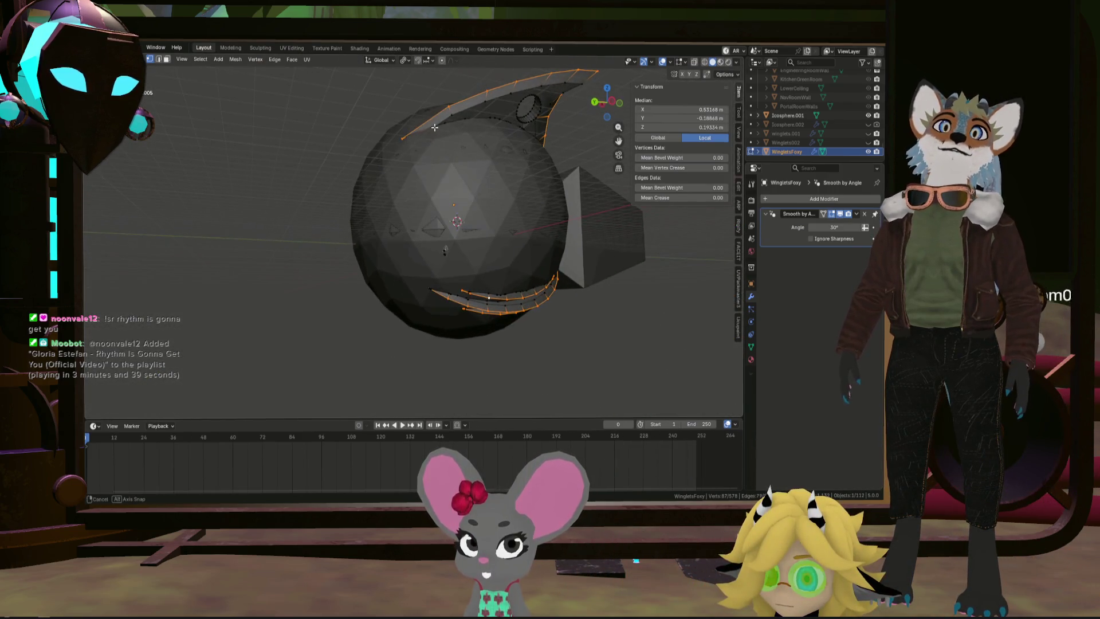
# Step: Add a centered Ctrl+R loop cut around the winglet's hole
pyautogui.scroll(8, 479, 171)
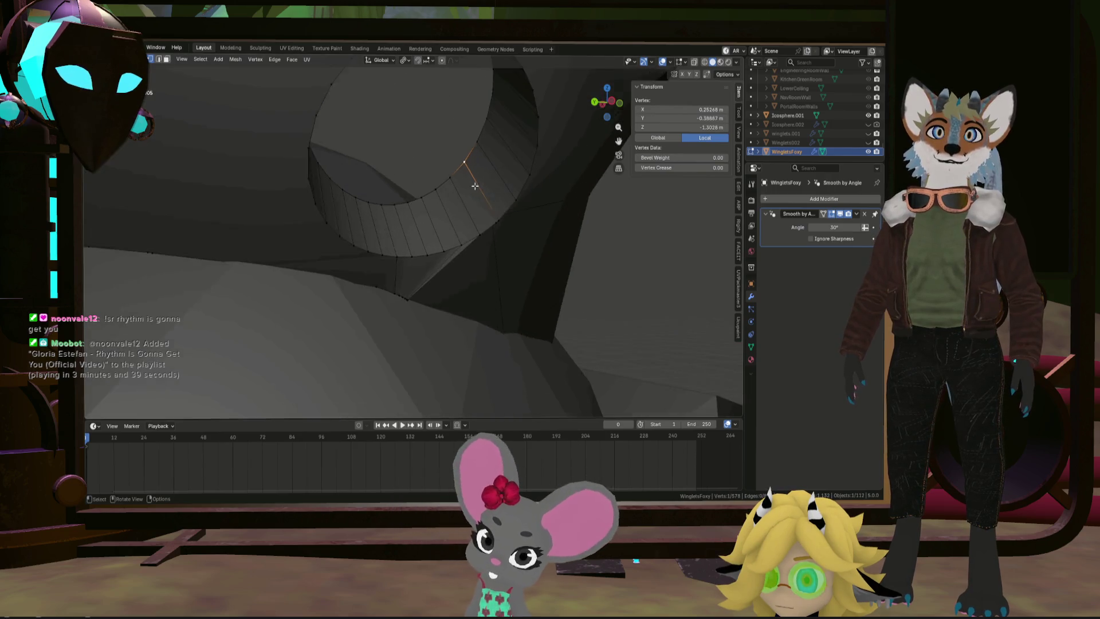
pyautogui.click(487, 192)
pyautogui.scroll(-4, 487, 192)
pyautogui.hotkey('ctrl', 'r')
pyautogui.rightClick(491, 185)
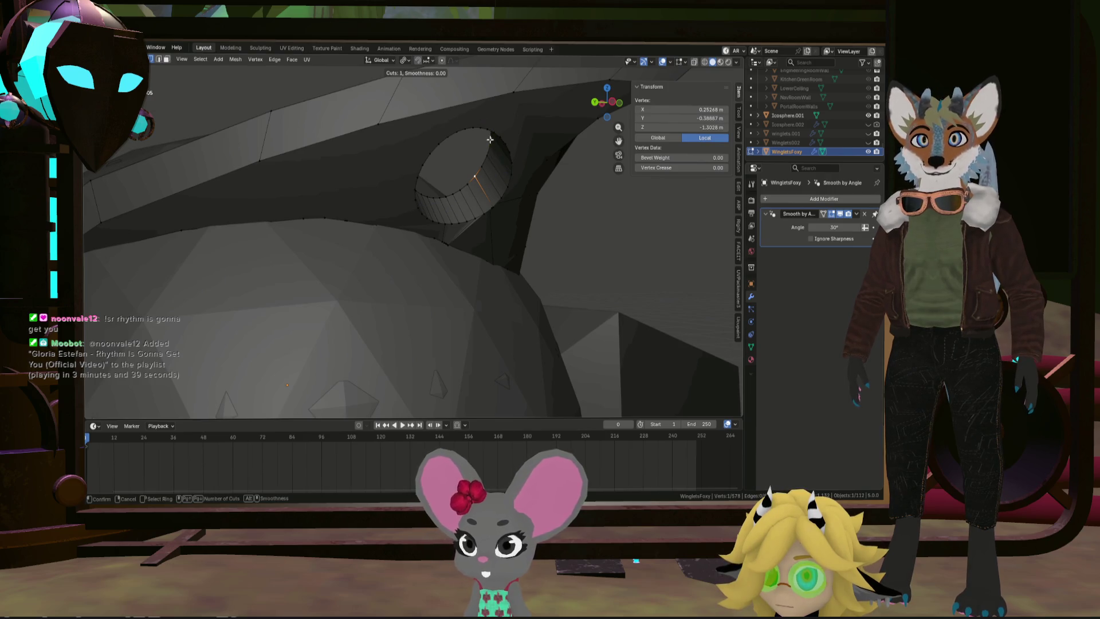
pyautogui.moveTo(485, 157)
pyautogui.mouseDown(button='middle')
pyautogui.moveTo(433, 184)
pyautogui.moveTo(510, 190)
pyautogui.mouseUp(button='middle')
pyautogui.click(433, 187)
pyautogui.rightClick(432, 187)
pyautogui.rightClick(511, 189)
pyautogui.scroll(5, 493, 195)
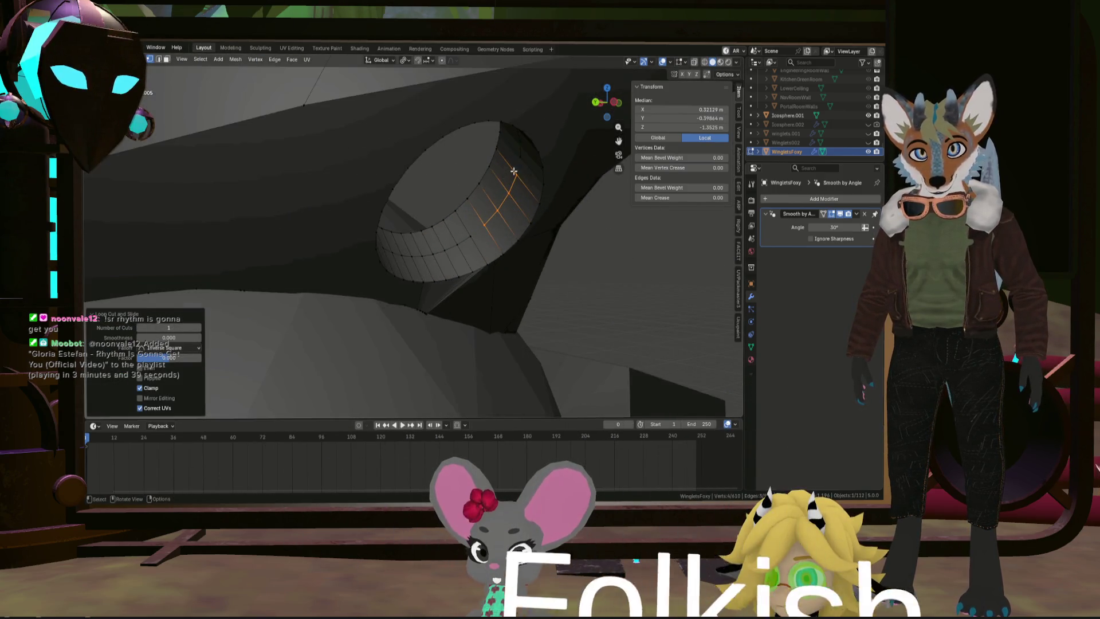
# Step: Select vertices on the hole rim, then orbit around the hole
pyautogui.click(469, 242)
pyautogui.keyDown('shift'); pyautogui.click(485, 228); pyautogui.keyUp('shift')
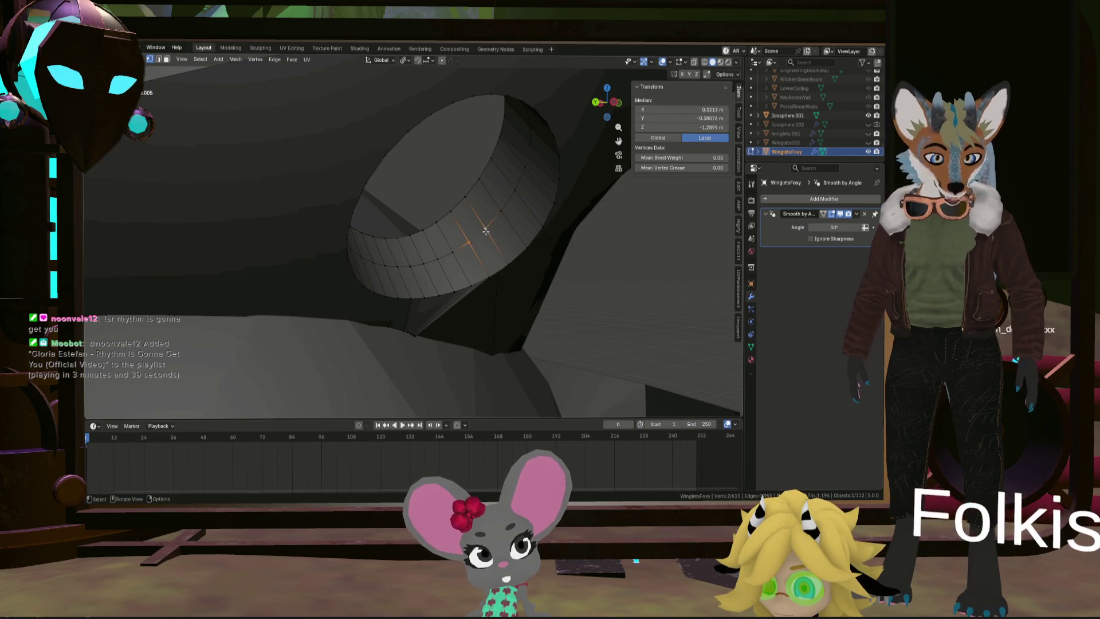
pyautogui.click(522, 166)
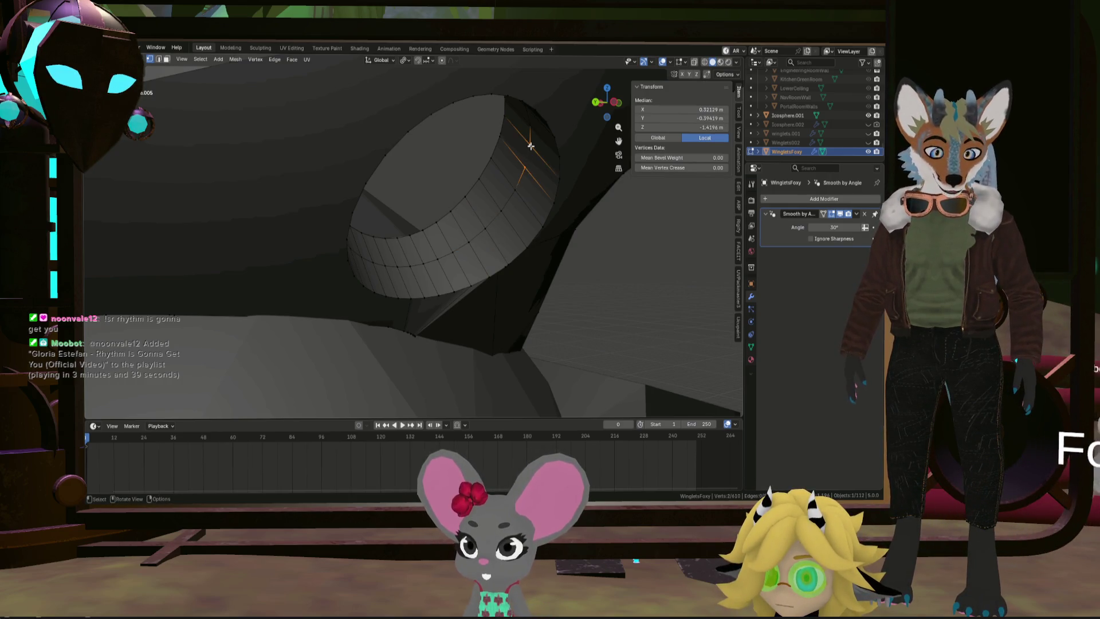
pyautogui.scroll(-5, 530, 146)
pyautogui.moveTo(531, 146)
pyautogui.mouseDown(button='middle')
pyautogui.moveTo(385, 137)
pyautogui.moveTo(373, 147)
pyautogui.moveTo(435, 221)
pyautogui.mouseUp(button='middle')
pyautogui.scroll(4, 487, 143)
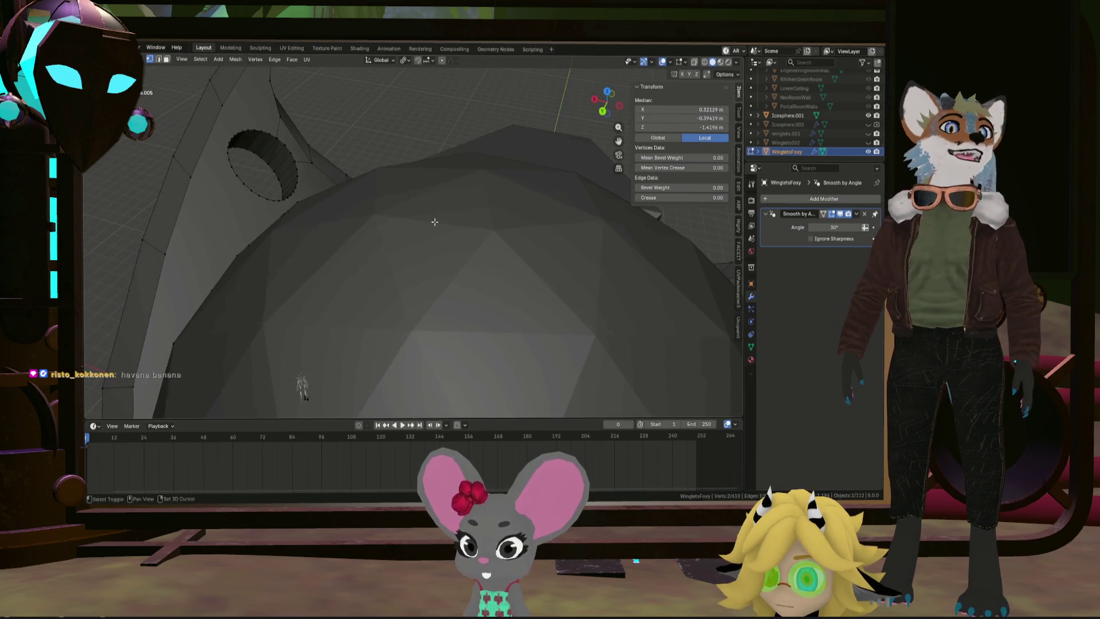
pyautogui.scroll(4, 257, 154)
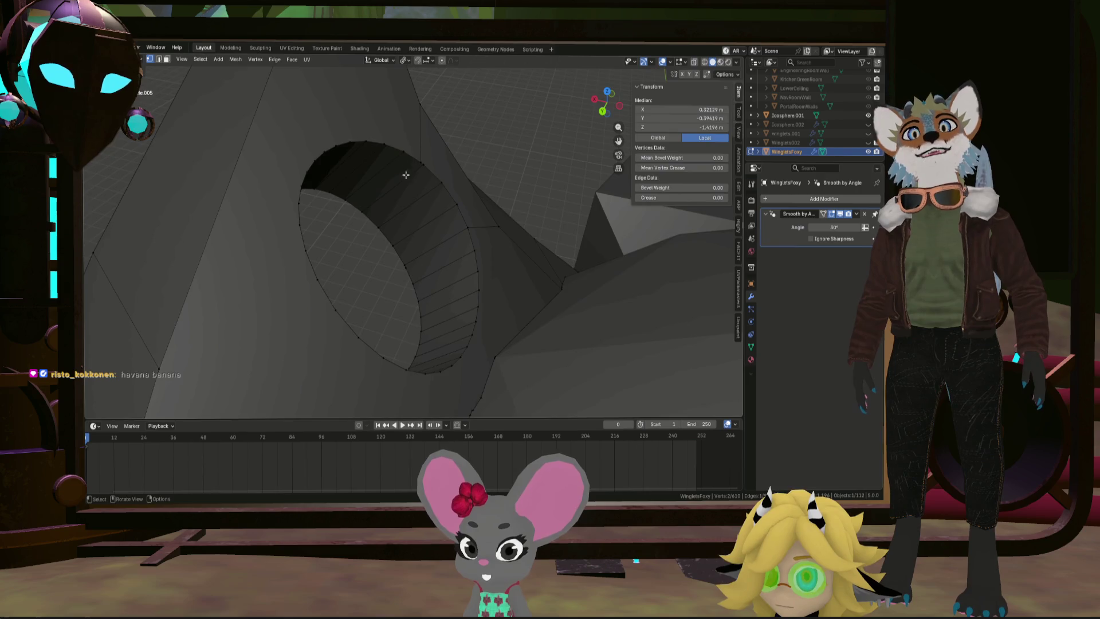
# Step: Add another loop cut around the hole, leaving it centered
pyautogui.hotkey('ctrl', 'r')
pyautogui.click(380, 168)
pyautogui.rightClick(381, 172)
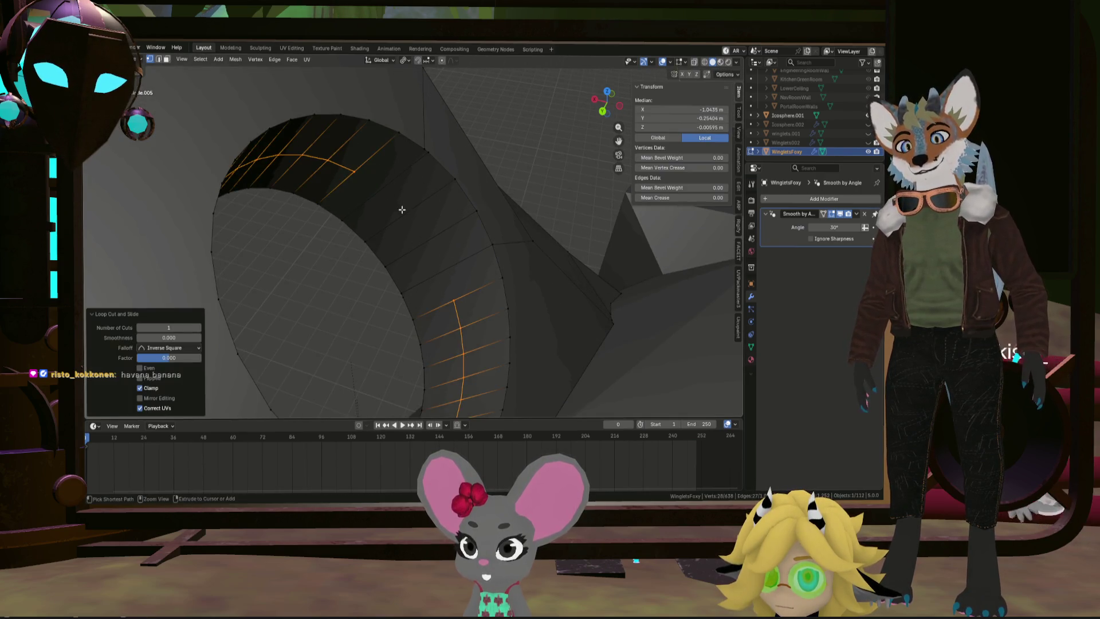
pyautogui.click(403, 218)
pyautogui.rightClick(403, 217)
# Step: Connect two hole-wall vertices with a new edge, then select a blade edge loop
pyautogui.click(359, 173)
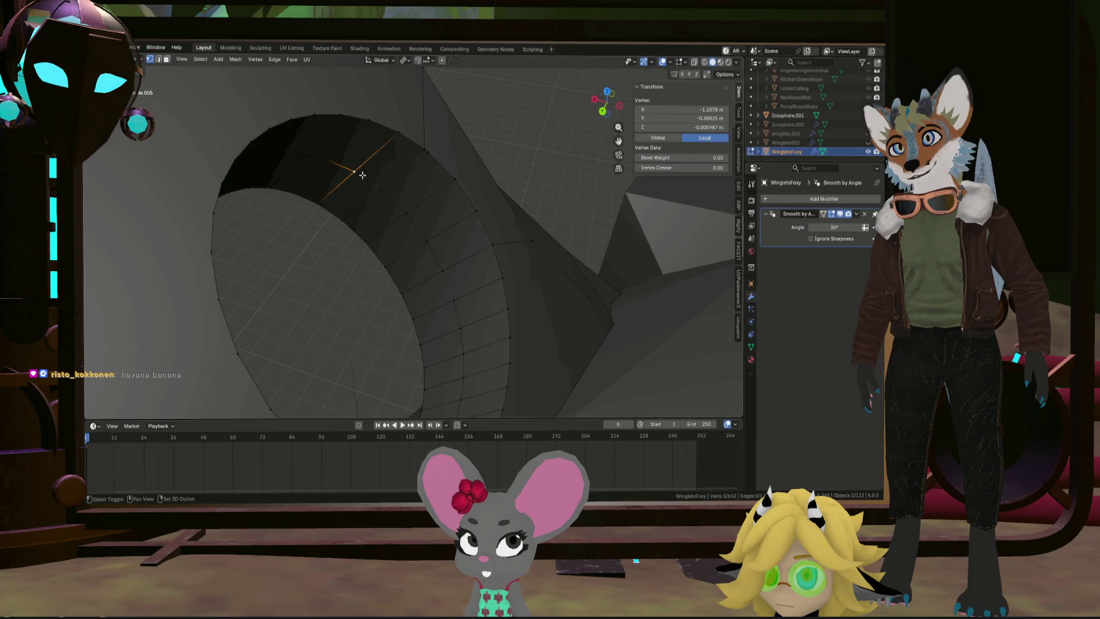
pyautogui.click(452, 279)
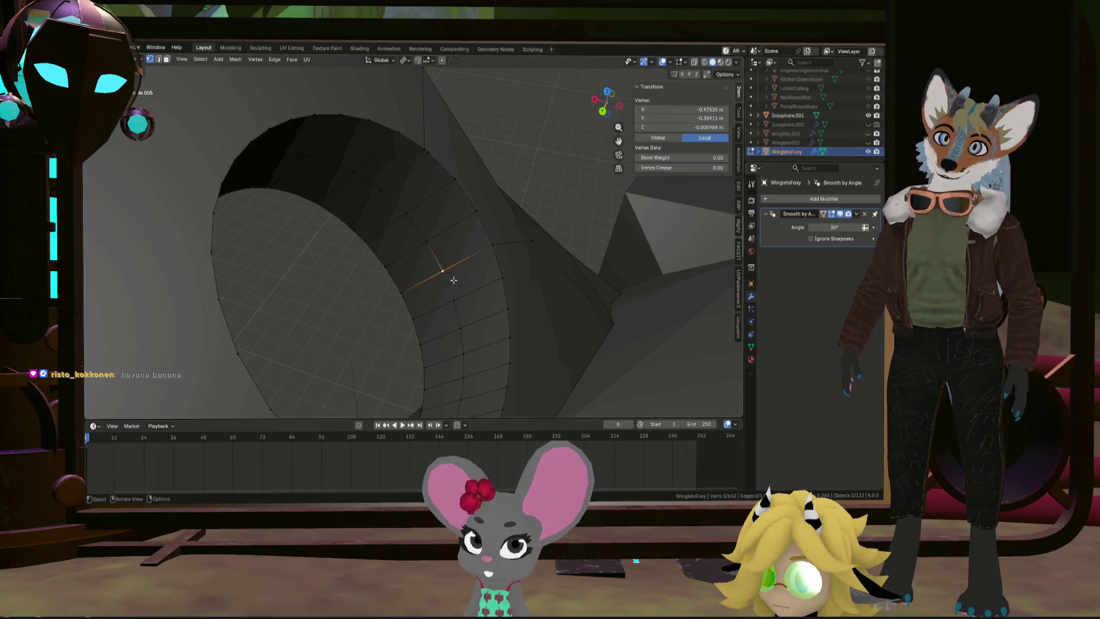
pyautogui.press('f')
pyautogui.scroll(-8, 463, 284)
pyautogui.moveTo(487, 287)
pyautogui.mouseDown(button='middle')
pyautogui.moveTo(575, 293)
pyautogui.moveTo(531, 304)
pyautogui.mouseUp(button='middle')
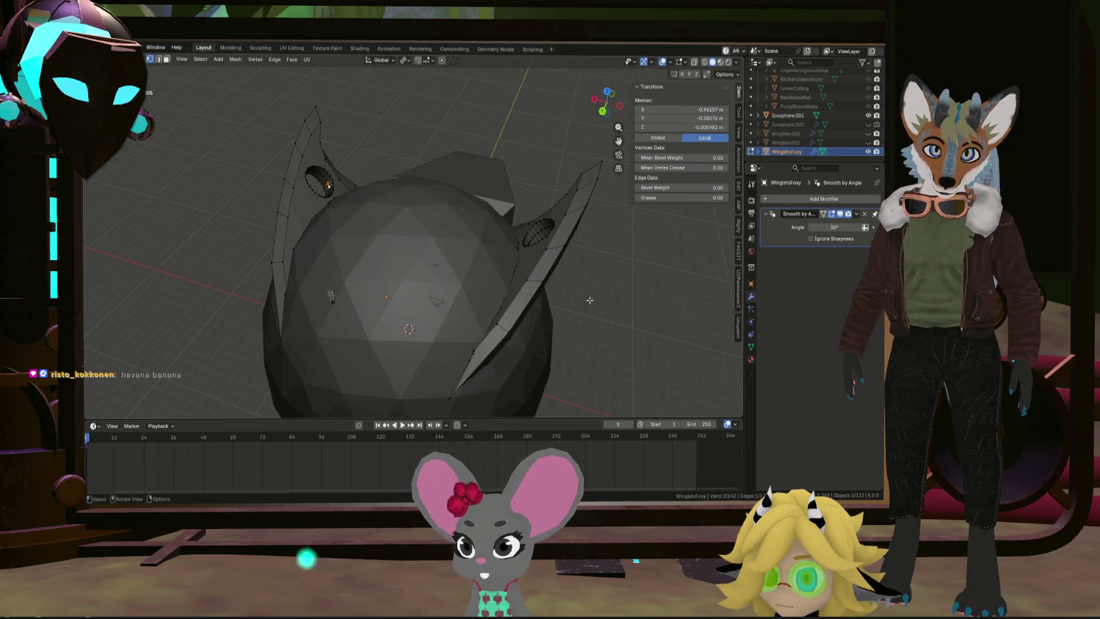
pyautogui.keyDown('alt'); pyautogui.click(529, 295); pyautogui.keyUp('alt')
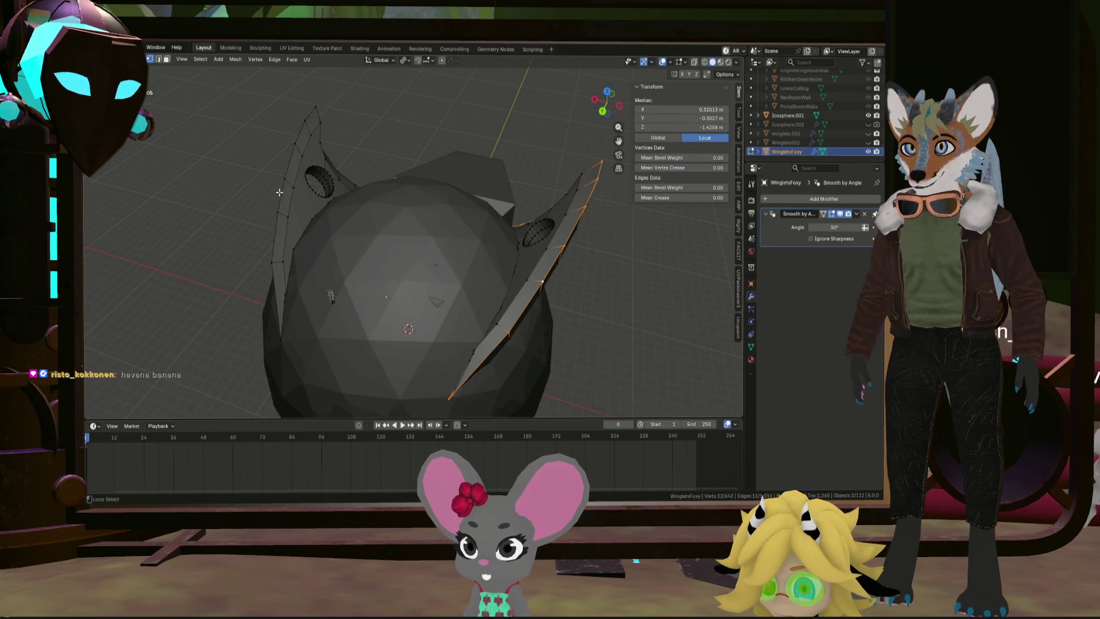
# Step: Add the middle winglet's second edge loop to the selection
pyautogui.scroll(6, 282, 194)
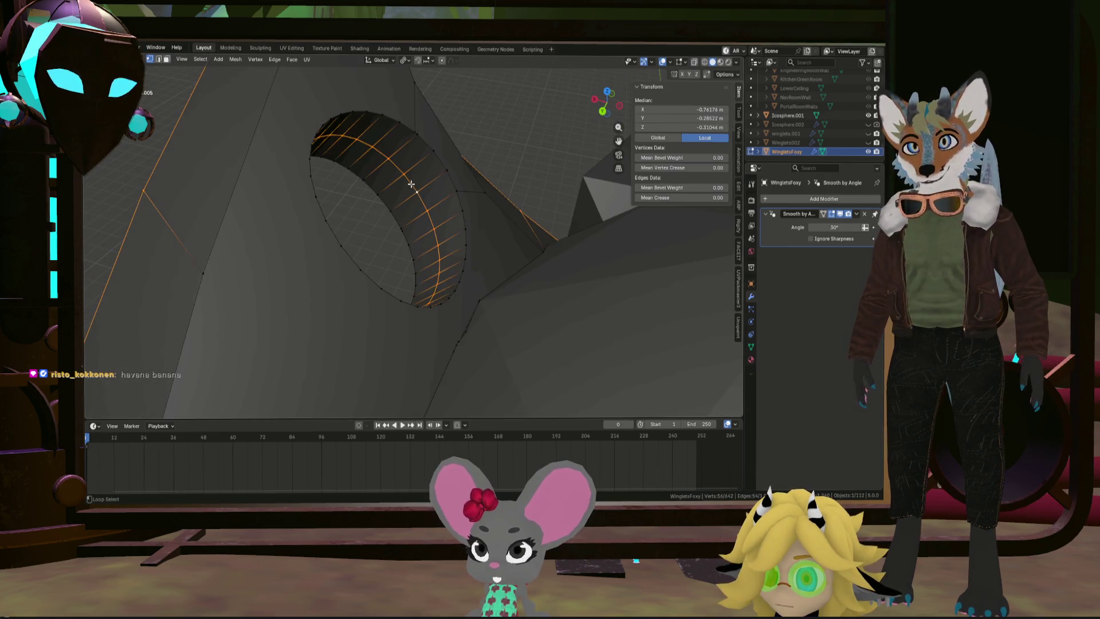
pyautogui.scroll(-8, 411, 184)
pyautogui.scroll(8, 716, 265)
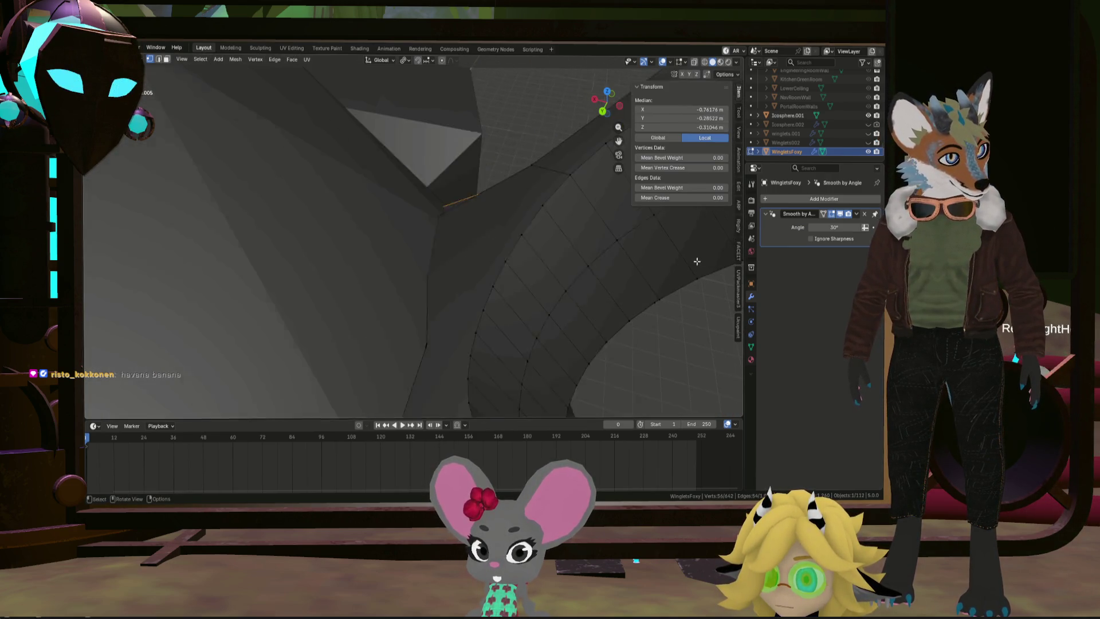
pyautogui.scroll(-10, 605, 233)
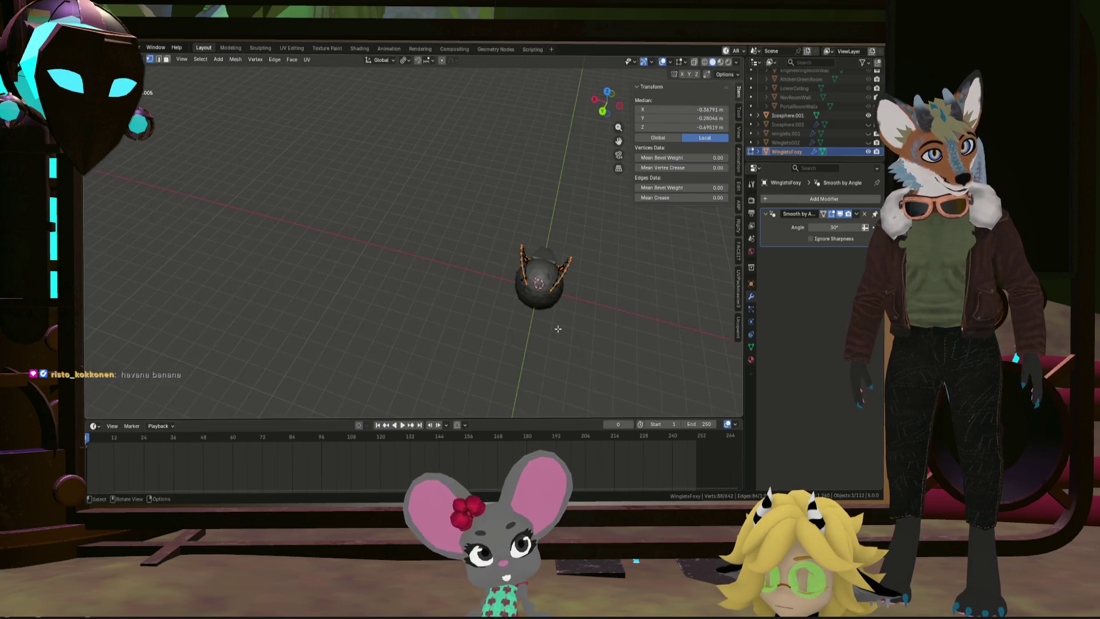
pyautogui.scroll(3, 514, 297)
pyautogui.scroll(5, 515, 296)
pyautogui.moveTo(515, 296); pyautogui.dragTo(499, 246, button='middle')
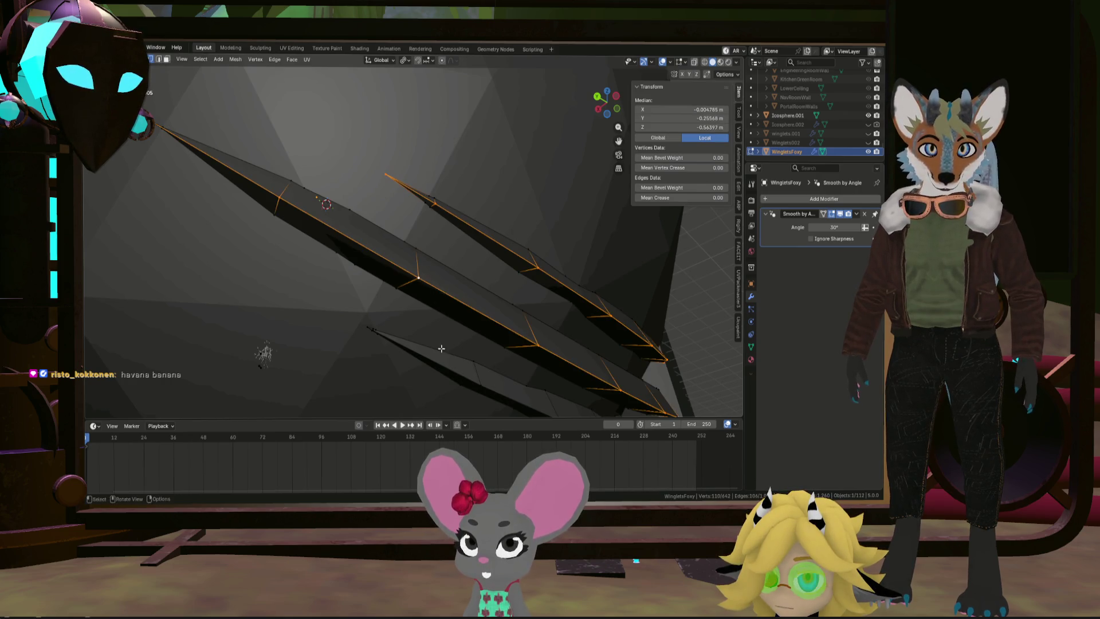
pyautogui.scroll(-4, 440, 364)
pyautogui.moveTo(439, 363)
pyautogui.mouseDown(button='middle')
pyautogui.moveTo(293, 299)
pyautogui.moveTo(315, 321)
pyautogui.mouseUp(button='middle')
pyautogui.scroll(4, 342, 345)
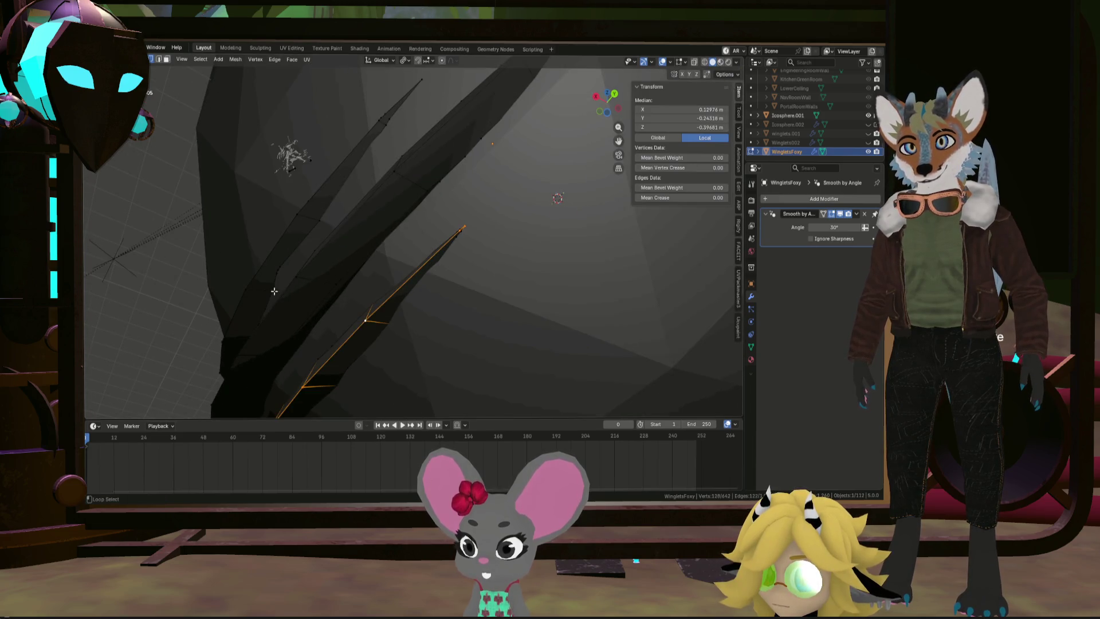
pyautogui.moveTo(309, 277); pyautogui.dragTo(357, 272, button='middle')
pyautogui.keyDown('alt'); pyautogui.keyDown('shift'); pyautogui.click(334, 244); pyautogui.keyUp('shift'); pyautogui.keyUp('alt')
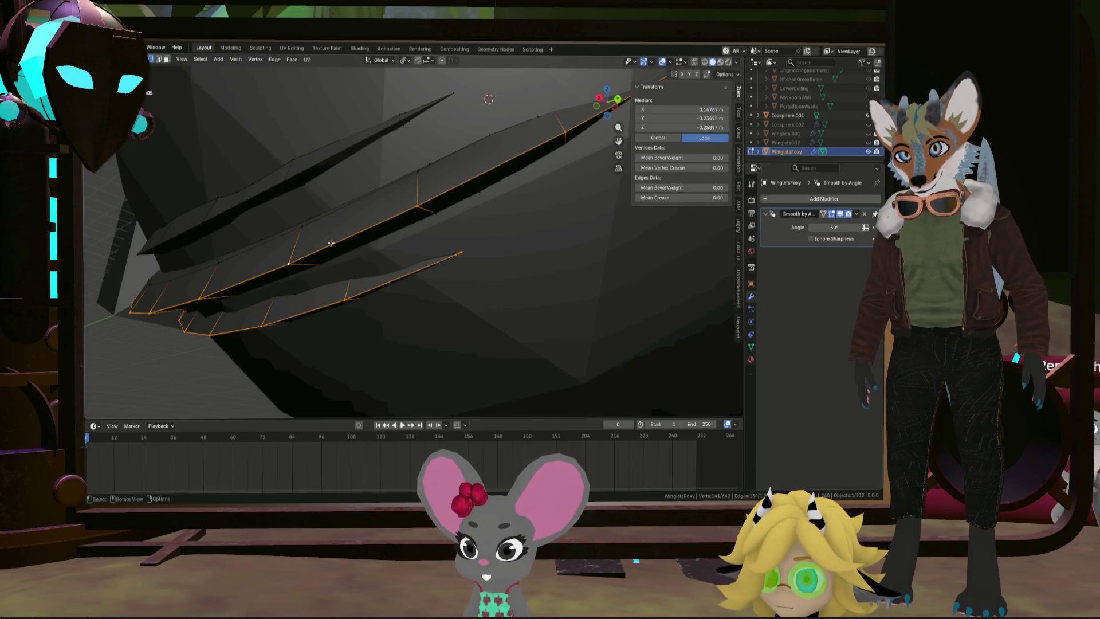
# Step: Frame the whole icosphere and dismiss the Edge menu without applying anything
pyautogui.scroll(-5, 301, 177)
pyautogui.press('ctrl+KP_1')
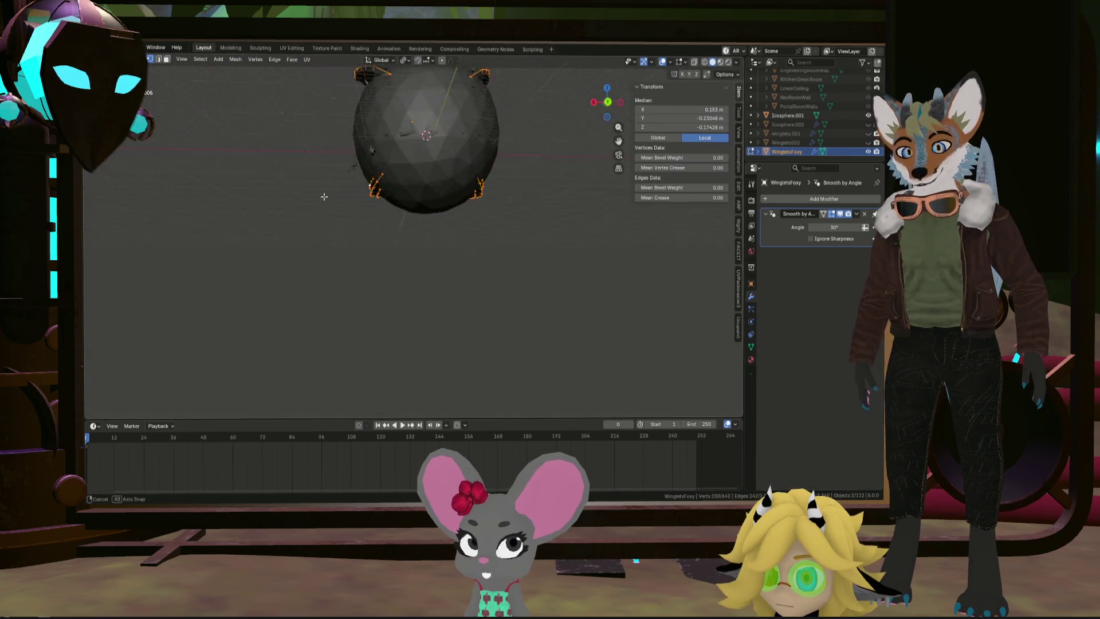
pyautogui.hotkey('ctrl', 'e')
pyautogui.press('Escape')
pyautogui.moveTo(314, 204)
pyautogui.mouseDown(button='middle')
pyautogui.moveTo(440, 241)
pyautogui.moveTo(357, 226)
pyautogui.moveTo(450, 197)
pyautogui.moveTo(434, 245)
pyautogui.moveTo(526, 175)
pyautogui.mouseUp(button='middle')
pyautogui.scroll(-4, 366, 212)
# Step: Deselect everything to reveal the red seams, then switch to the UV Editing workspace
pyautogui.hotkey('alt', 'a')
pyautogui.scroll(5, 434, 245)
pyautogui.scroll(-5, 470, 218)
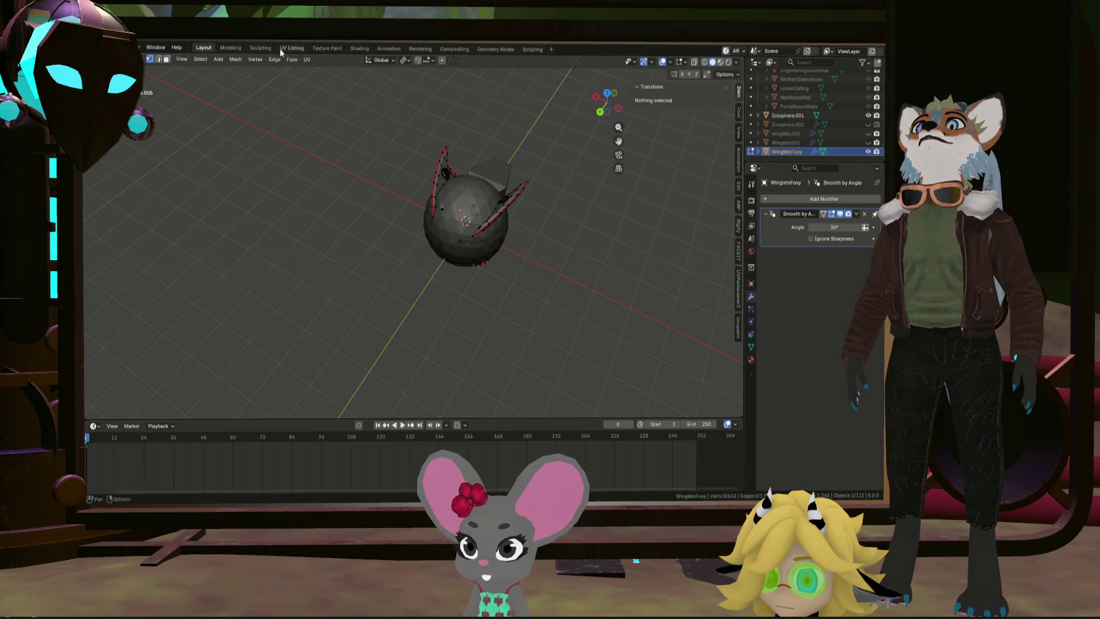
pyautogui.click(290, 48)
# Step: Select the whole mesh and unwrap it with UV > Unwrap
pyautogui.press('a')
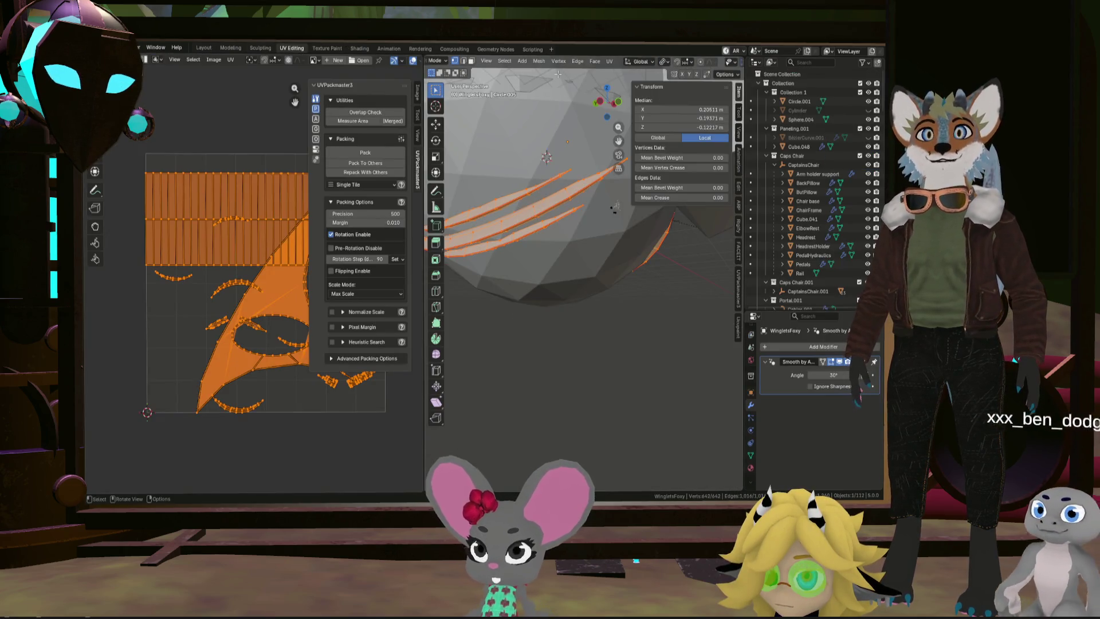
pyautogui.click(609, 61)
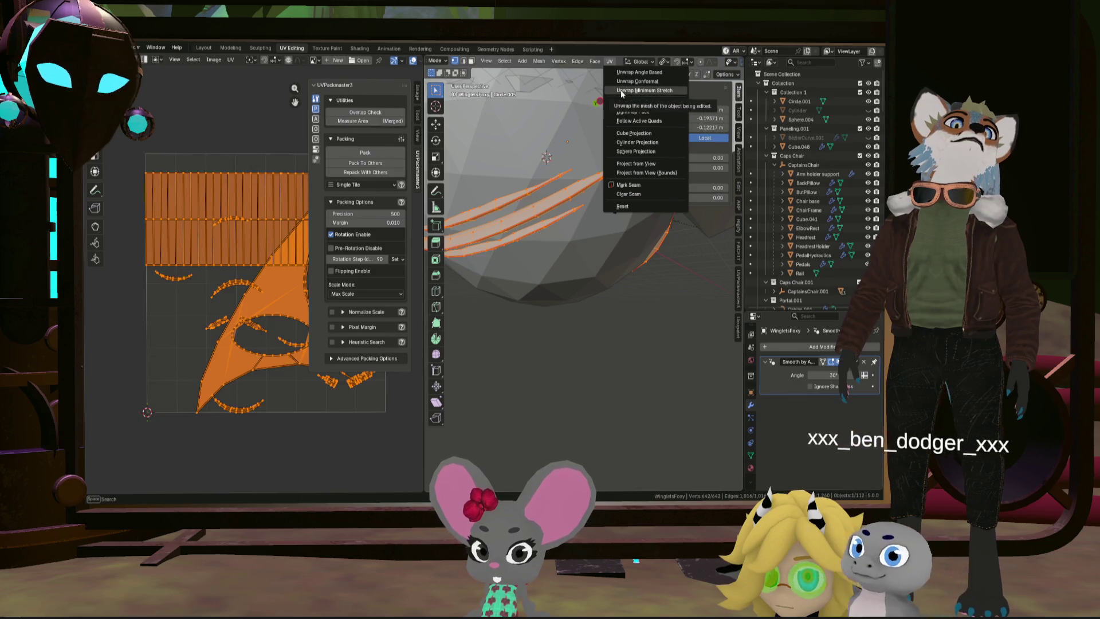
pyautogui.click(622, 80)
pyautogui.scroll(1, 267, 333)
pyautogui.scroll(2, 251, 343)
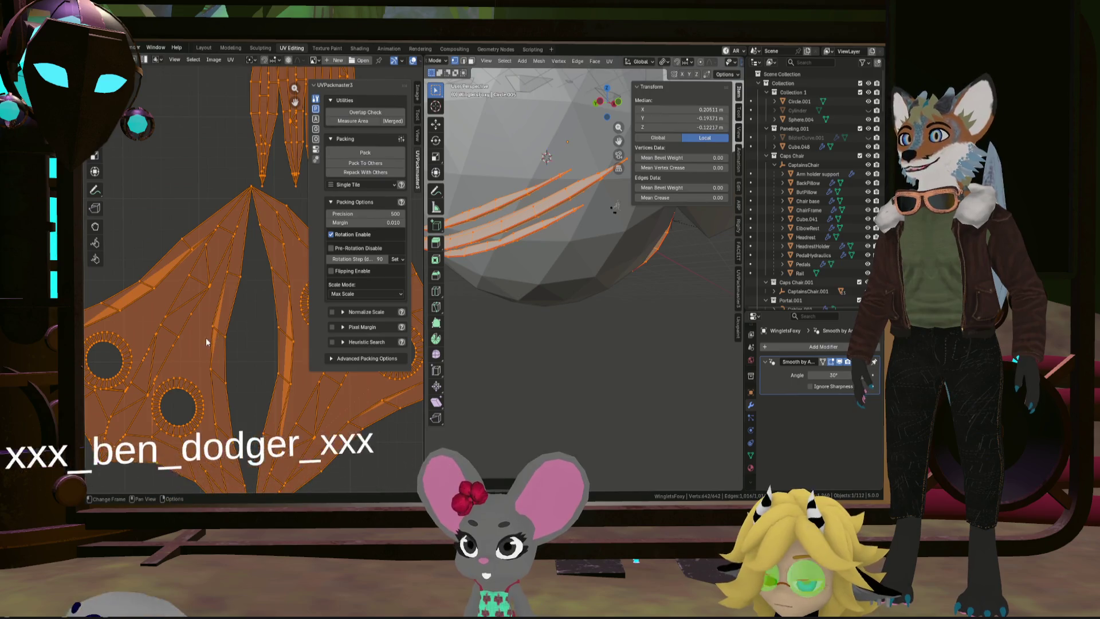
pyautogui.moveTo(105, 463); pyautogui.dragTo(147, 414, button='middle')
# Step: Zoom in and select individual corner vertices of the winglet UV island
pyautogui.click(142, 411)
pyautogui.scroll(5, 143, 411)
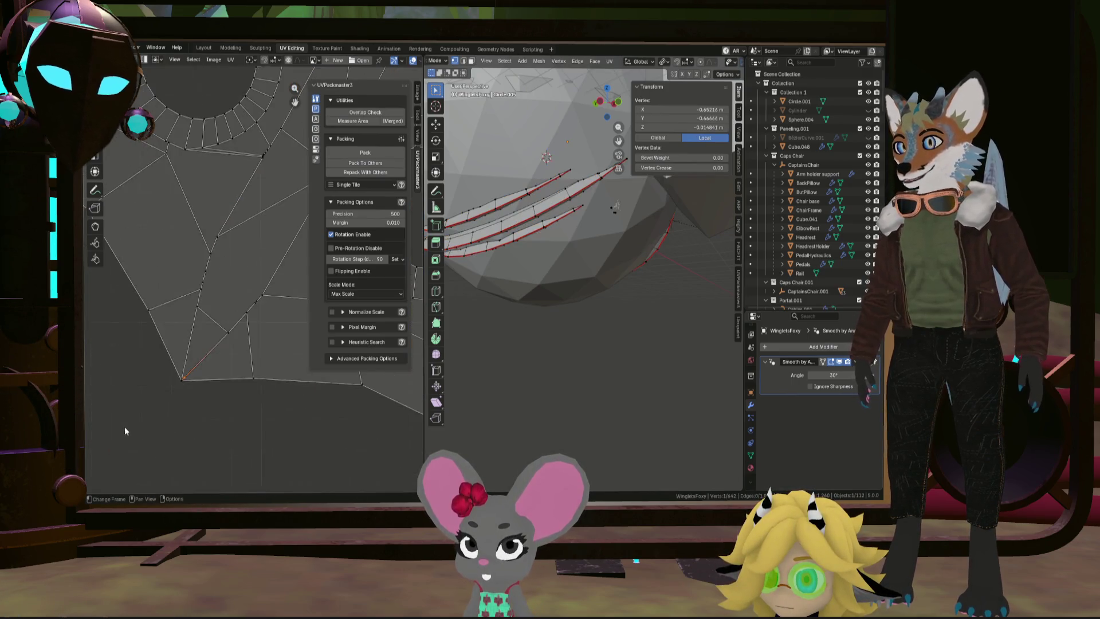
pyautogui.scroll(-5, 184, 345)
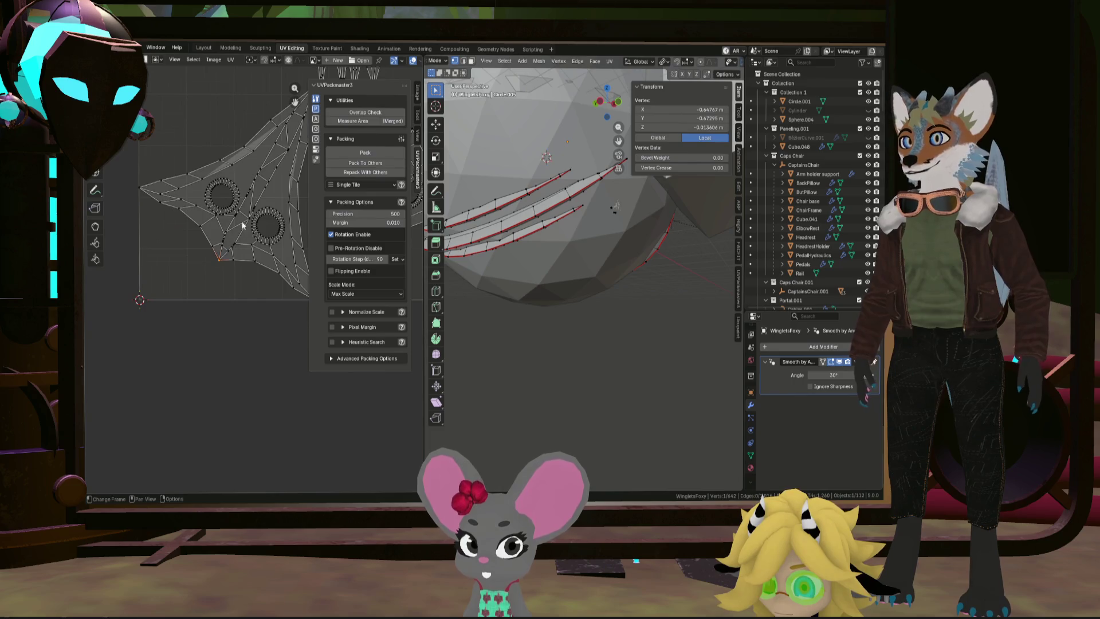
pyautogui.scroll(4, 186, 336)
pyautogui.scroll(-3, 143, 341)
pyautogui.scroll(5, 212, 238)
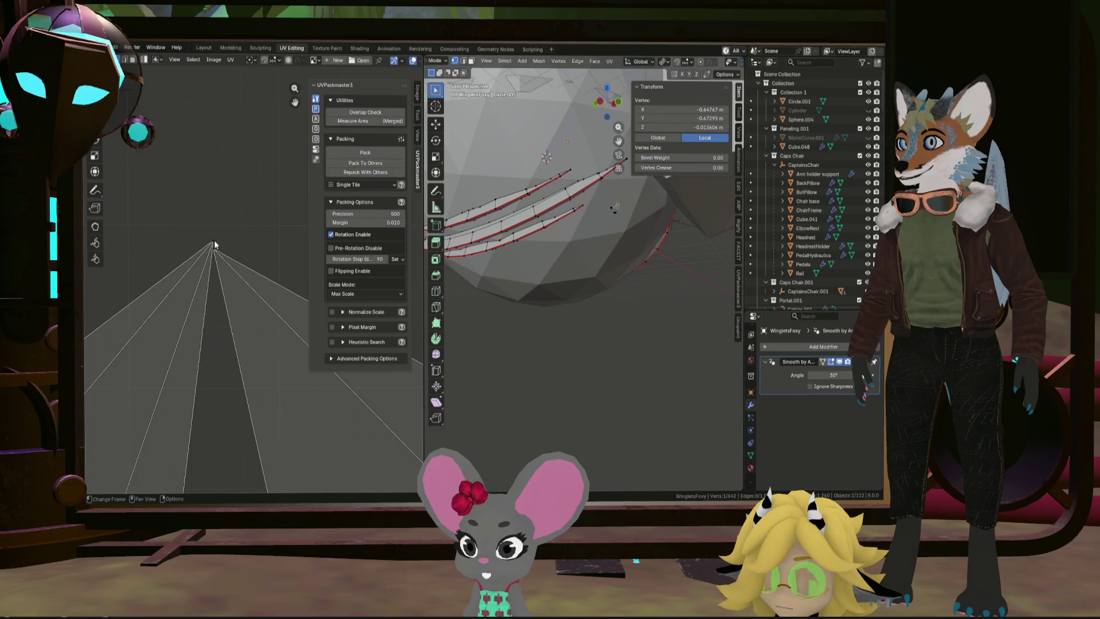
pyautogui.scroll(-5, 212, 254)
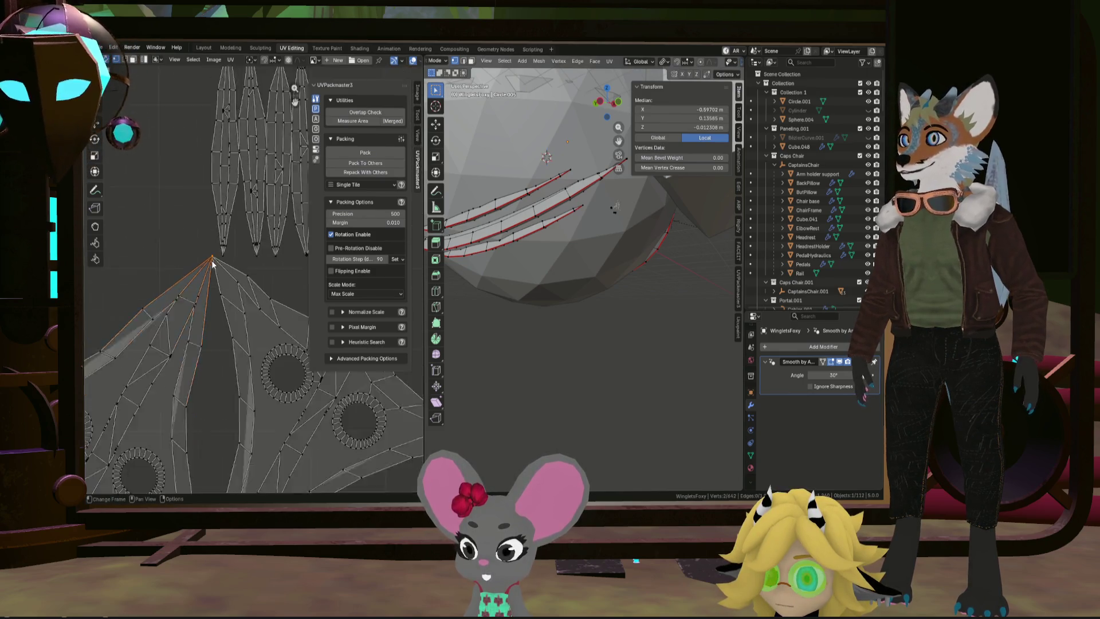
pyautogui.scroll(8, 204, 280)
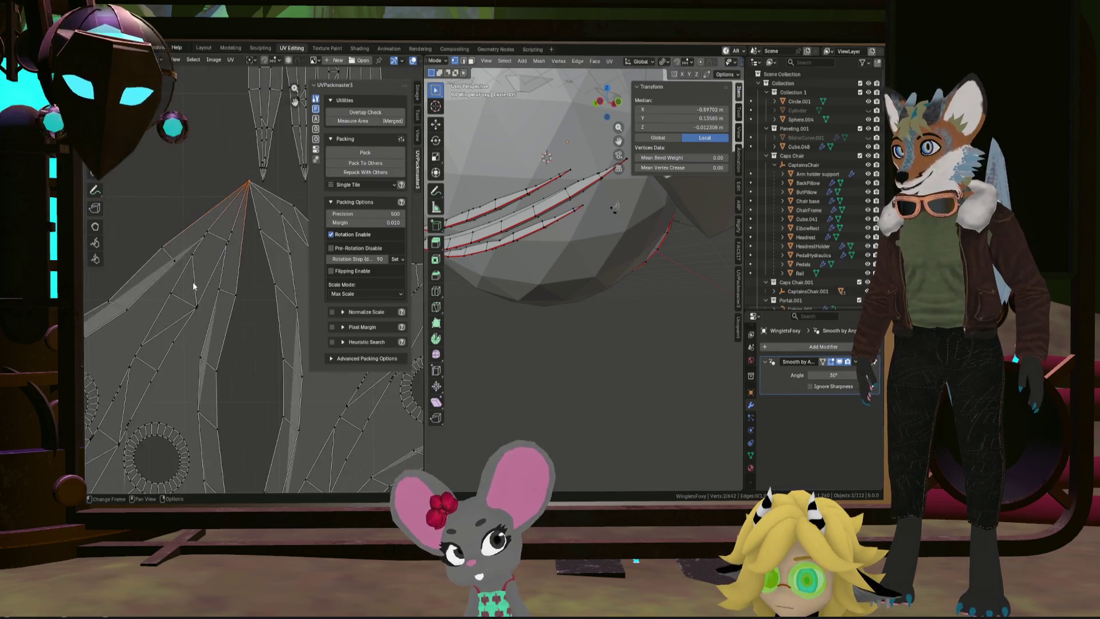
pyautogui.scroll(-5, 200, 281)
pyautogui.scroll(1, 221, 281)
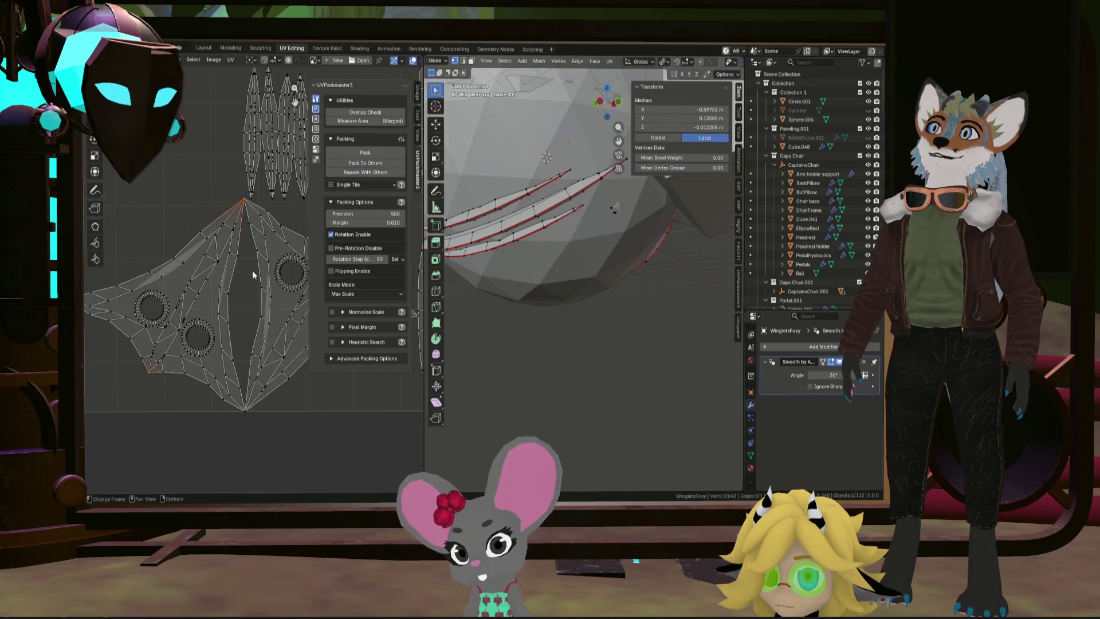
pyautogui.scroll(4, 152, 364)
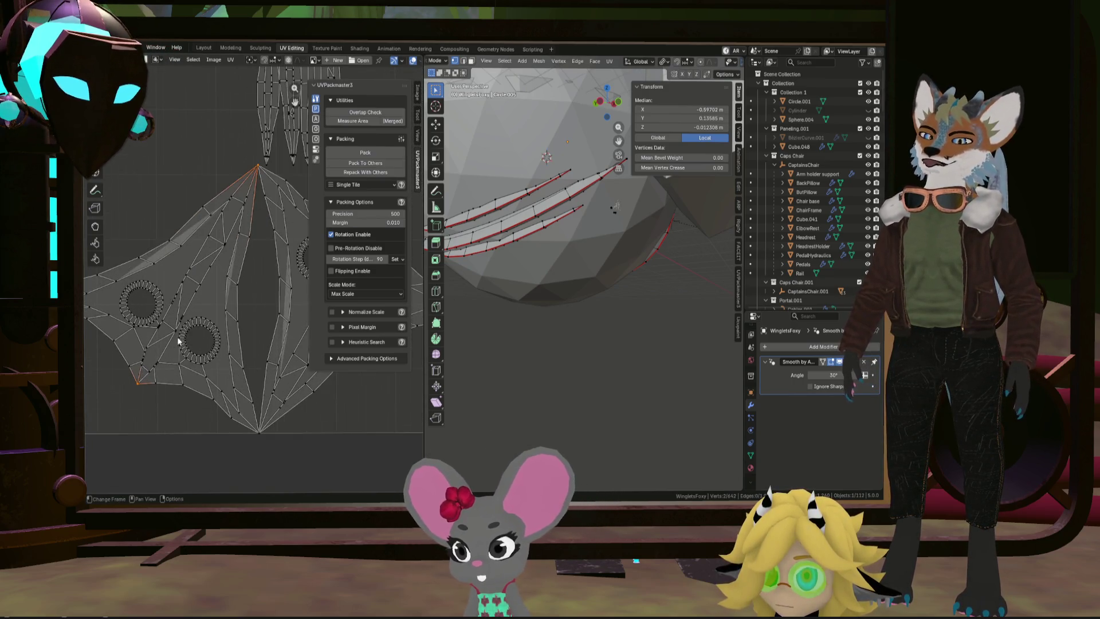
pyautogui.click(141, 383)
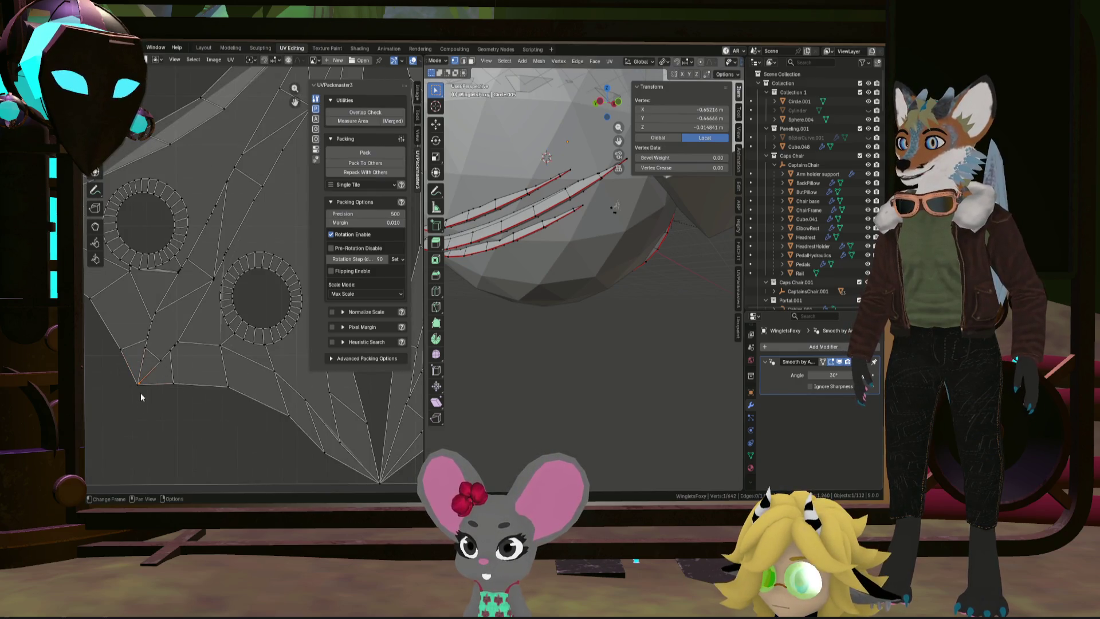
pyautogui.moveTo(573, 275); pyautogui.dragTo(518, 249, button='middle')
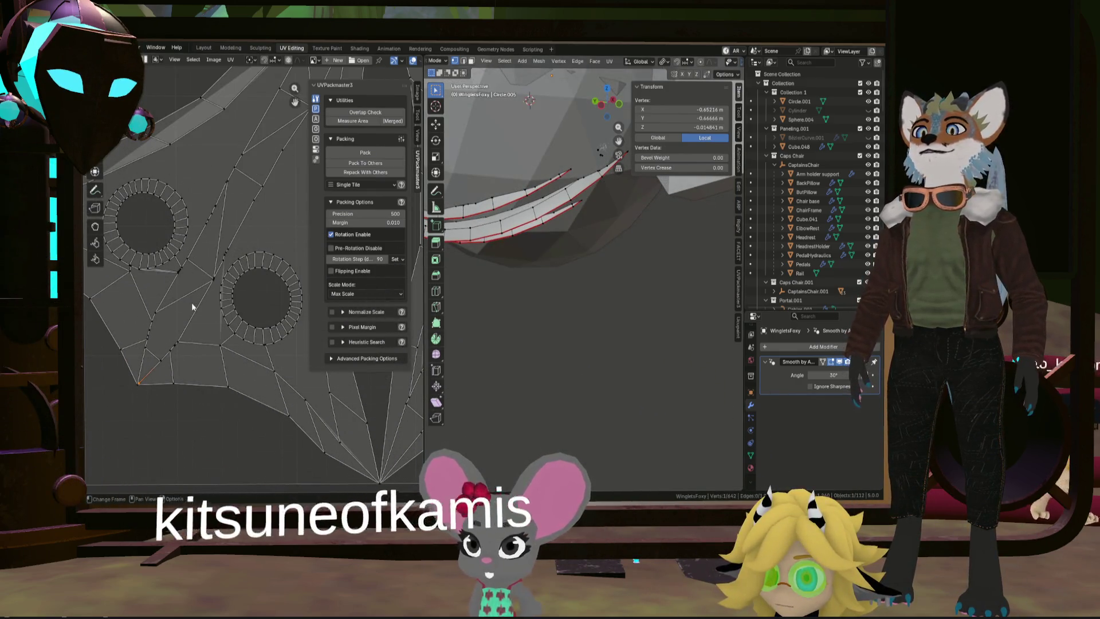
pyautogui.click(138, 384)
# Step: Widen the UV editor and select the short corner edge, then the bottom-left corner vertex
pyautogui.moveTo(425, 275); pyautogui.dragTo(616, 275)
pyautogui.scroll(-4, 311, 277)
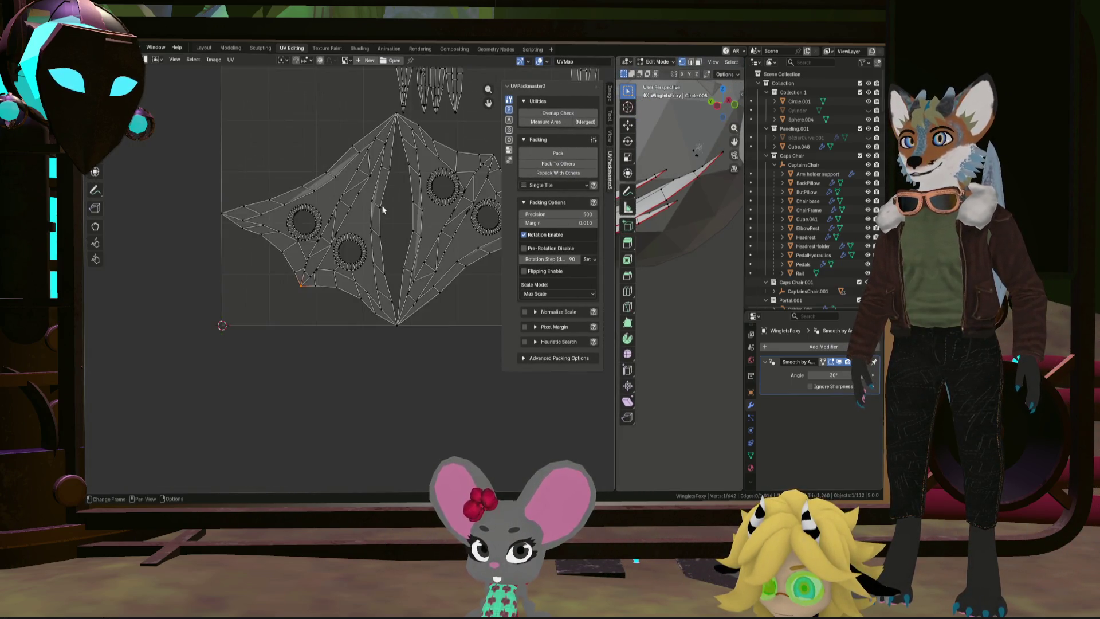
pyautogui.scroll(3, 394, 113)
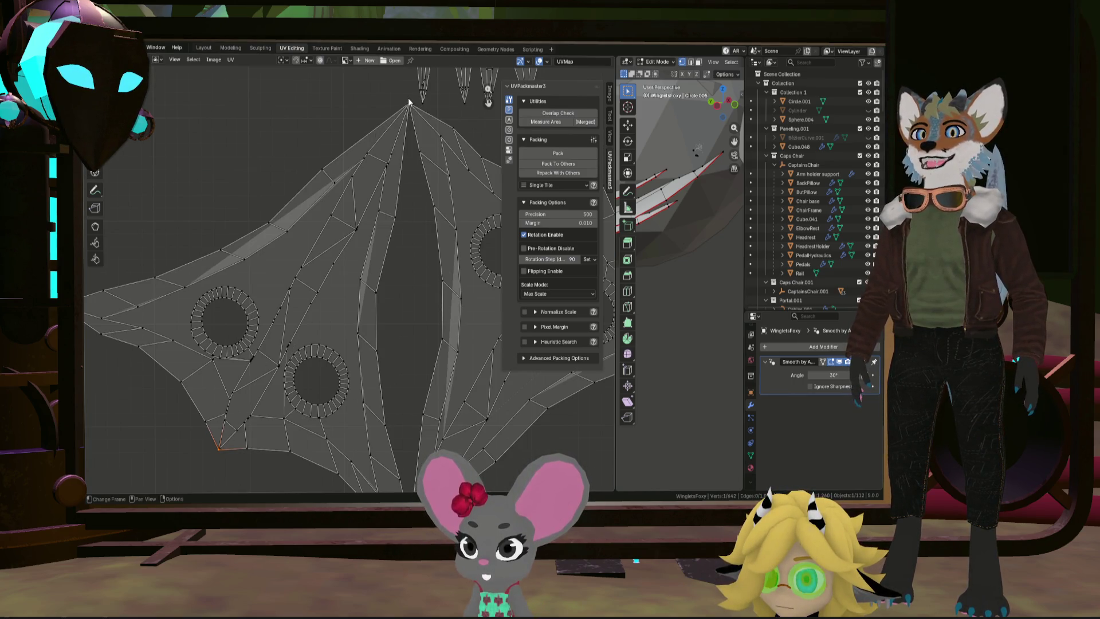
pyautogui.scroll(5, 192, 450)
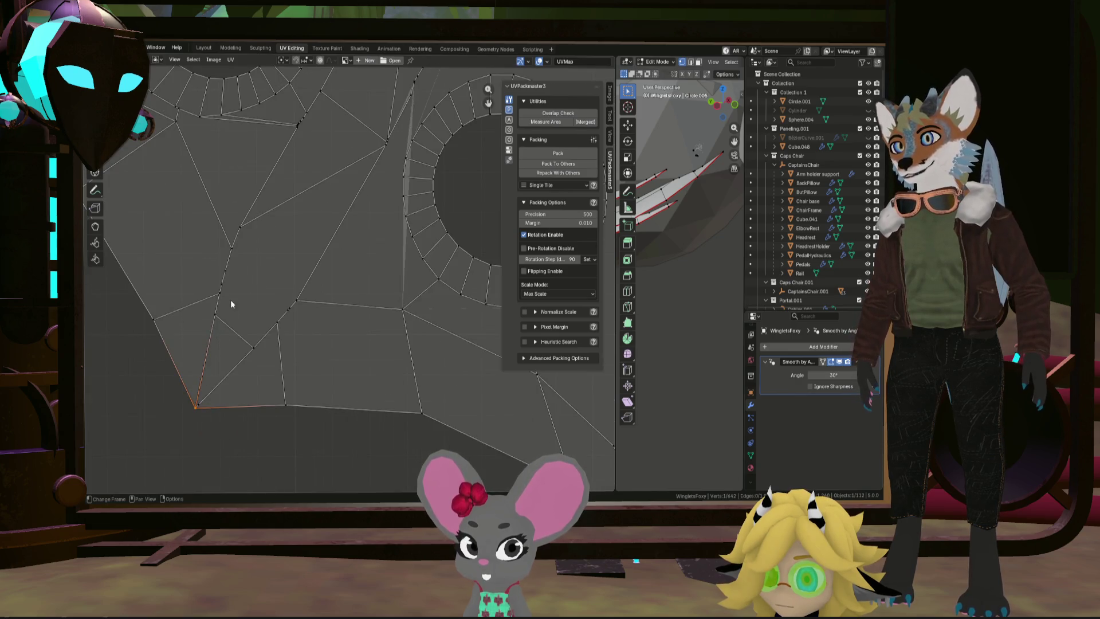
pyautogui.click(222, 283)
pyautogui.scroll(-2, 223, 287)
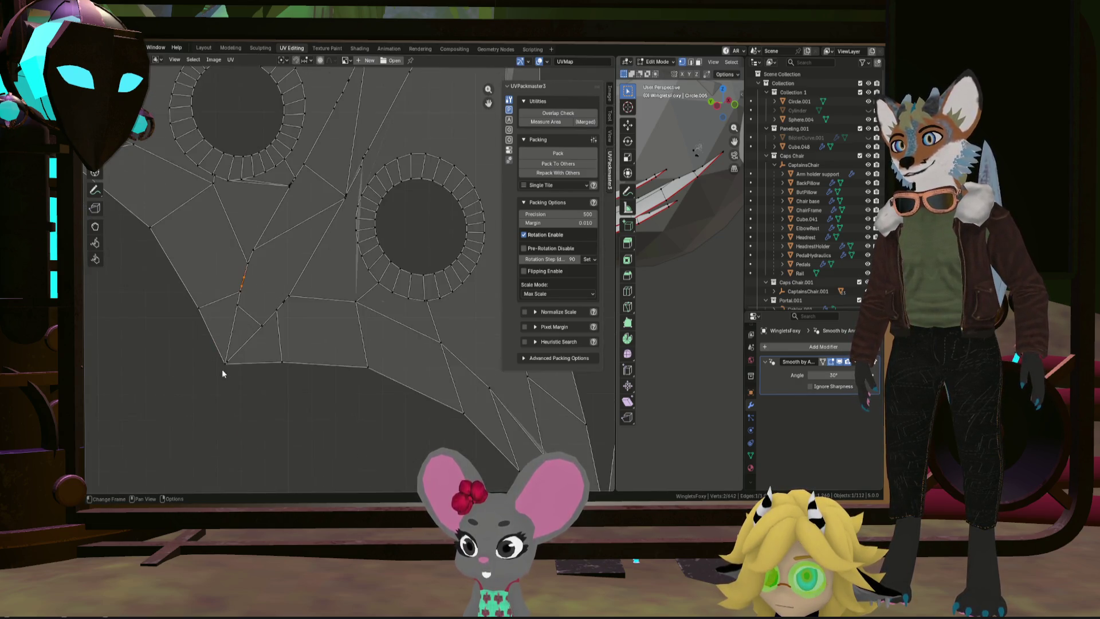
pyautogui.scroll(3, 227, 365)
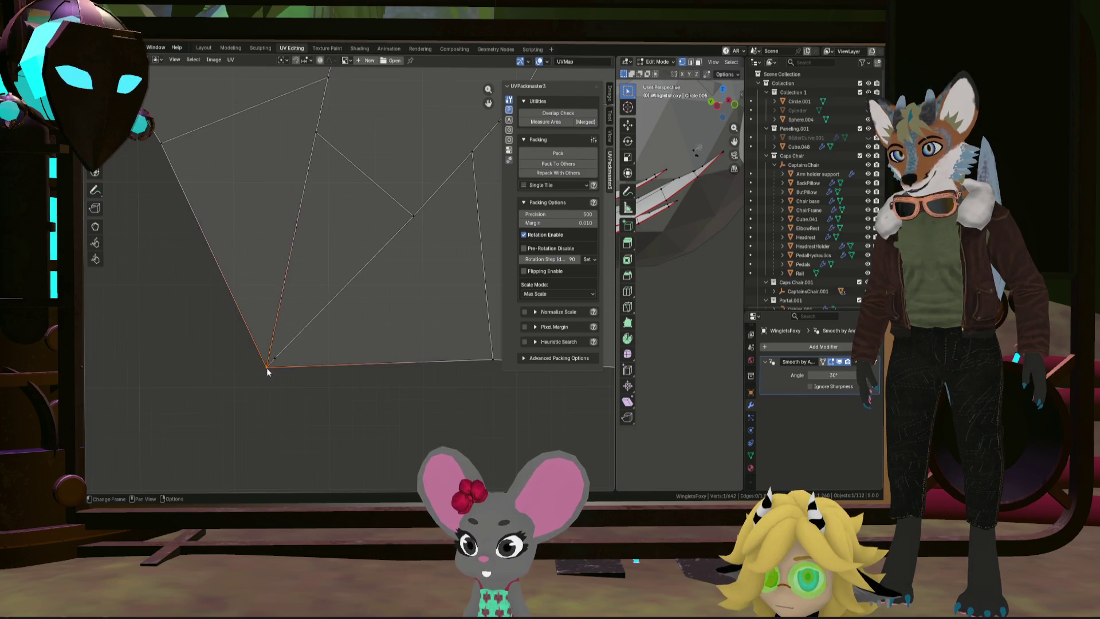
pyautogui.click(267, 366)
pyautogui.scroll(-6, 266, 367)
pyautogui.scroll(7, 378, 206)
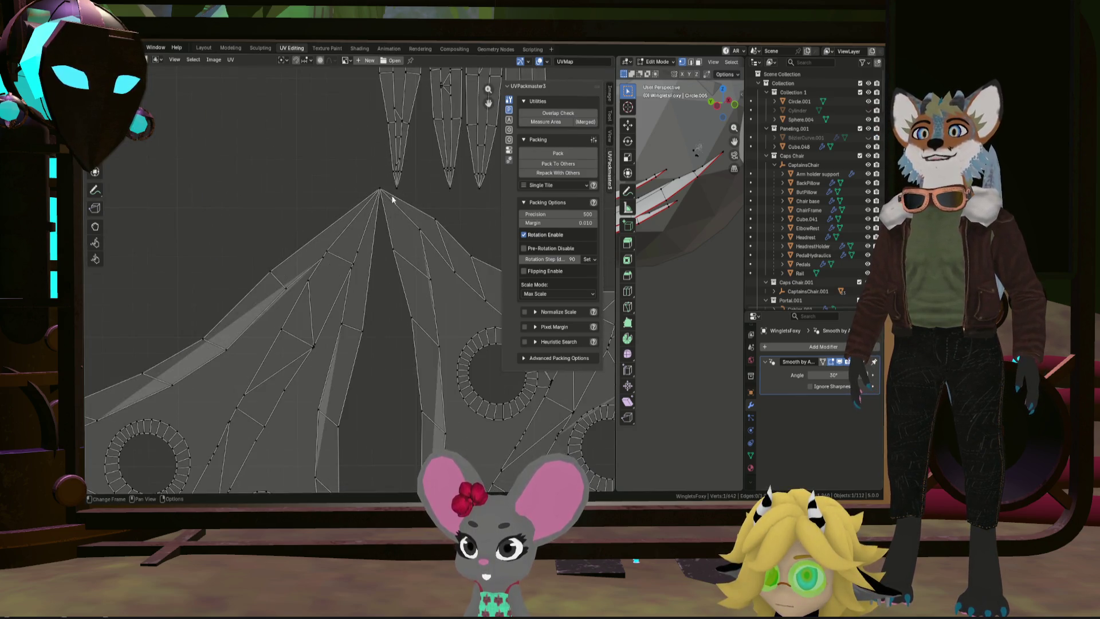
pyautogui.scroll(1, 370, 170)
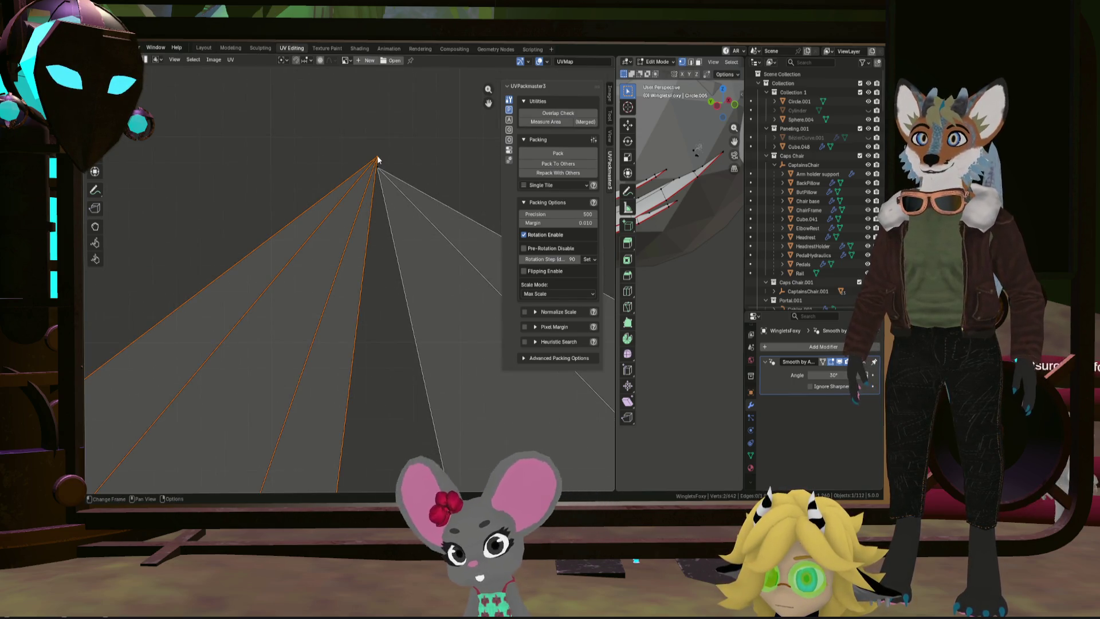
# Step: Drag the UV Editor border left to enlarge the 3D viewport and zoom onto a winglet fin
pyautogui.press('u')
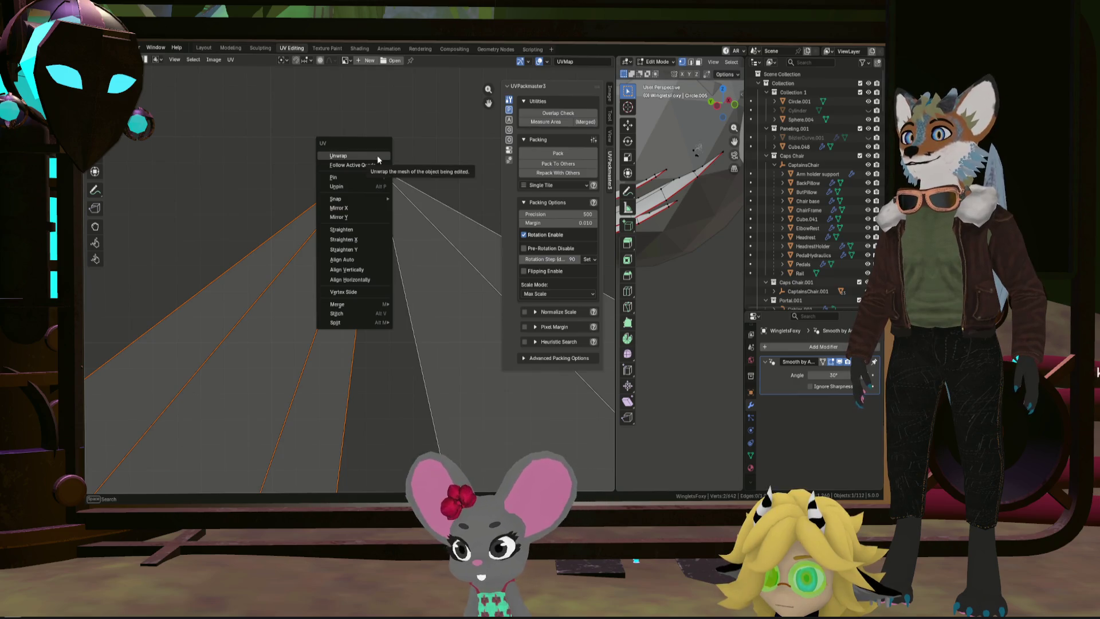
pyautogui.moveTo(670, 171)
pyautogui.mouseDown(button='middle')
pyautogui.moveTo(682, 198)
pyautogui.moveTo(726, 237)
pyautogui.mouseUp(button='middle')
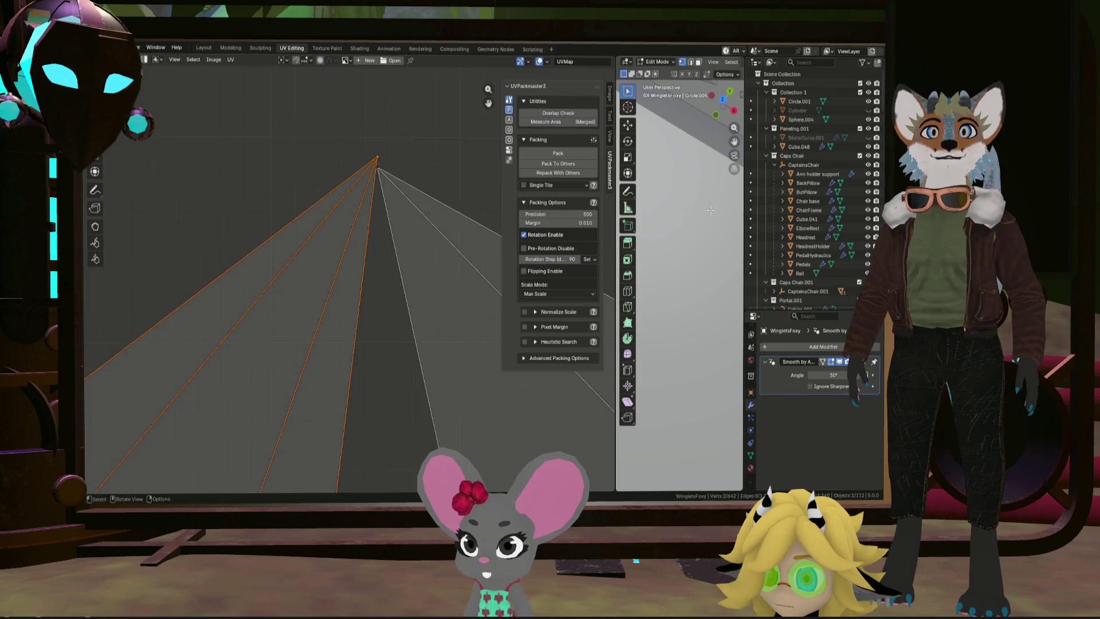
pyautogui.moveTo(617, 229); pyautogui.dragTo(328, 229)
pyautogui.scroll(-8, 556, 216)
pyautogui.moveTo(557, 216); pyautogui.dragTo(630, 182, button='middle')
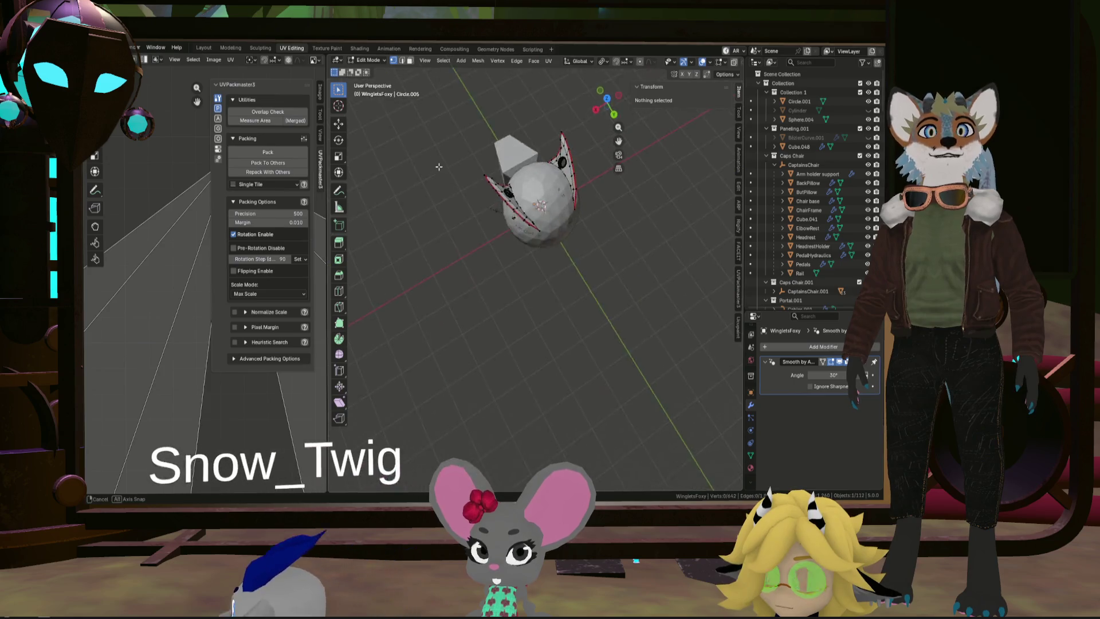
pyautogui.scroll(4, 629, 181)
pyautogui.scroll(-2, 830, 248)
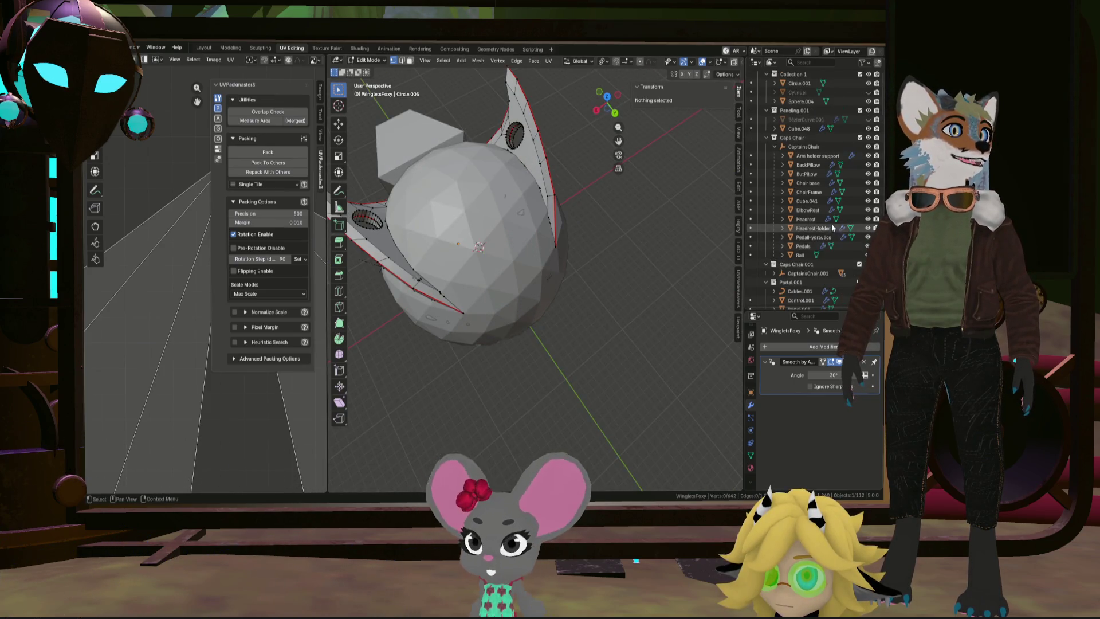
pyautogui.scroll(-10, 837, 221)
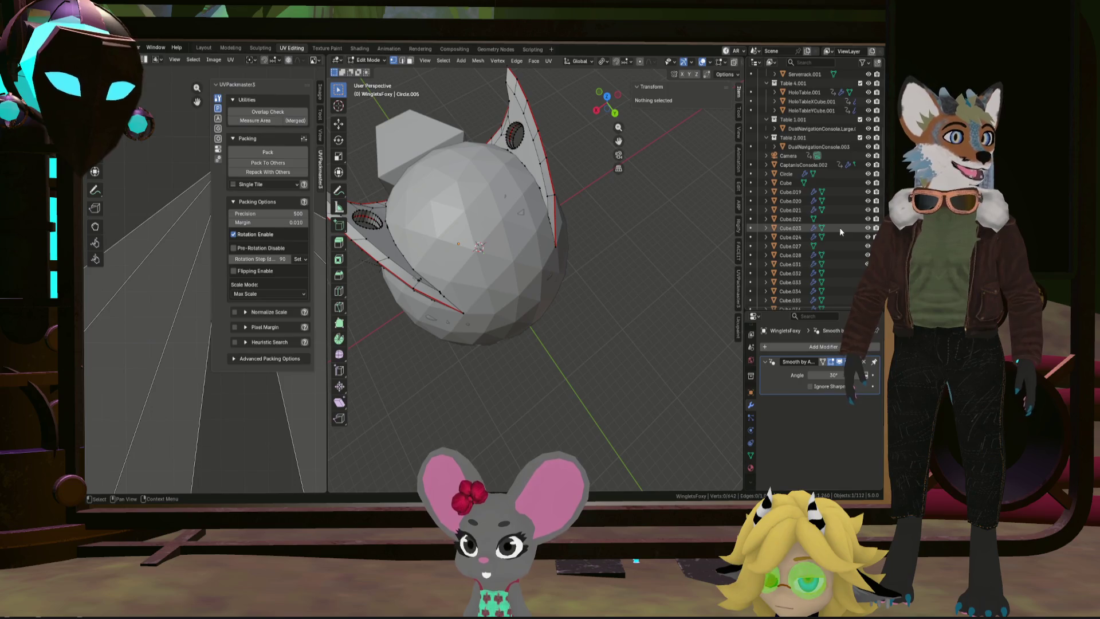
pyautogui.scroll(5, 435, 206)
pyautogui.moveTo(436, 206)
pyautogui.mouseDown(button='middle')
pyautogui.moveTo(408, 154)
pyautogui.moveTo(474, 275)
pyautogui.moveTo(500, 357)
pyautogui.moveTo(489, 349)
pyautogui.moveTo(521, 364)
pyautogui.moveTo(452, 285)
pyautogui.moveTo(517, 324)
pyautogui.moveTo(498, 378)
pyautogui.moveTo(360, 462)
pyautogui.moveTo(436, 424)
pyautogui.mouseUp(button='middle')
pyautogui.click(346, 466)
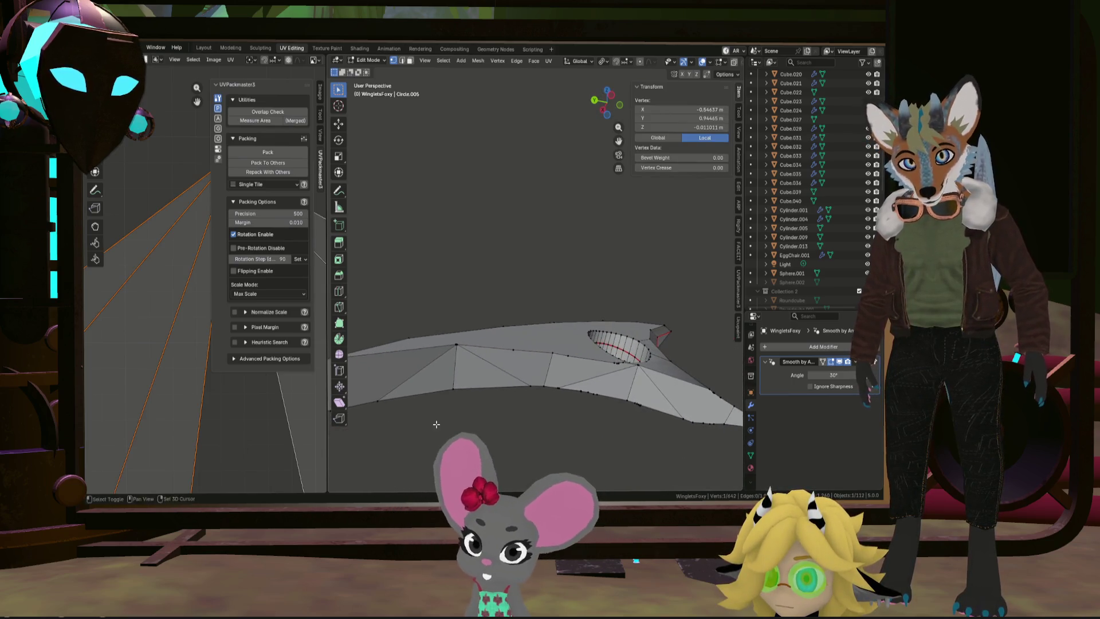
pyautogui.moveTo(627, 434); pyautogui.dragTo(679, 424, button='middle')
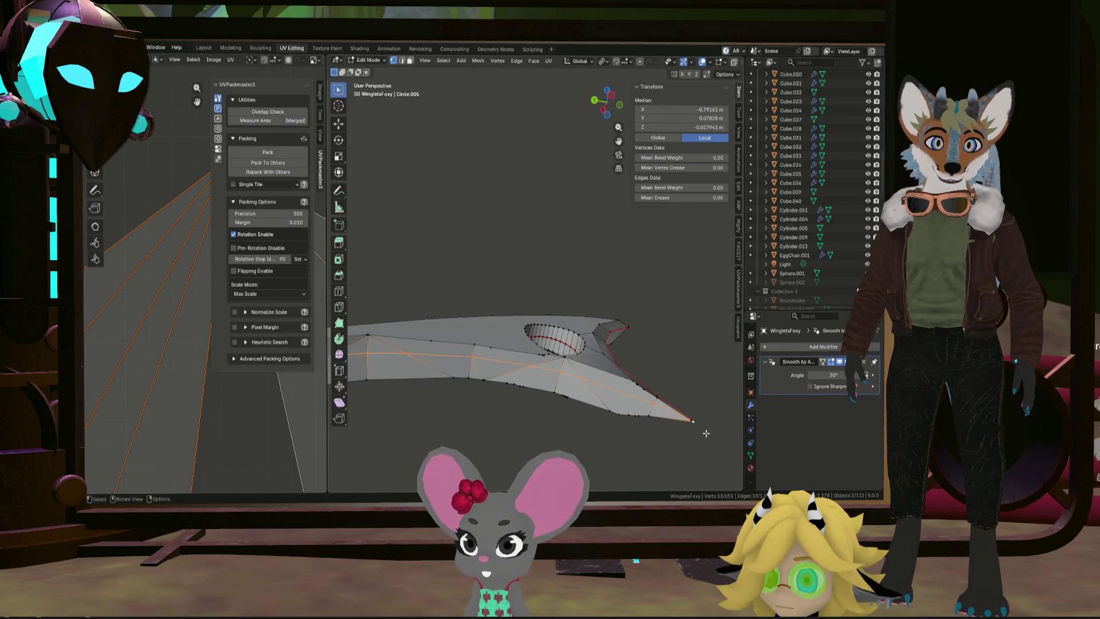
pyautogui.click(705, 433)
pyautogui.moveTo(705, 432)
pyautogui.mouseDown(button='middle')
pyautogui.moveTo(707, 418)
pyautogui.moveTo(654, 389)
pyautogui.moveTo(563, 362)
pyautogui.moveTo(540, 318)
pyautogui.moveTo(560, 295)
pyautogui.moveTo(368, 346)
pyautogui.moveTo(448, 369)
pyautogui.mouseUp(button='middle')
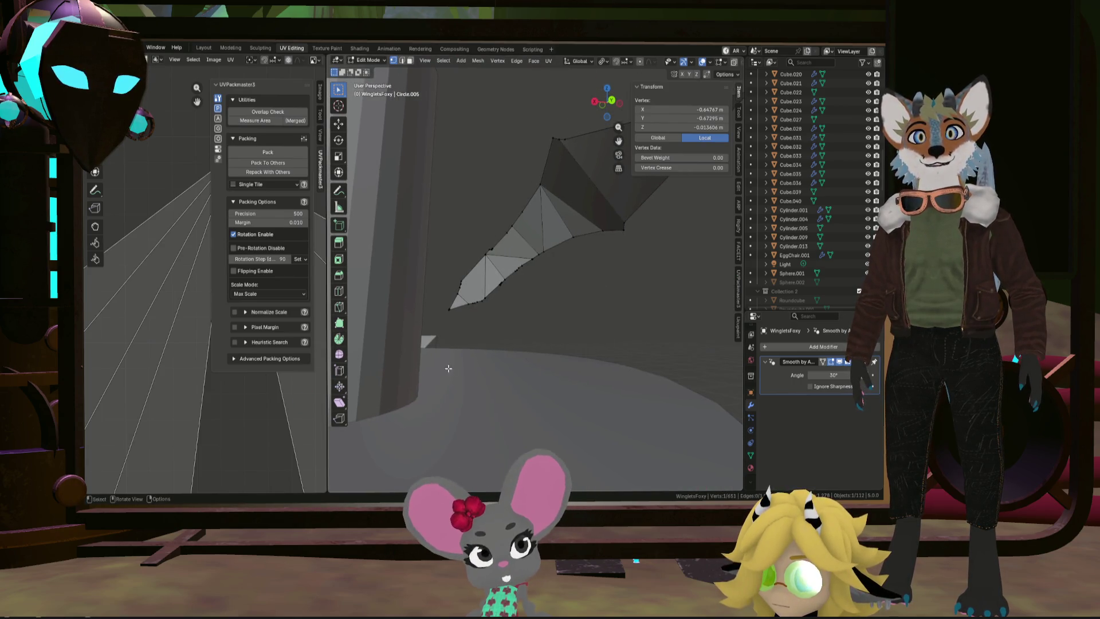
pyautogui.click(449, 313)
pyautogui.moveTo(449, 313)
pyautogui.mouseDown(button='middle')
pyautogui.moveTo(477, 292)
pyautogui.moveTo(444, 290)
pyautogui.moveTo(472, 281)
pyautogui.mouseUp(button='middle')
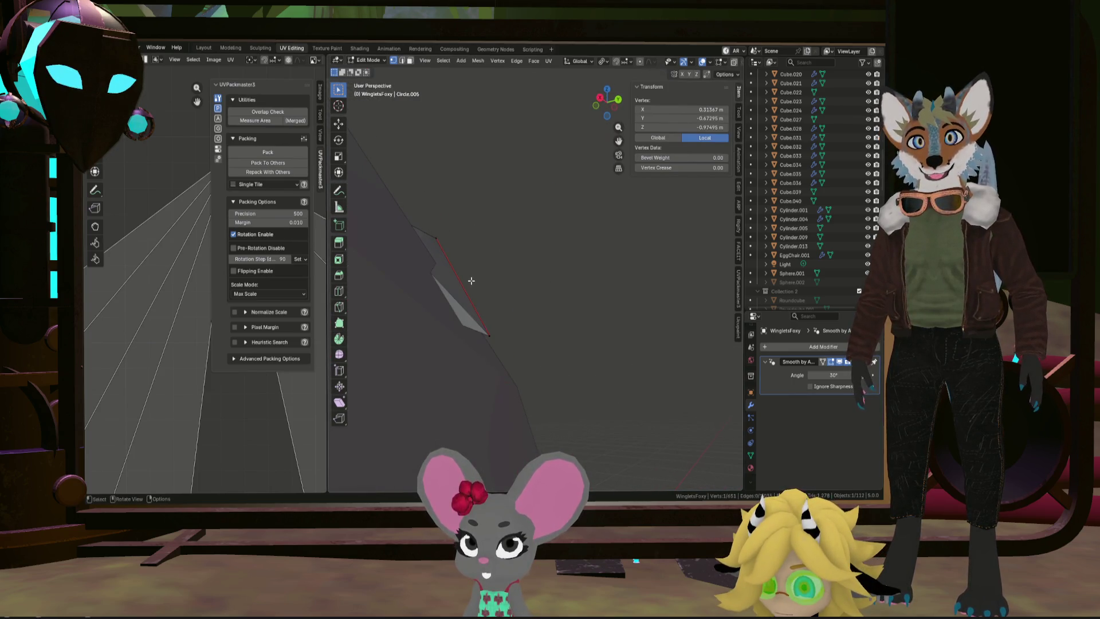
pyautogui.click(528, 364)
pyautogui.moveTo(528, 364)
pyautogui.mouseDown(button='middle')
pyautogui.moveTo(523, 324)
pyautogui.moveTo(535, 337)
pyautogui.moveTo(525, 347)
pyautogui.mouseUp(button='middle')
pyautogui.scroll(-10, 525, 347)
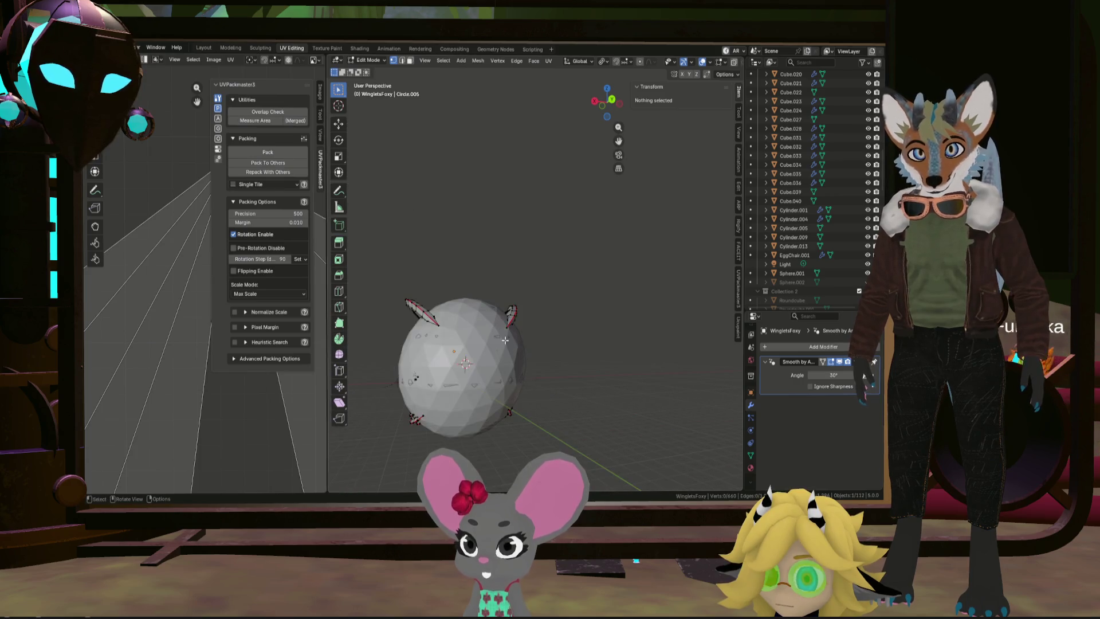
pyautogui.press('a')
pyautogui.click(552, 61)
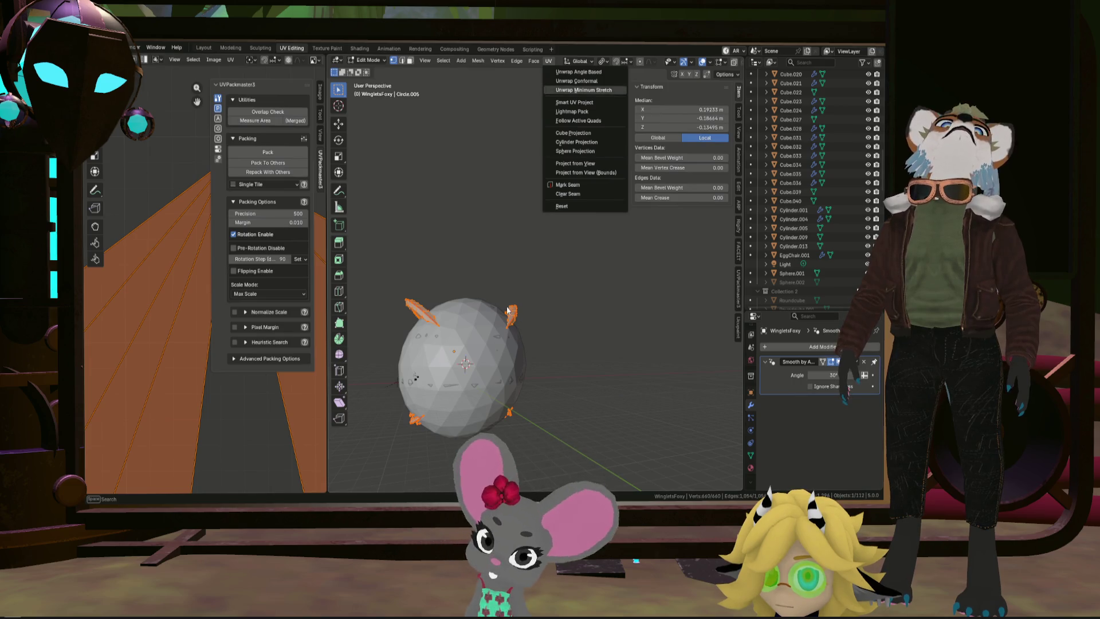
pyautogui.click(175, 282)
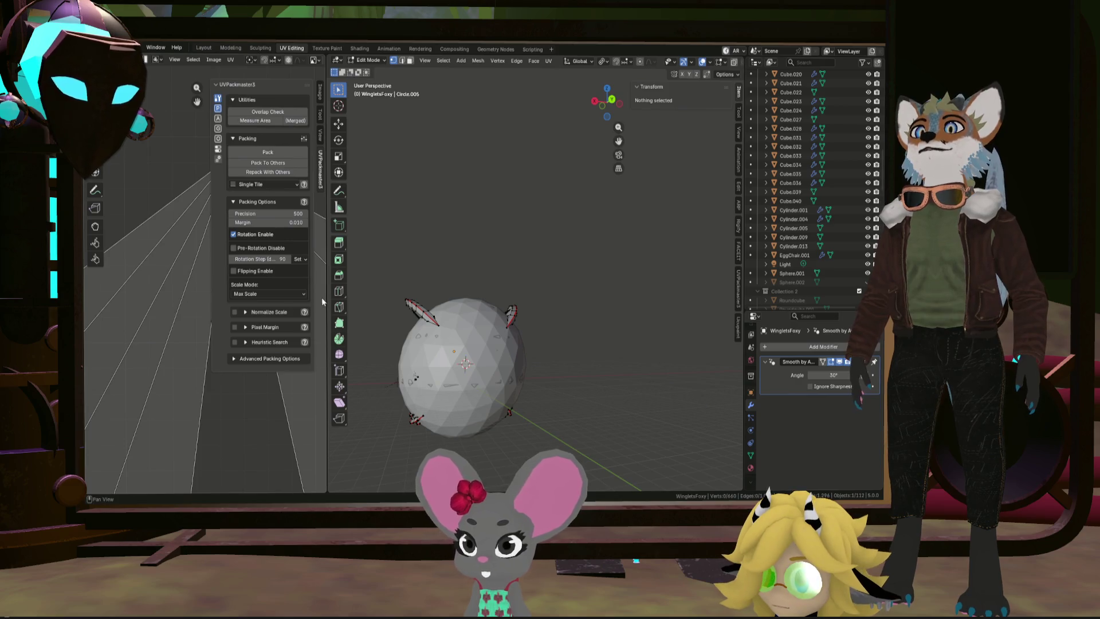
pyautogui.moveTo(321, 297); pyautogui.dragTo(606, 298)
# Step: Ctrl+click an edge chain down the winglet UV island to its bottom vertex
pyautogui.moveTo(430, 270)
pyautogui.mouseDown(button='middle')
pyautogui.moveTo(380, 363)
pyautogui.moveTo(380, 415)
pyautogui.mouseUp(button='middle')
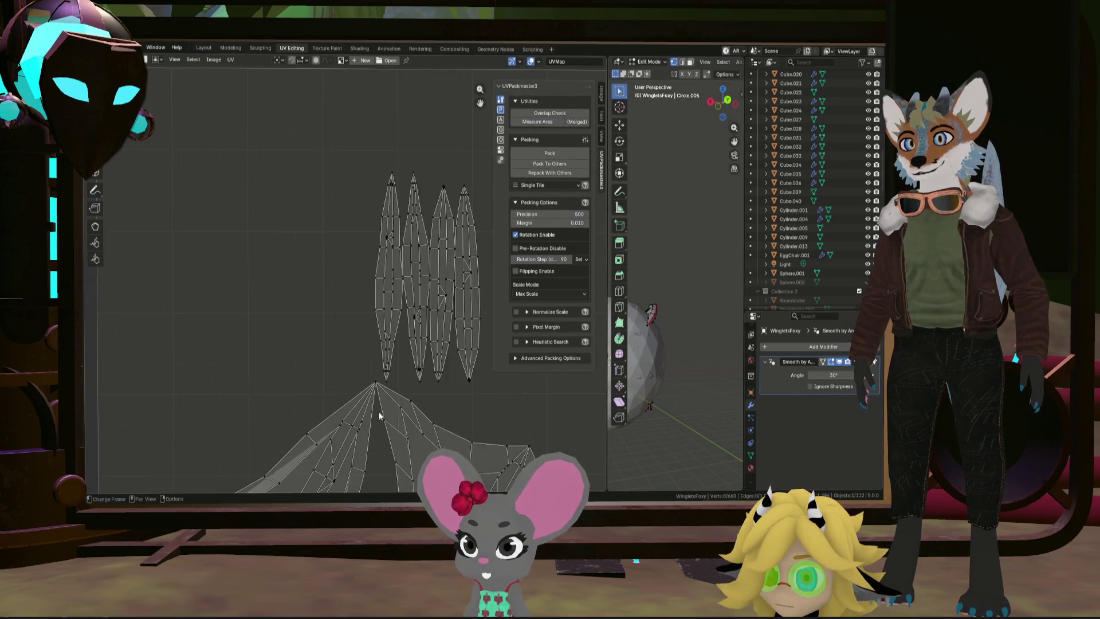
pyautogui.scroll(3, 379, 401)
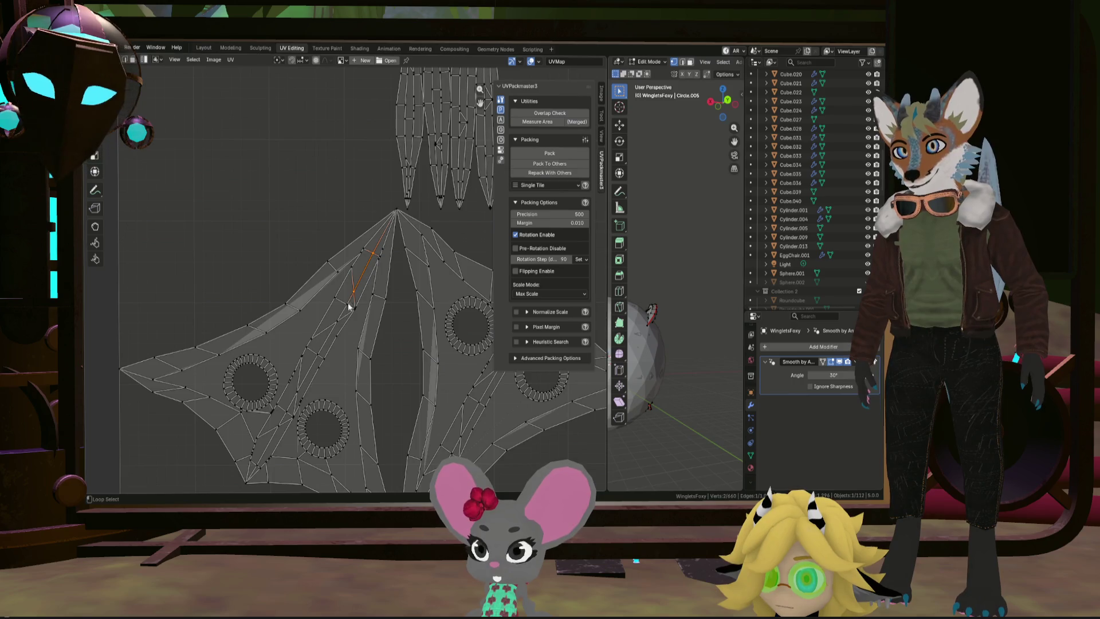
pyautogui.keyDown('ctrl'); pyautogui.click(288, 409); pyautogui.keyUp('ctrl')
pyautogui.keyDown('ctrl'); pyautogui.click(246, 481); pyautogui.keyUp('ctrl')
pyautogui.scroll(5, 248, 481)
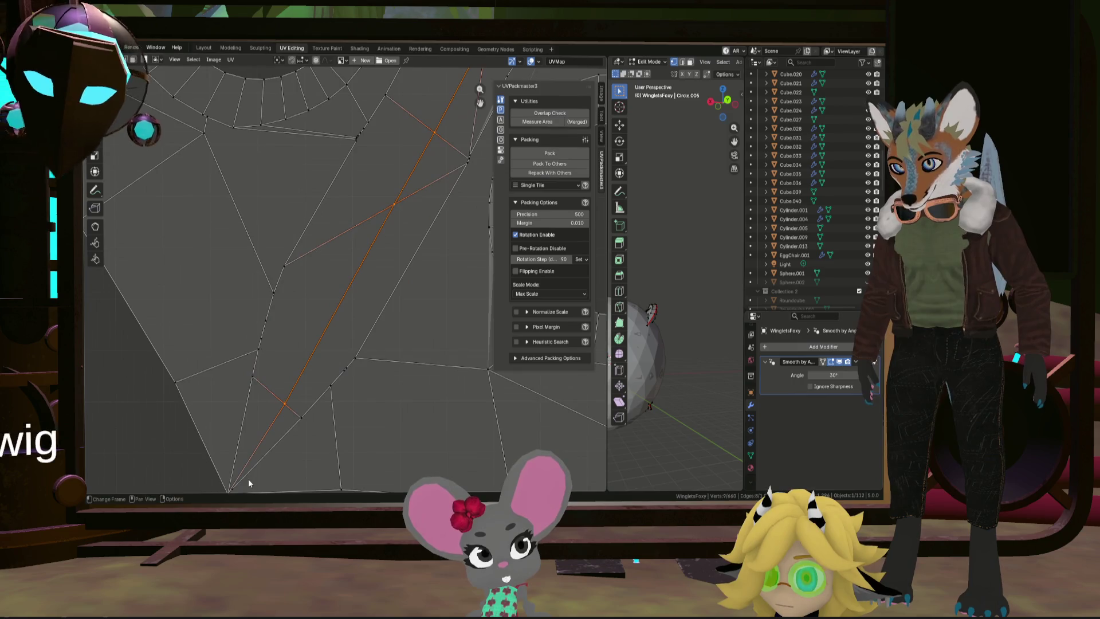
pyautogui.scroll(-6, 252, 464)
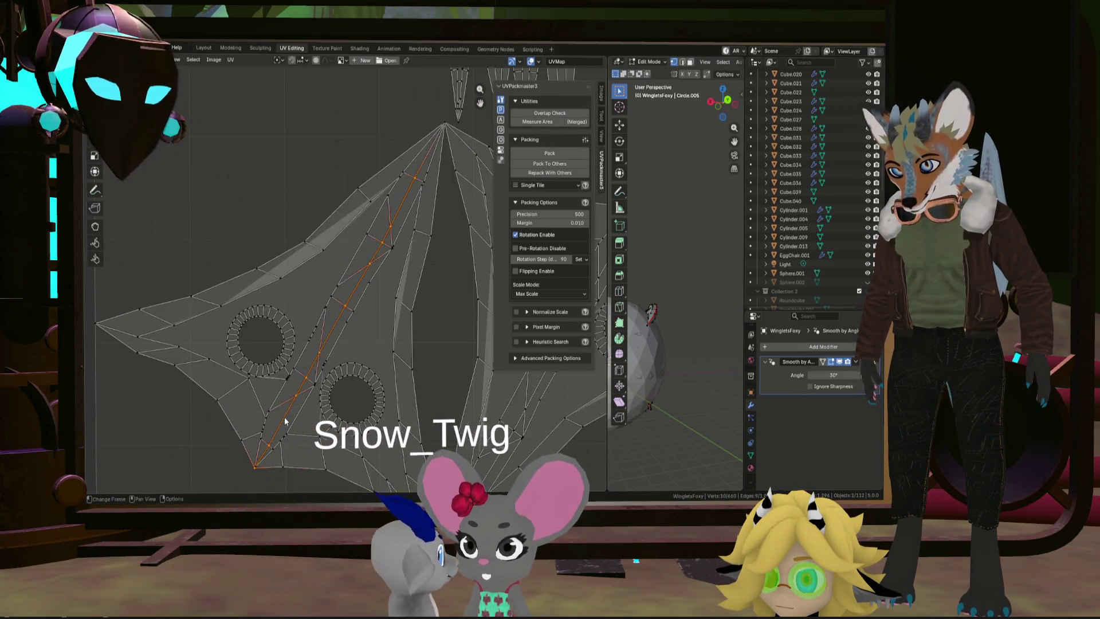
pyautogui.scroll(4, 418, 140)
pyautogui.keyDown('ctrl'); pyautogui.click(429, 163); pyautogui.keyUp('ctrl')
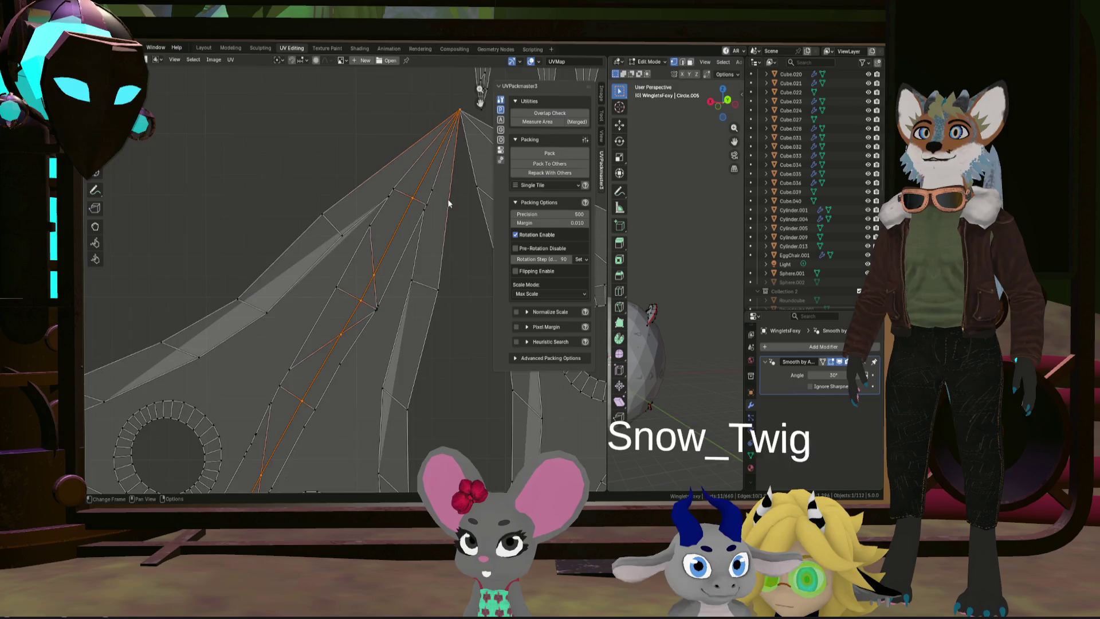
pyautogui.scroll(-4, 441, 190)
pyautogui.scroll(4, 379, 355)
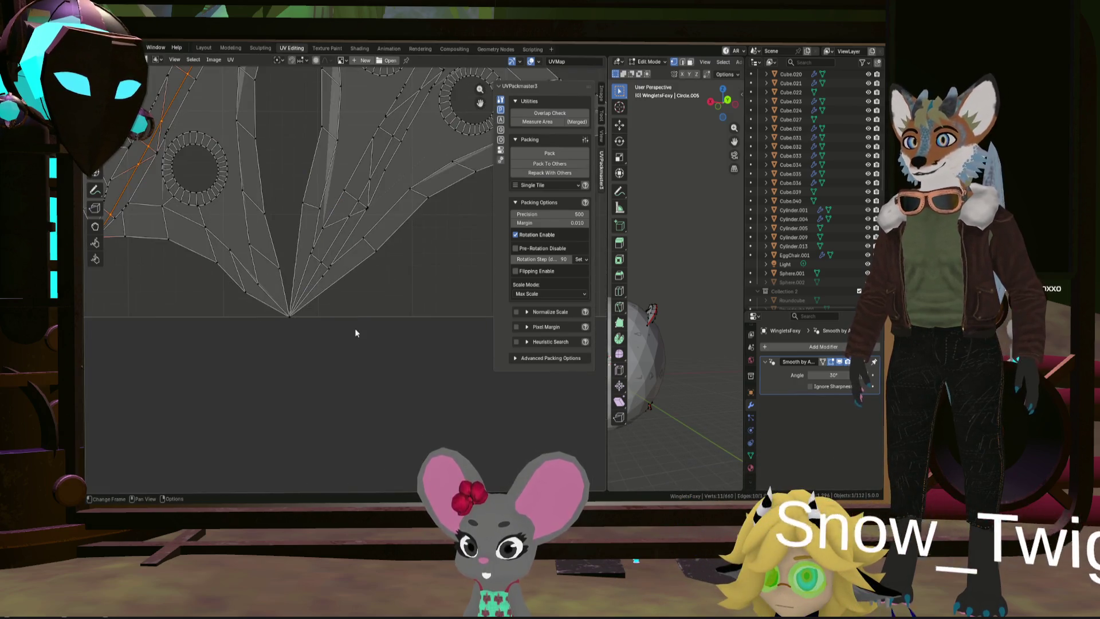
pyautogui.keyDown('alt'); pyautogui.click(322, 261); pyautogui.keyUp('alt')
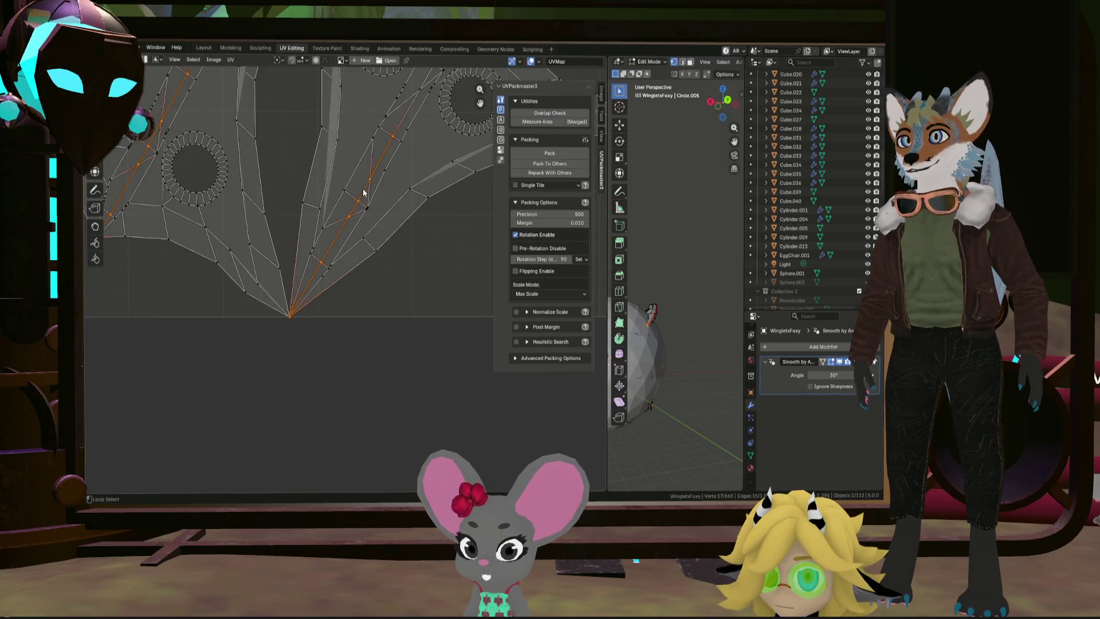
# Step: Add another edge path on the neighbouring island to the selection
pyautogui.keyDown('shift'); pyautogui.moveTo(386, 154); pyautogui.dragTo(363, 293, button='middle'); pyautogui.keyUp('shift')
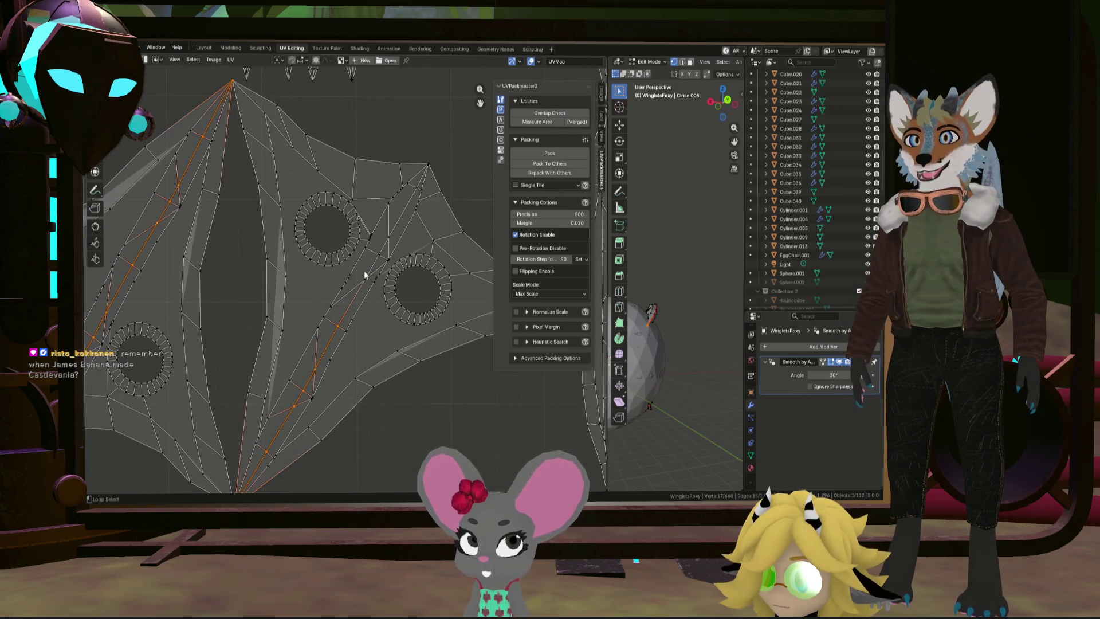
pyautogui.scroll(4, 389, 263)
pyautogui.keyDown('alt'); pyautogui.keyDown('shift'); pyautogui.click(381, 260); pyautogui.keyUp('shift'); pyautogui.keyUp('alt')
pyautogui.scroll(-5, 401, 241)
pyautogui.scroll(4, 411, 229)
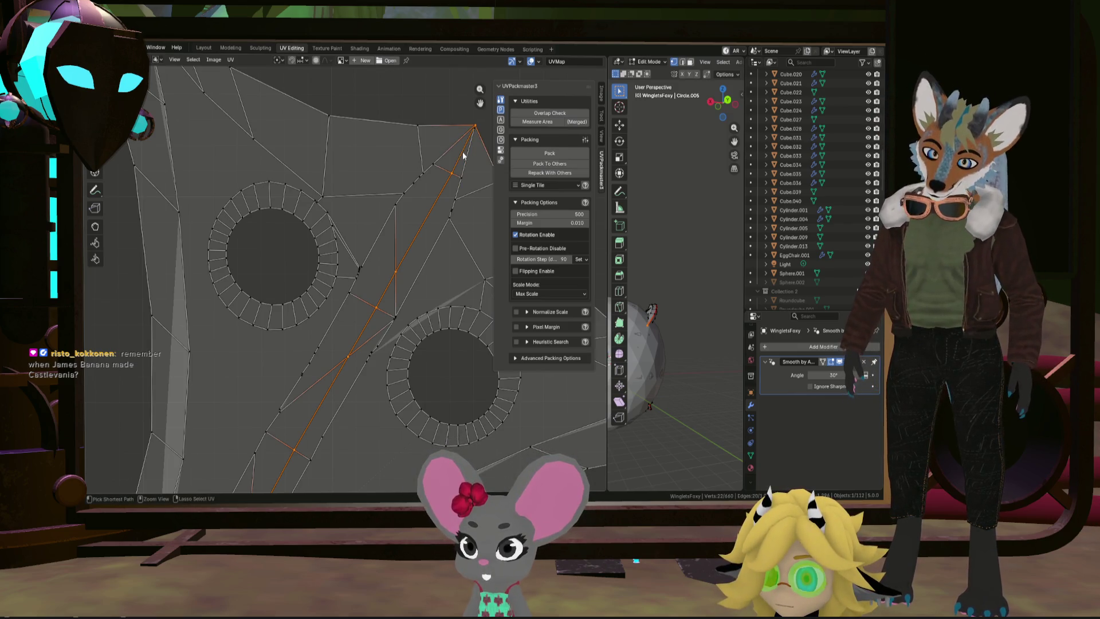
pyautogui.scroll(-8, 463, 151)
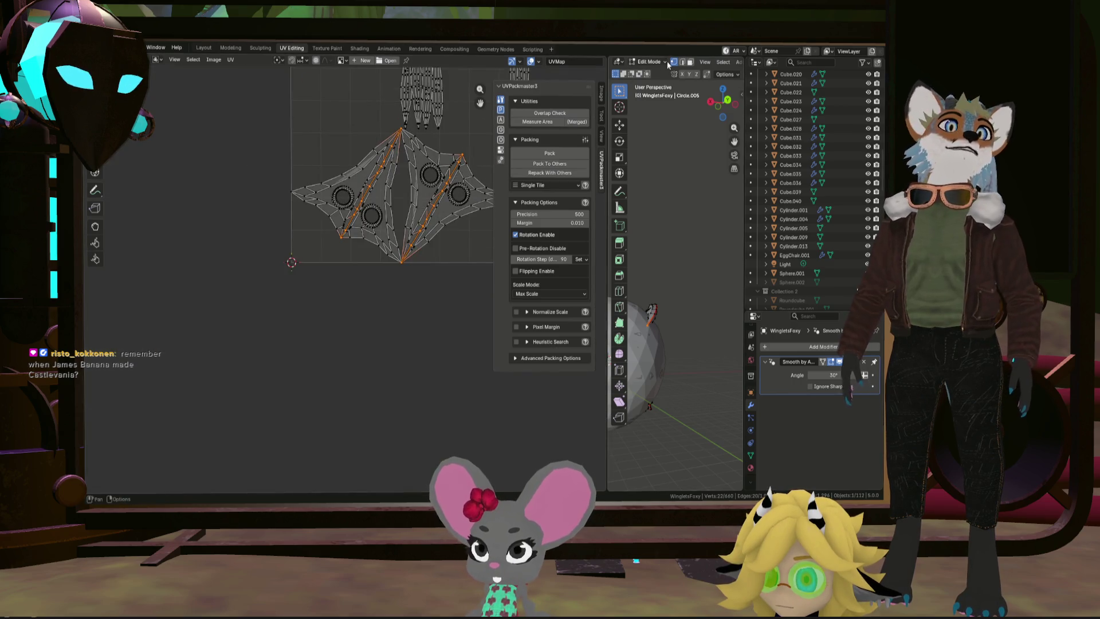
# Step: Select the whole mesh and narrow the UV editor so the 3D viewport widens
pyautogui.press('a')
pyautogui.moveTo(607, 119); pyautogui.dragTo(424, 115)
pyautogui.click(644, 62)
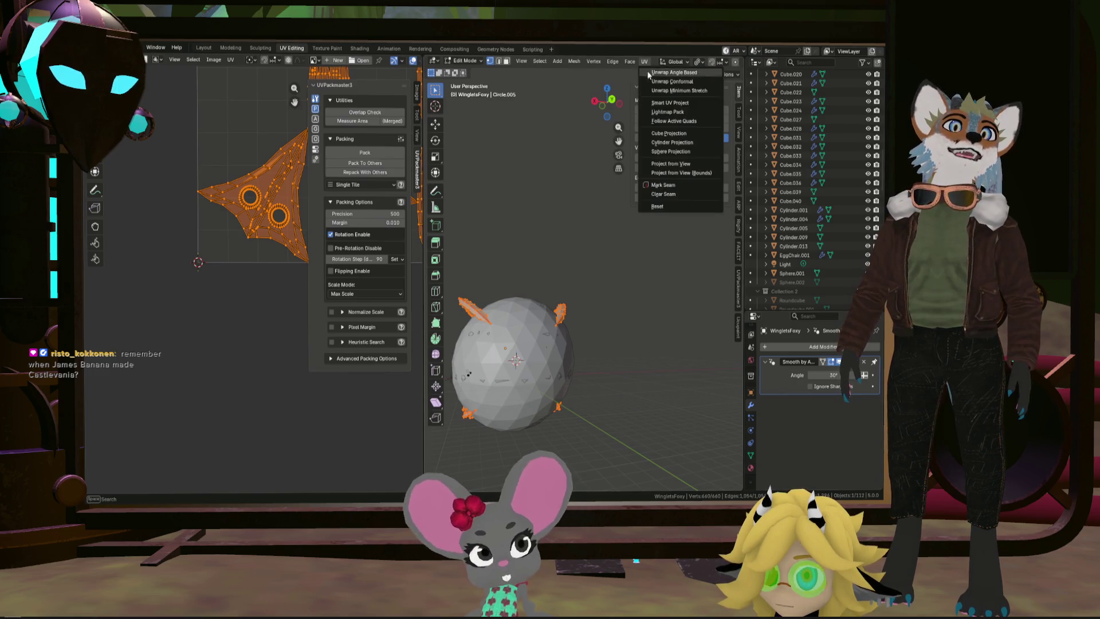
# Step: Re-unwrap the mesh with UV > Unwrap Minimum Stretch
pyautogui.click(669, 90)
pyautogui.scroll(4, 218, 158)
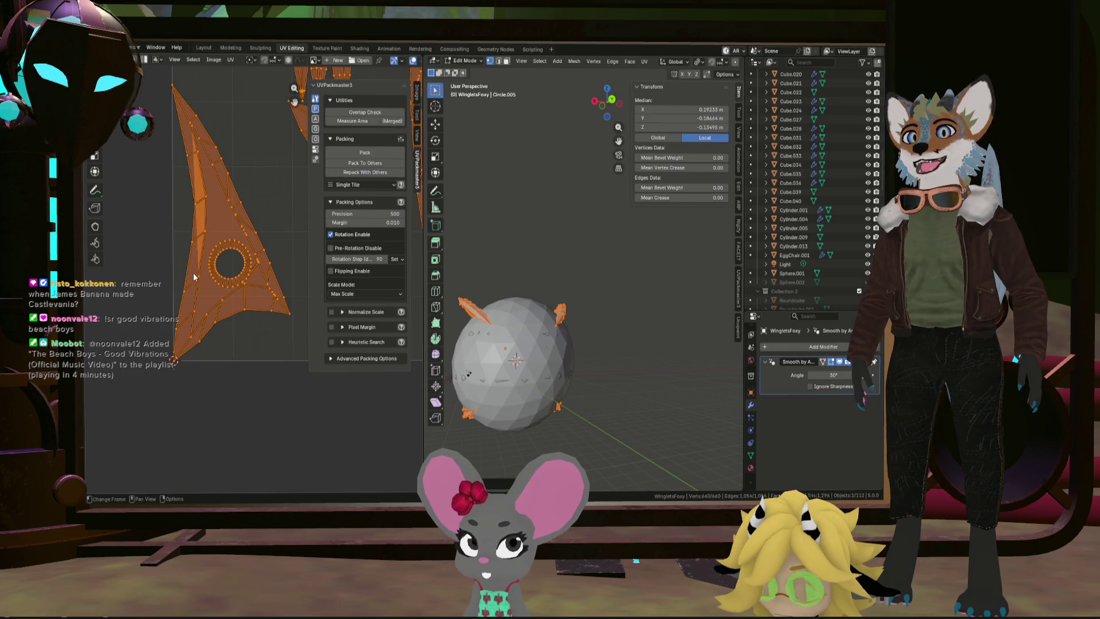
pyautogui.moveTo(505, 321); pyautogui.dragTo(499, 338, button='middle')
# Step: Select and refine an edge selection on one fin in the 3D view
pyautogui.keyDown('alt'); pyautogui.click(484, 275); pyautogui.keyUp('alt')
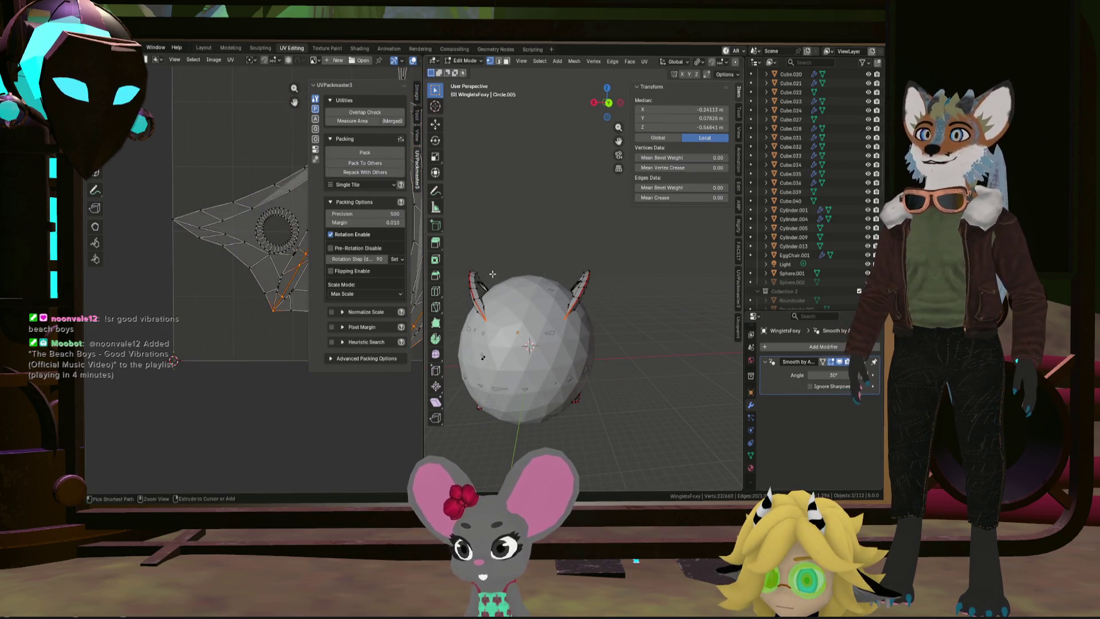
pyautogui.keyDown('alt'); pyautogui.click(484, 274); pyautogui.keyUp('alt')
pyautogui.keyDown('alt'); pyautogui.click(514, 272); pyautogui.keyUp('alt')
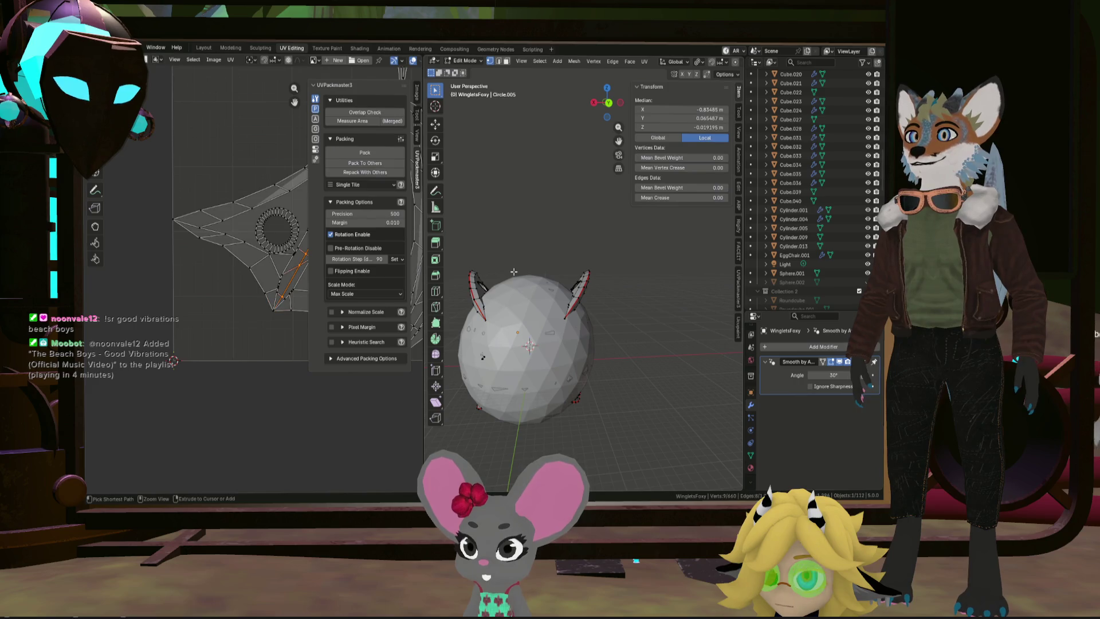
pyautogui.keyDown('alt'); pyautogui.click(514, 272); pyautogui.keyUp('alt')
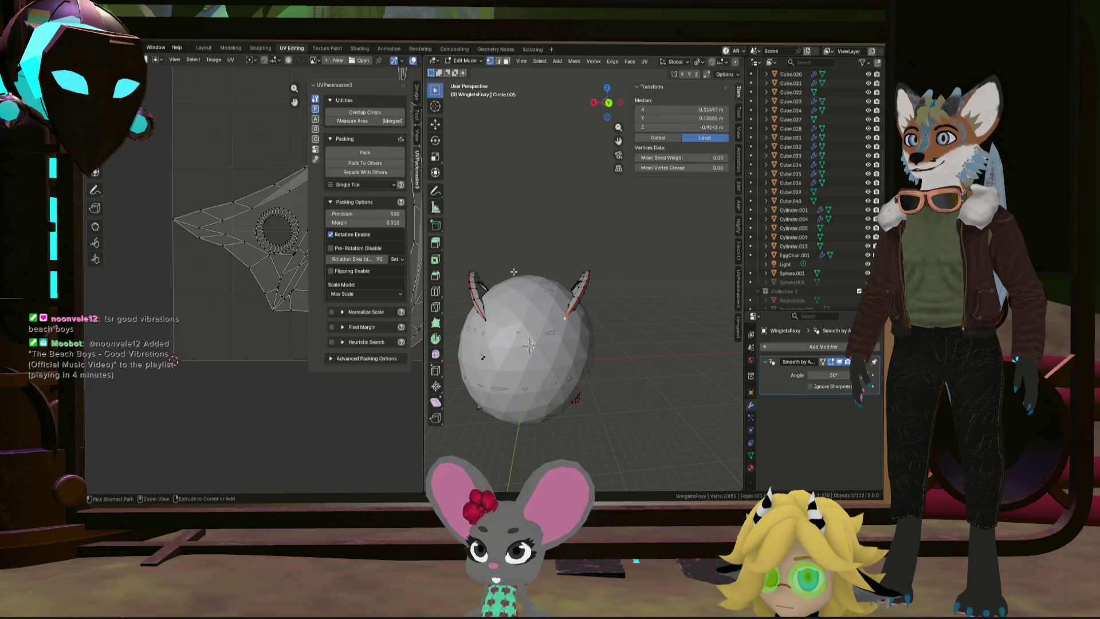
# Step: Dissolve the selected fin edges with Ctrl+X
pyautogui.keyDown('alt'); pyautogui.click(514, 272); pyautogui.keyUp('alt')
pyautogui.hotkey('ctrl', 'x')
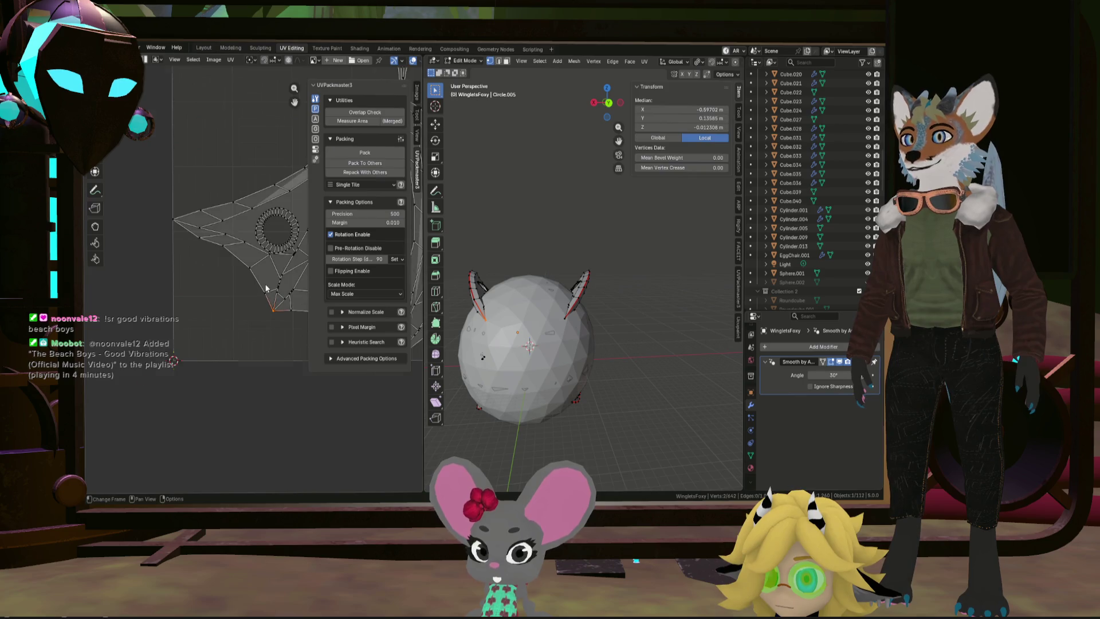
pyautogui.scroll(5, 265, 289)
pyautogui.scroll(-4, 211, 229)
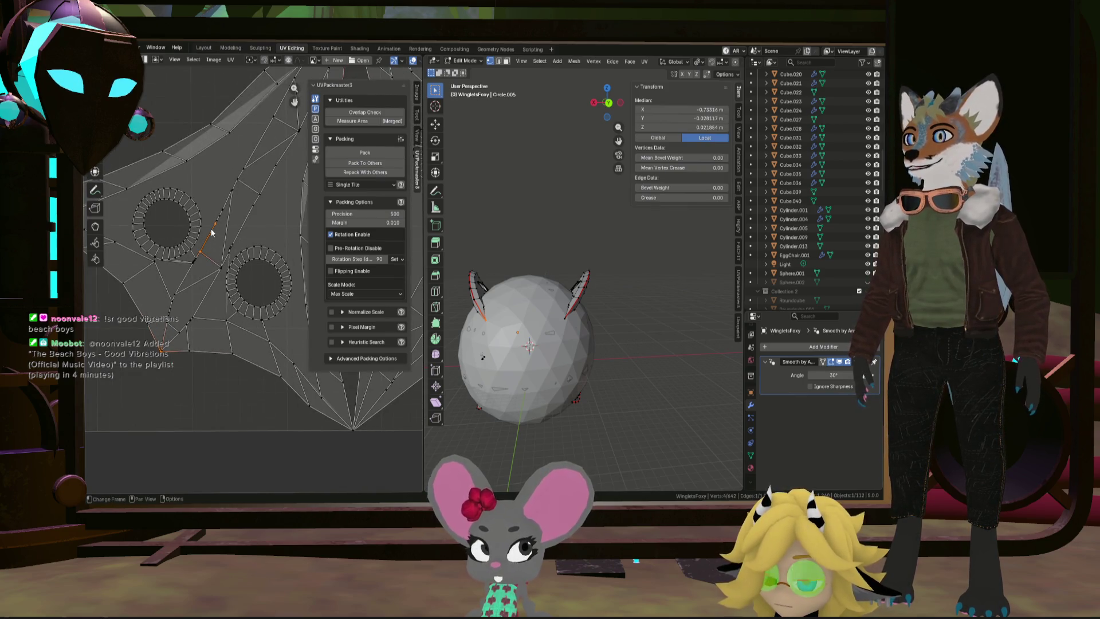
pyautogui.scroll(4, 198, 312)
# Step: Select a shortest path from the island's lower-left corner vertex up the winglet
pyautogui.click(167, 303)
pyautogui.scroll(-4, 183, 282)
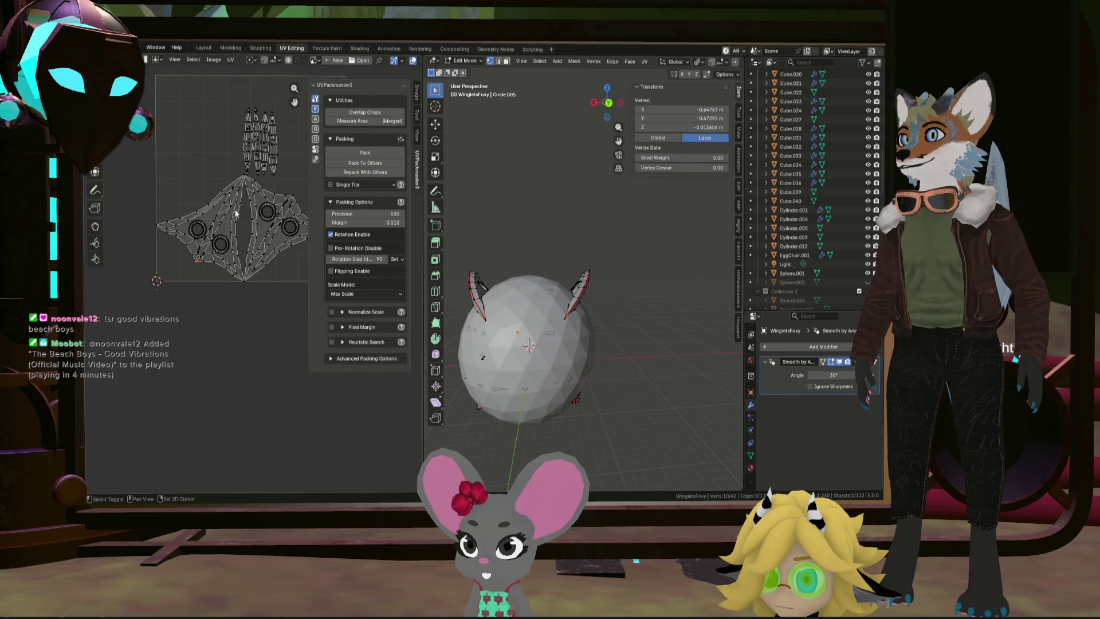
pyautogui.scroll(5, 245, 175)
pyautogui.keyDown('shift'); pyautogui.click(248, 167); pyautogui.keyUp('shift')
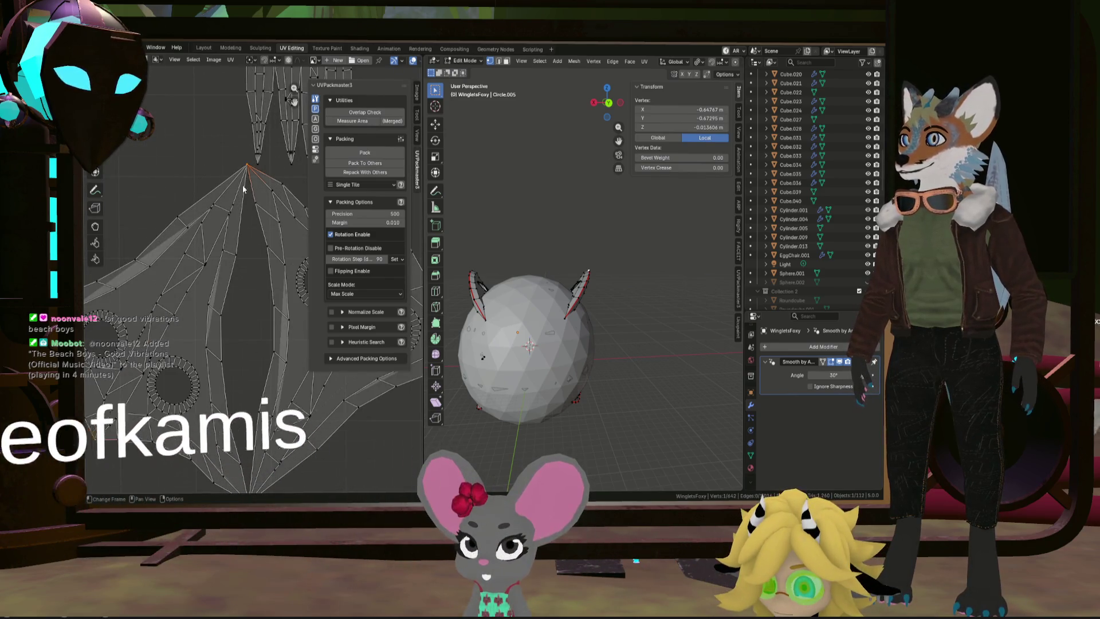
pyautogui.hotkey('alt', 'a')
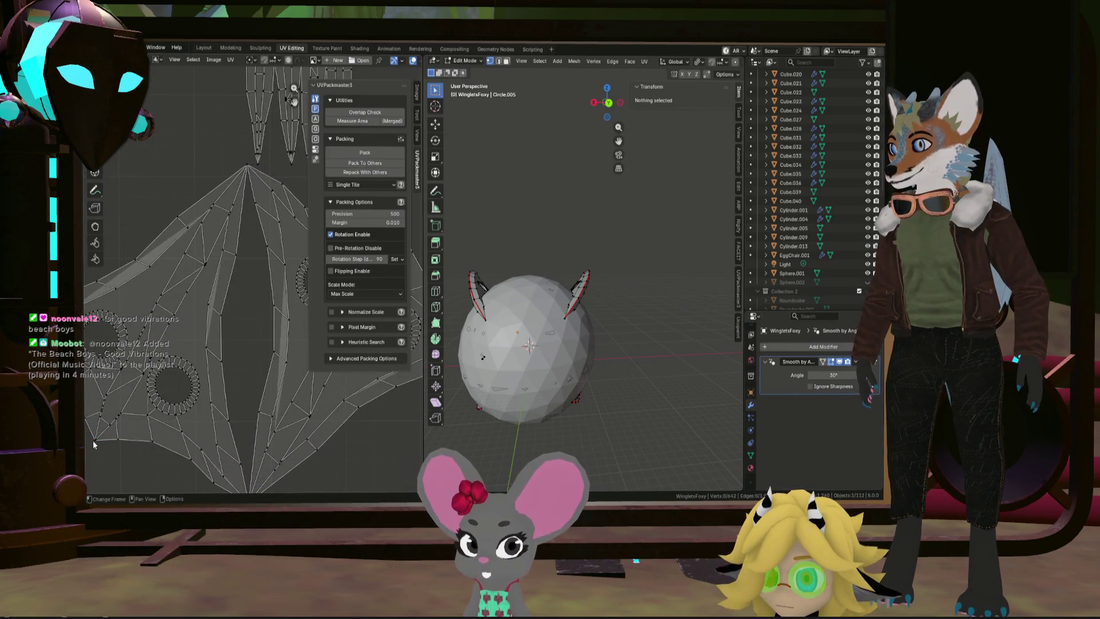
pyautogui.click(95, 440)
pyautogui.keyDown('ctrl'); pyautogui.click(107, 399); pyautogui.keyUp('ctrl')
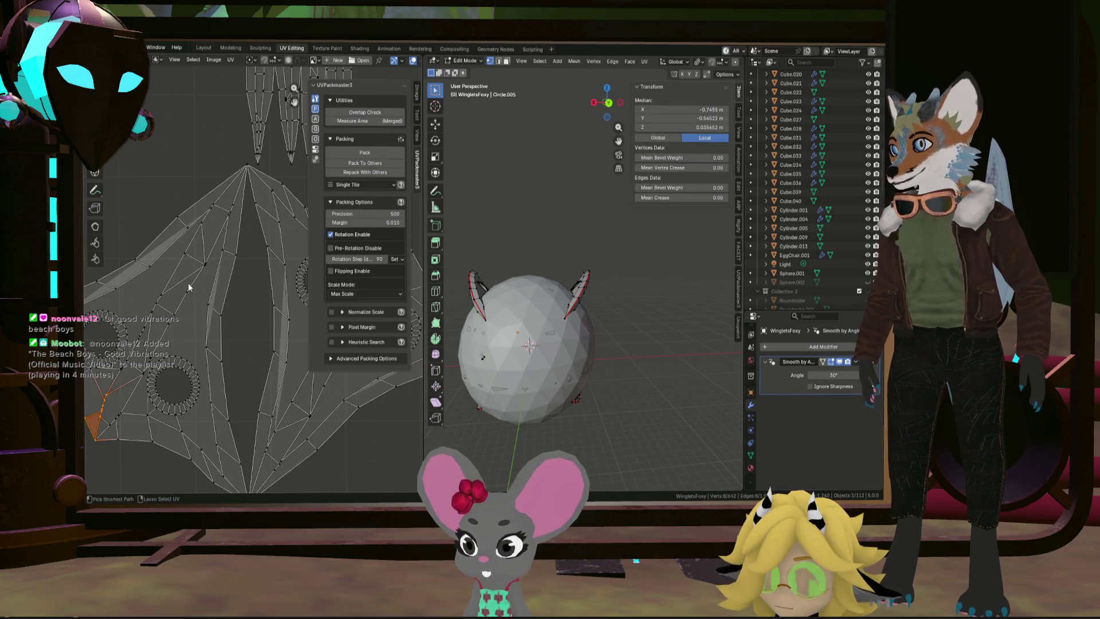
pyautogui.scroll(3, 129, 393)
pyautogui.moveTo(130, 393); pyautogui.dragTo(191, 400, button='middle')
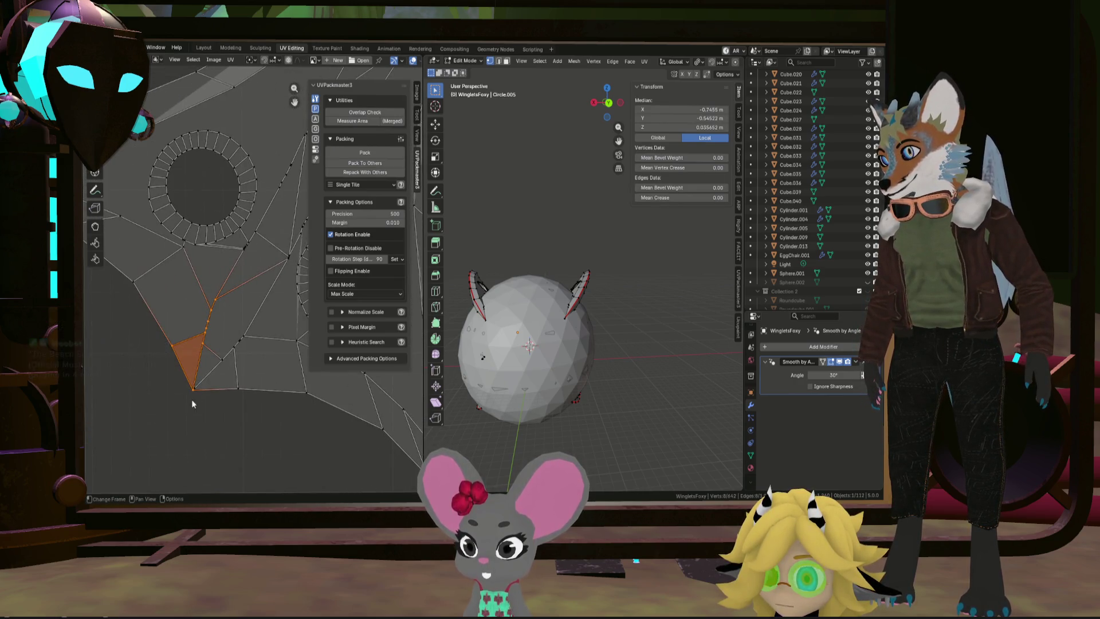
pyautogui.click(191, 396)
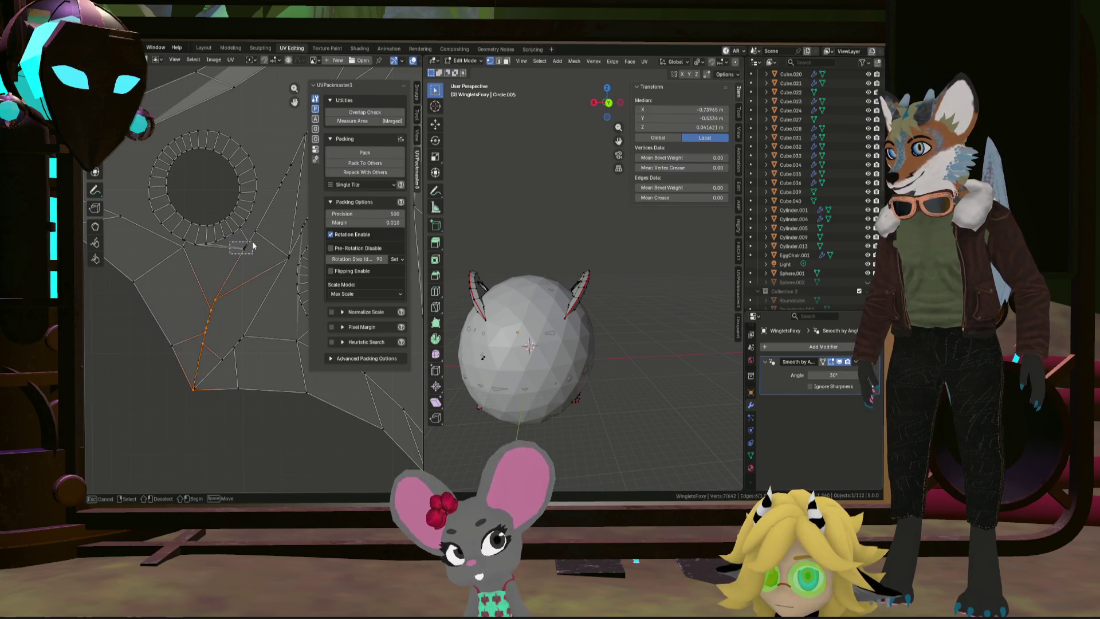
# Step: Box-select vertices along the line up to the winglet fan's apex
pyautogui.moveTo(289, 162); pyautogui.dragTo(289, 162)
pyautogui.moveTo(290, 163); pyautogui.dragTo(195, 265, button='middle')
pyautogui.moveTo(178, 284); pyautogui.dragTo(208, 224)
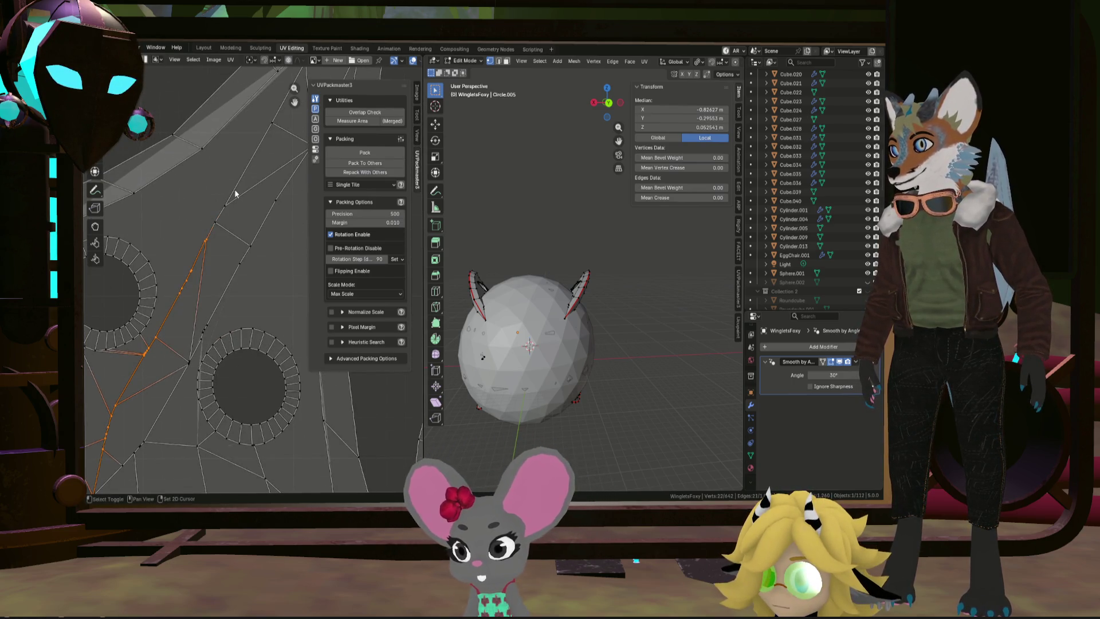
pyautogui.moveTo(238, 189); pyautogui.dragTo(206, 255, button='middle')
pyautogui.moveTo(195, 269); pyautogui.dragTo(237, 212)
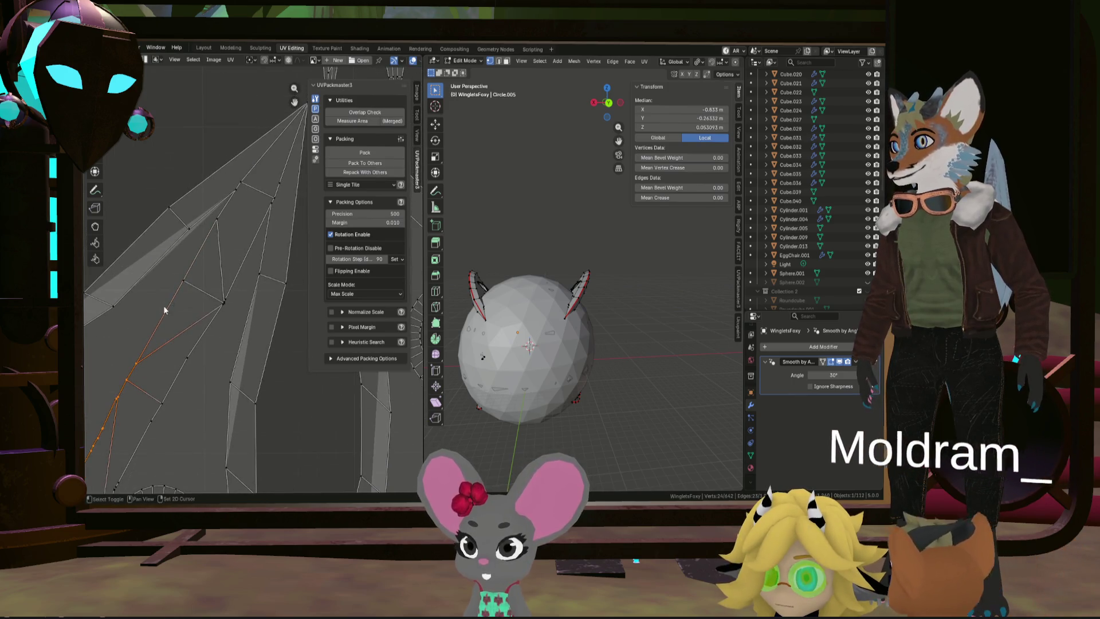
pyautogui.moveTo(235, 225); pyautogui.dragTo(202, 256, button='middle')
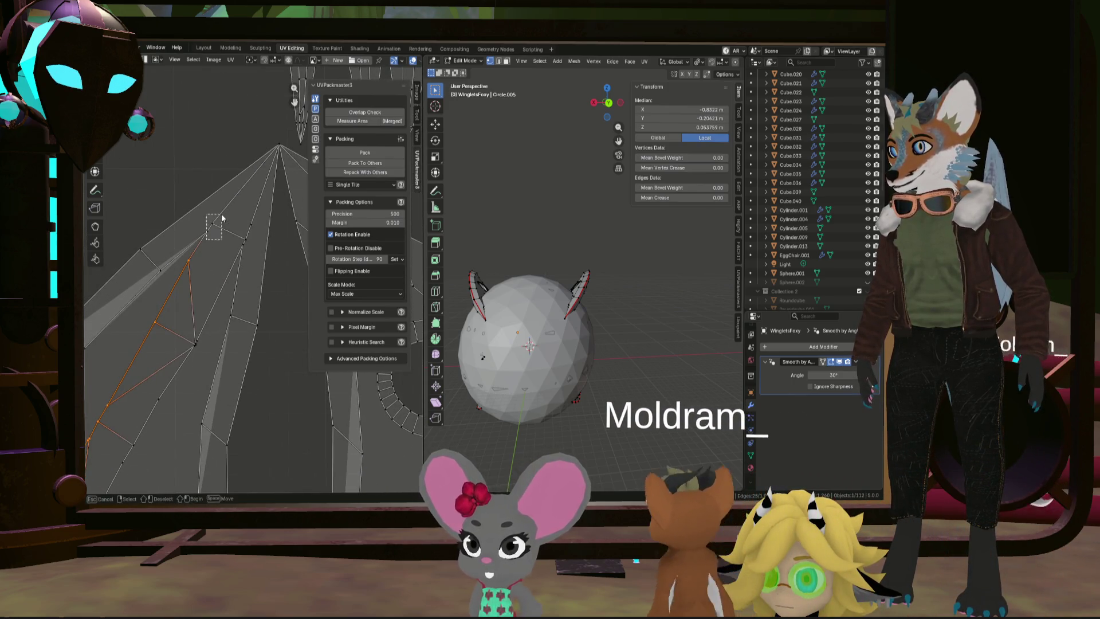
pyautogui.moveTo(191, 265); pyautogui.dragTo(277, 150)
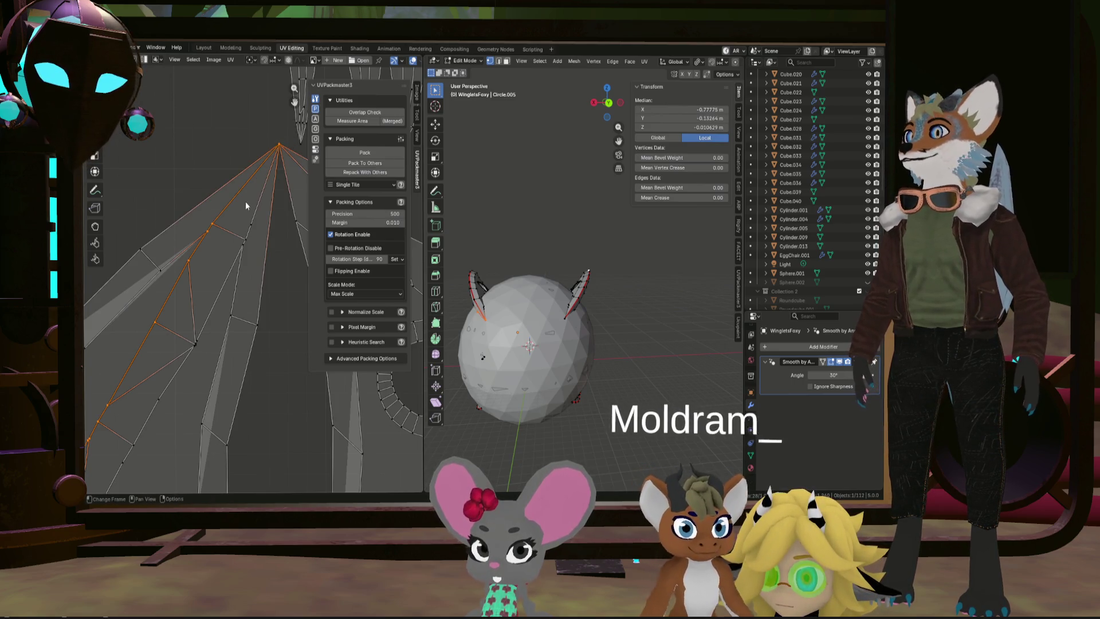
pyautogui.click(241, 223)
pyautogui.click(279, 148)
# Step: Add a second apex vertex and the fan edges near the hole circles to the selection
pyautogui.scroll(5, 279, 148)
pyautogui.moveTo(284, 97); pyautogui.dragTo(191, 242, button='middle')
pyautogui.keyDown('shift'); pyautogui.click(233, 163); pyautogui.keyUp('shift')
pyautogui.scroll(-4, 189, 347)
pyautogui.moveTo(158, 379); pyautogui.dragTo(197, 297, button='middle')
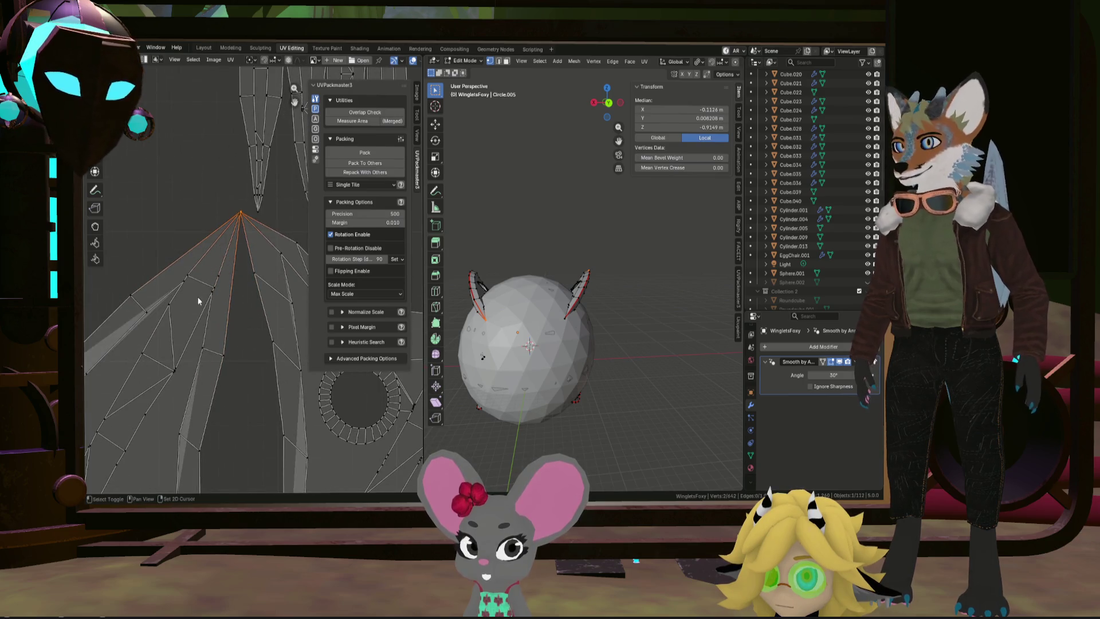
pyautogui.moveTo(226, 274); pyautogui.dragTo(225, 277)
pyautogui.scroll(4, 243, 216)
pyautogui.moveTo(243, 215)
pyautogui.mouseDown(button='middle')
pyautogui.moveTo(155, 327)
pyautogui.moveTo(217, 287)
pyautogui.mouseUp(button='middle')
pyautogui.scroll(-3, 172, 305)
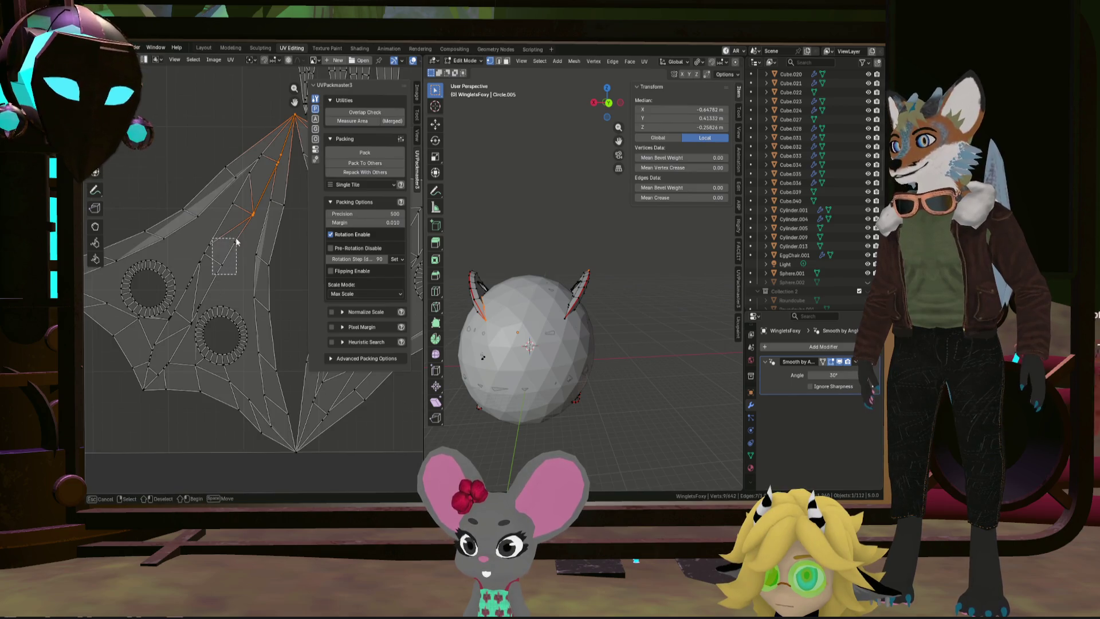
pyautogui.scroll(3, 212, 270)
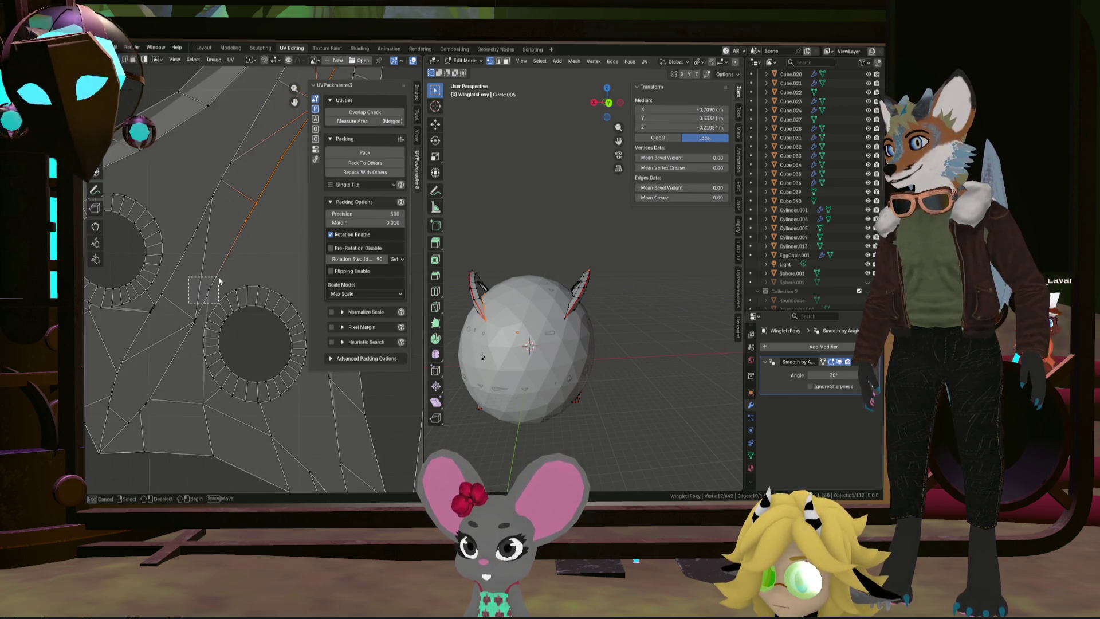
pyautogui.moveTo(217, 279)
pyautogui.mouseDown()
pyautogui.moveTo(213, 290)
pyautogui.moveTo(223, 261)
pyautogui.mouseUp()
# Step: Extend the edge chain further along the island and mark it as a seam
pyautogui.scroll(2, 209, 273)
pyautogui.scroll(2, 184, 310)
pyautogui.moveTo(142, 383); pyautogui.dragTo(226, 293)
pyautogui.scroll(3, 223, 315)
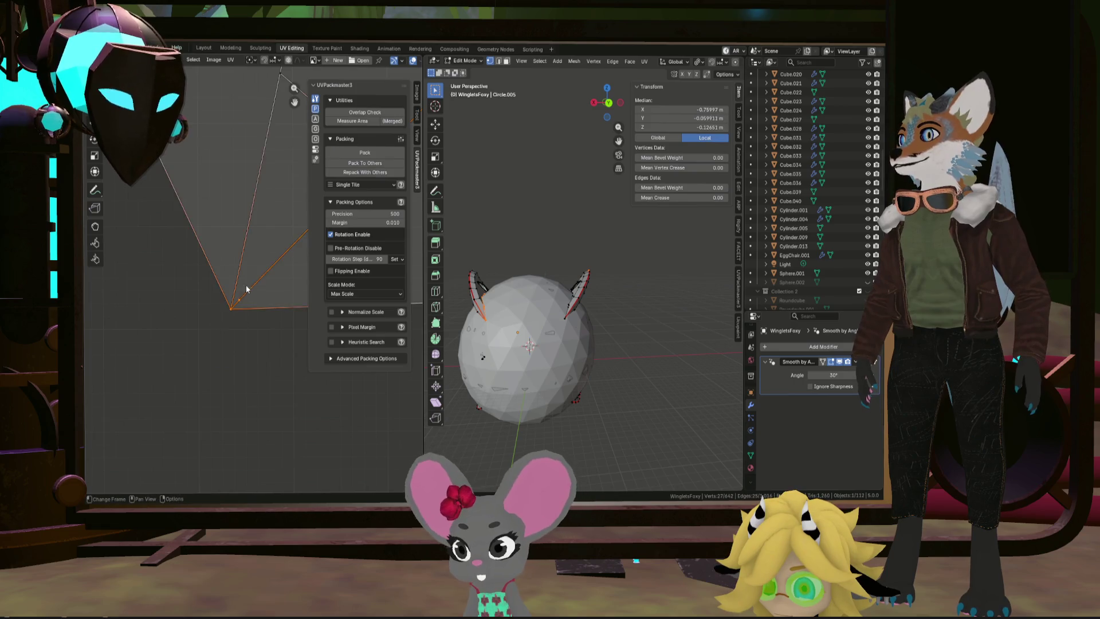
pyautogui.scroll(-4, 245, 291)
pyautogui.click(244, 289)
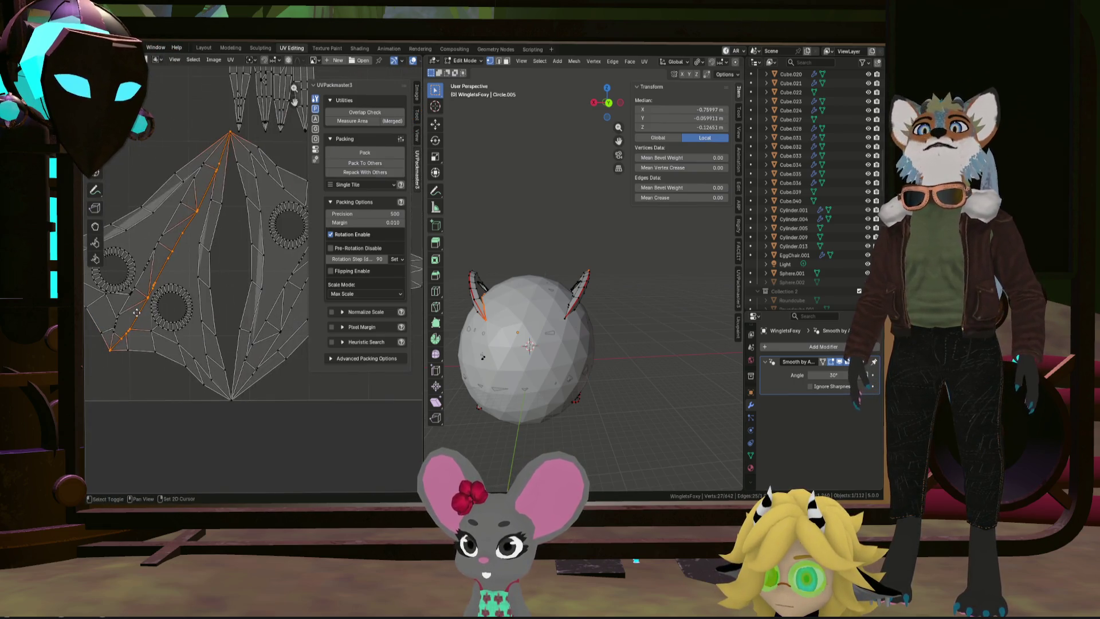
# Step: Bring the fan's bottom vertex into view and select the winglet UV fan's centre vertex
pyautogui.scroll(3, 229, 367)
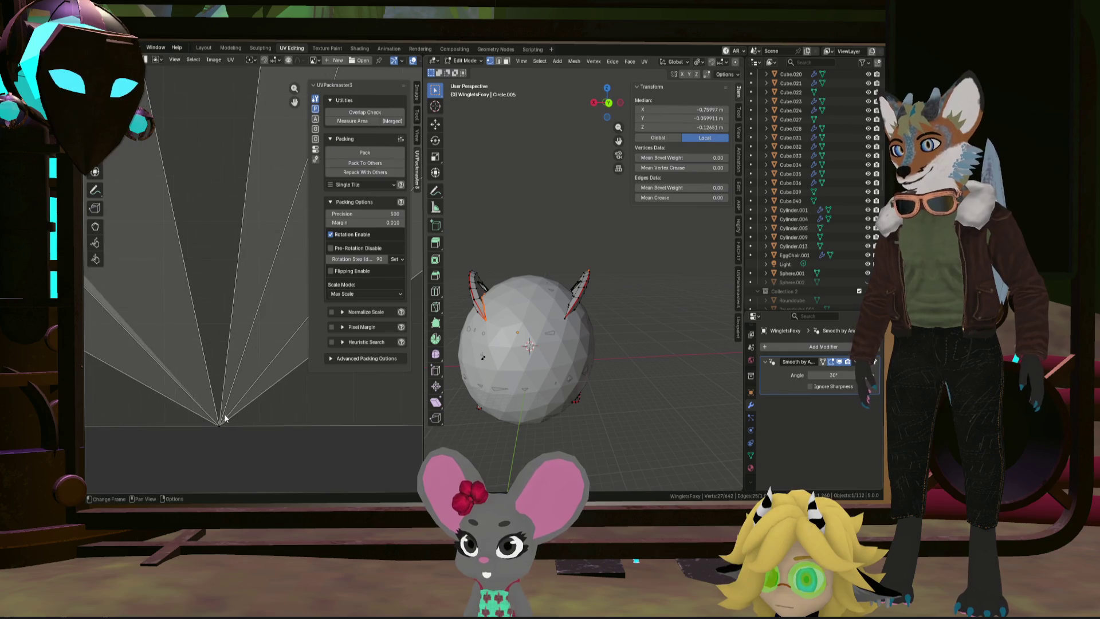
pyautogui.scroll(-4, 243, 411)
pyautogui.scroll(3, 244, 411)
pyautogui.moveTo(240, 413)
pyautogui.mouseDown(button='middle')
pyautogui.moveTo(112, 366)
pyautogui.moveTo(218, 370)
pyautogui.moveTo(173, 363)
pyautogui.moveTo(207, 338)
pyautogui.mouseUp(button='middle')
pyautogui.scroll(-3, 215, 295)
pyautogui.scroll(3, 215, 295)
pyautogui.moveTo(215, 295)
pyautogui.mouseDown(button='middle')
pyautogui.moveTo(256, 268)
pyautogui.moveTo(232, 266)
pyautogui.moveTo(233, 239)
pyautogui.mouseUp(button='middle')
pyautogui.click(245, 252)
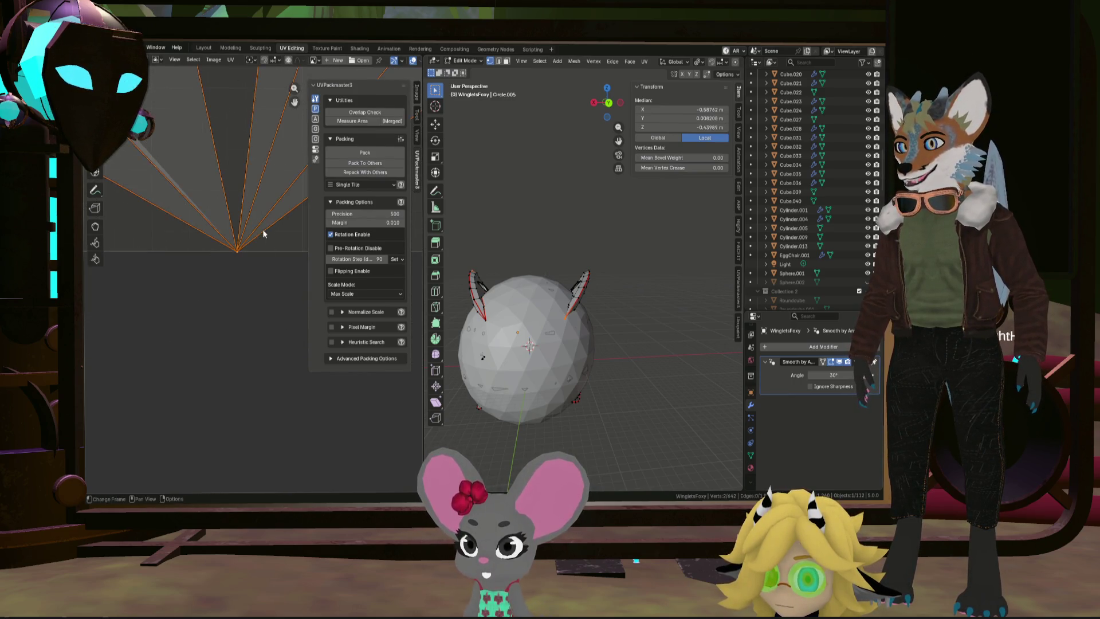
# Step: Box-select nearby fan vertices around the centre vertex with B
pyautogui.scroll(-3, 262, 229)
pyautogui.moveTo(228, 244); pyautogui.dragTo(192, 317, button='middle')
pyautogui.press('b')
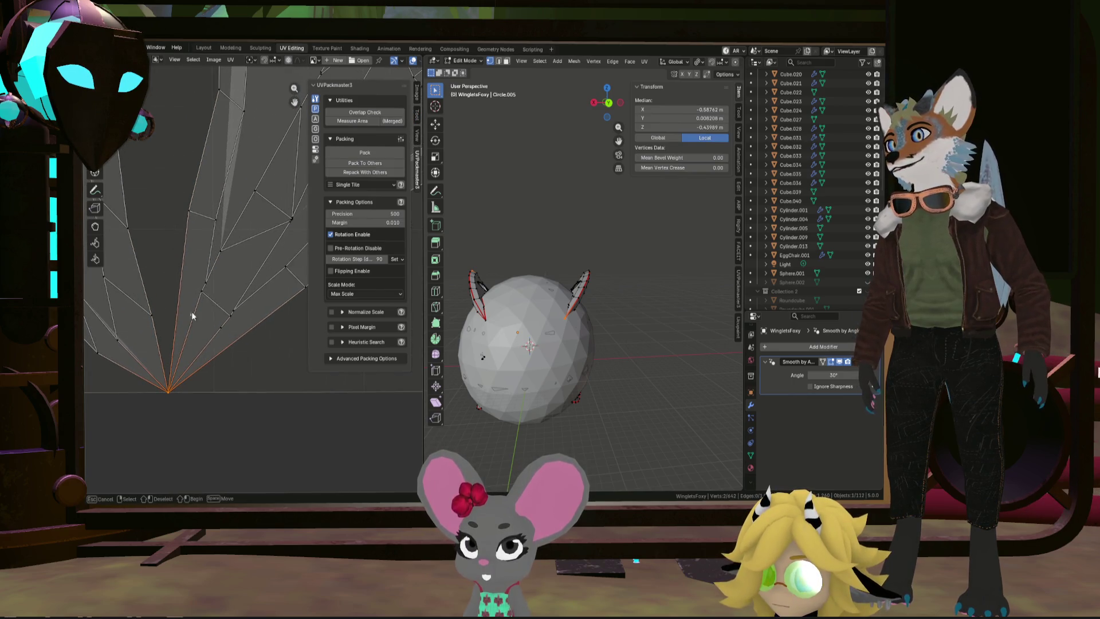
pyautogui.moveTo(221, 272); pyautogui.dragTo(216, 269)
pyautogui.moveTo(253, 215); pyautogui.dragTo(207, 264, button='middle')
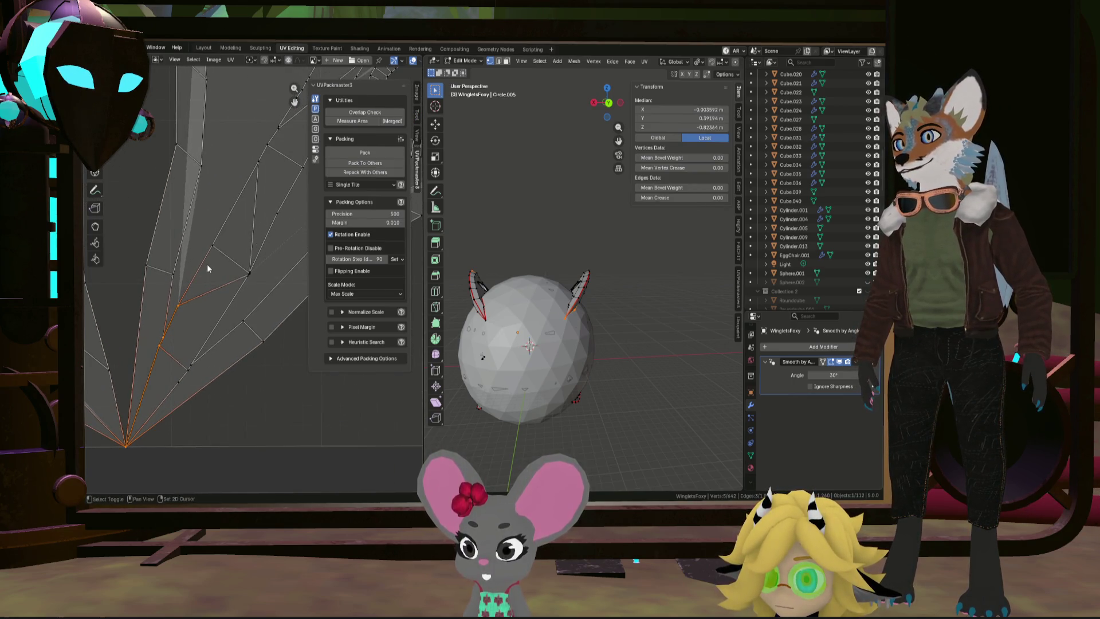
pyautogui.moveTo(245, 203); pyautogui.dragTo(174, 298, button='middle')
pyautogui.press('b')
pyautogui.moveTo(206, 236); pyautogui.dragTo(171, 297)
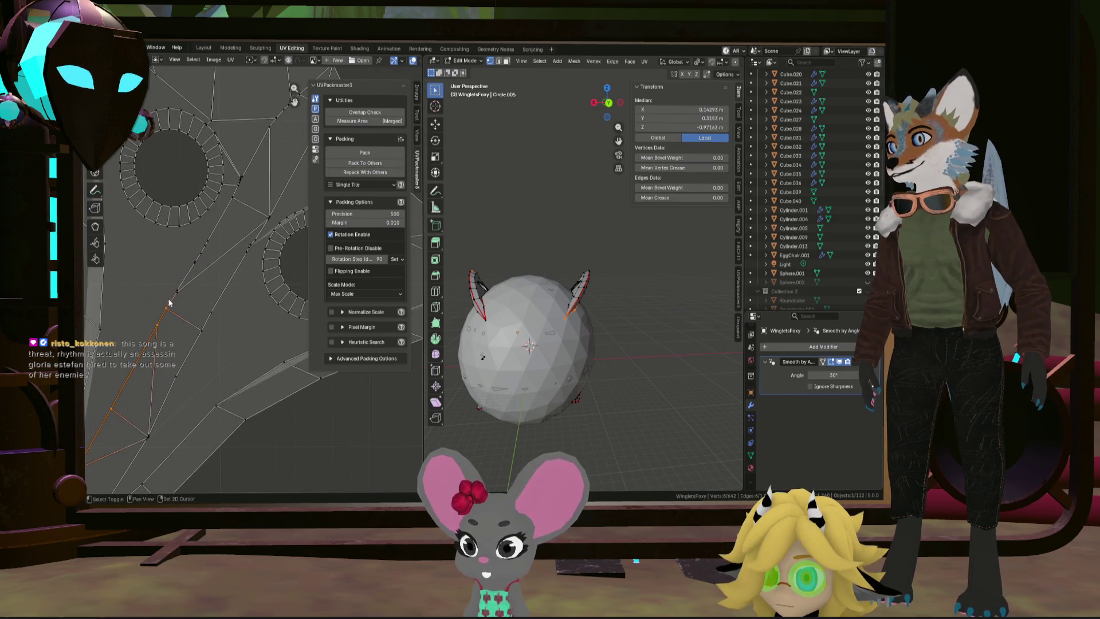
pyautogui.moveTo(194, 247); pyautogui.dragTo(164, 309, button='middle')
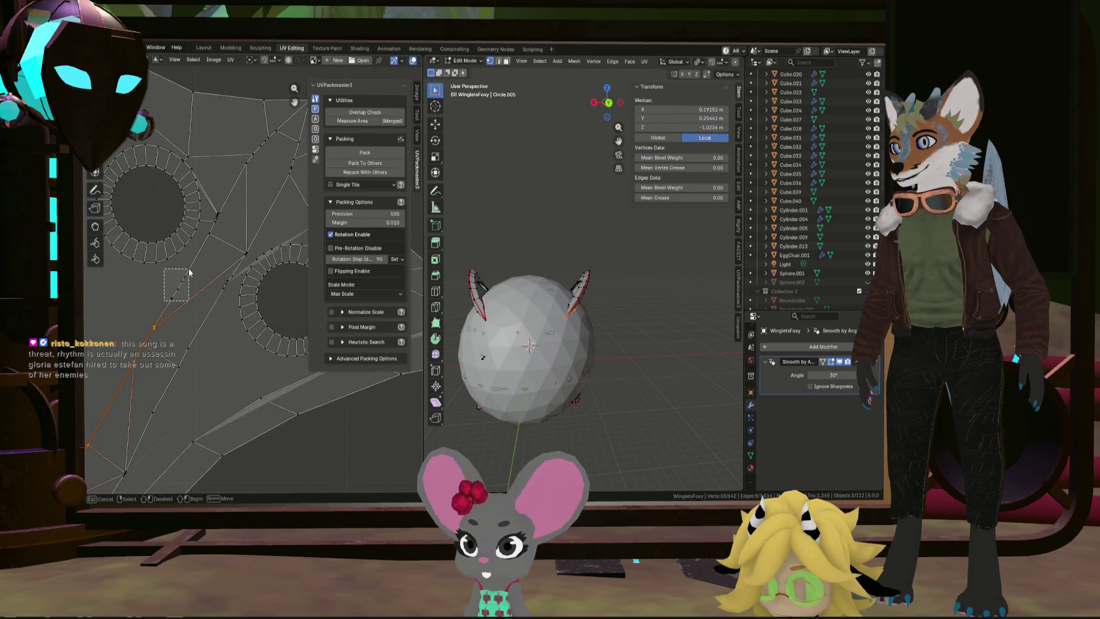
pyautogui.keyDown('shift'); pyautogui.scroll(2, 218, 264); pyautogui.keyUp('shift')
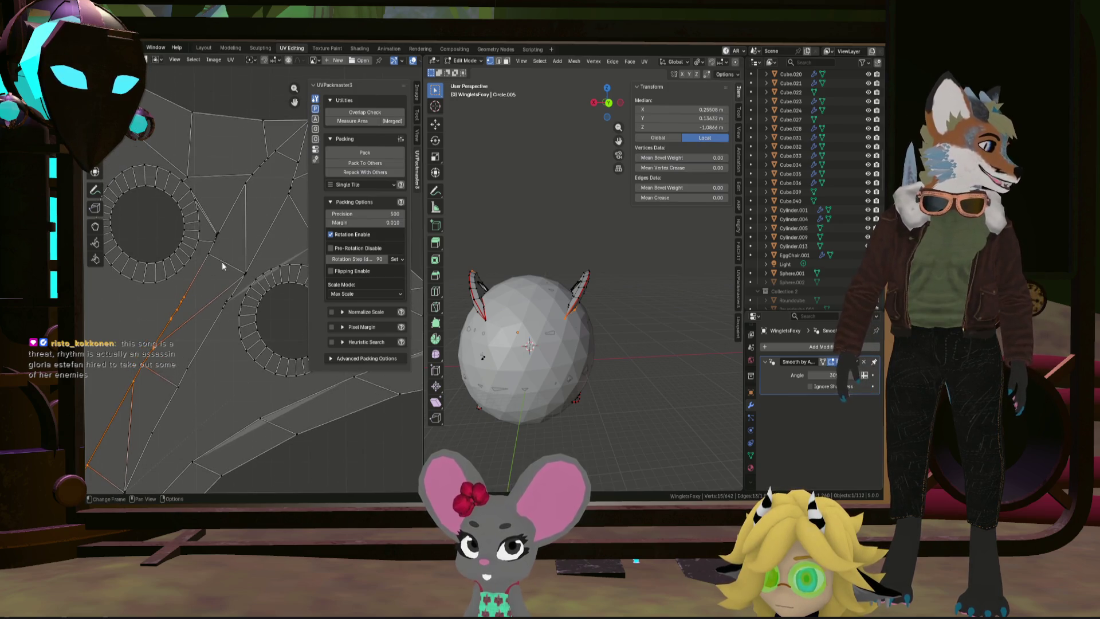
pyautogui.scroll(6, 230, 240)
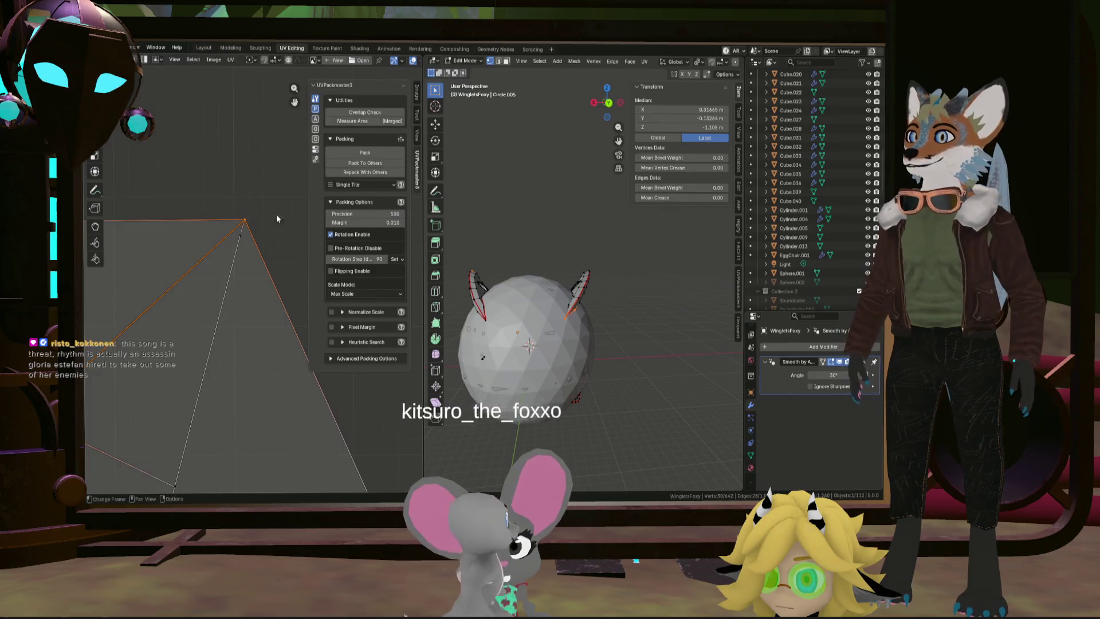
# Step: Clear the selection, then box-select the fan's top vertex and every edge radiating from the centre
pyautogui.click(233, 216)
pyautogui.press('b')
pyautogui.moveTo(253, 201); pyautogui.dragTo(235, 227)
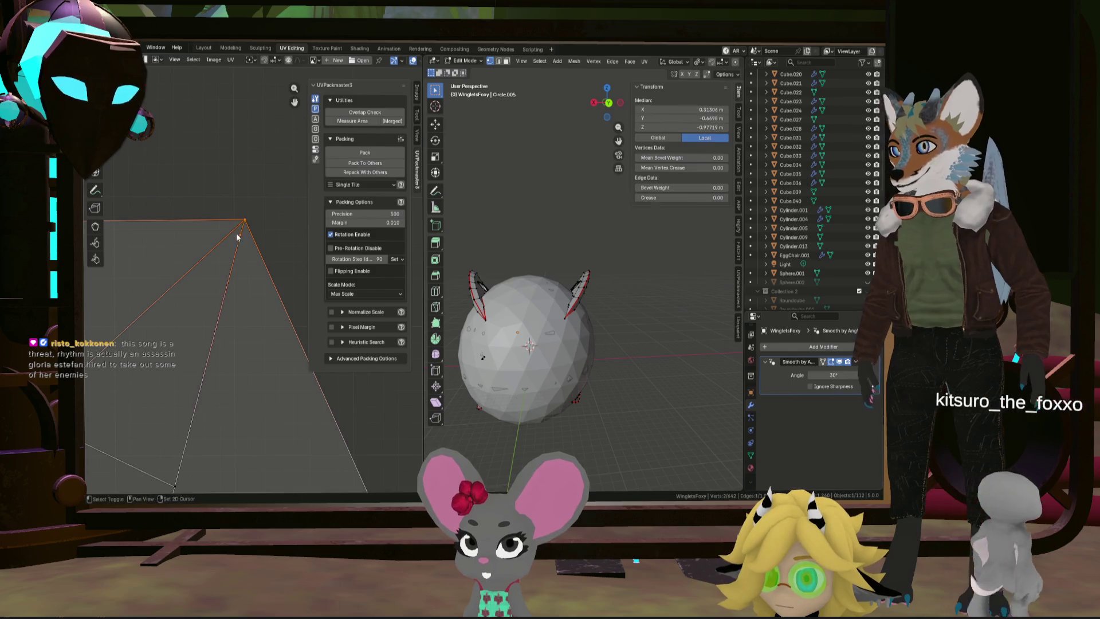
pyautogui.scroll(-3, 235, 241)
pyautogui.press('b')
pyautogui.moveTo(214, 355); pyautogui.dragTo(233, 313)
pyautogui.scroll(-3, 270, 286)
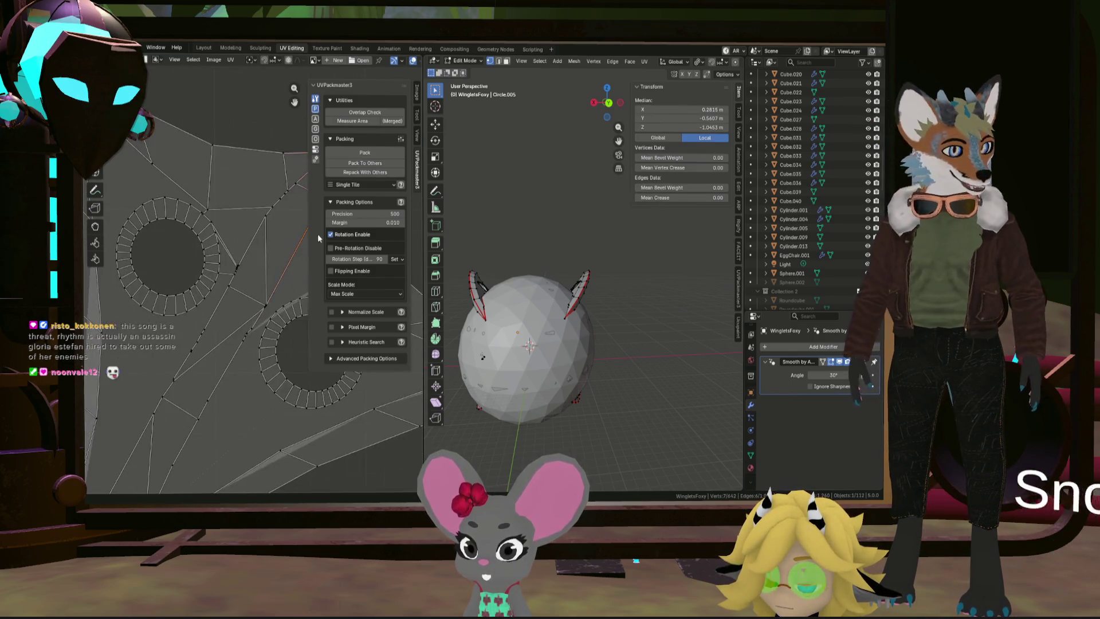
pyautogui.scroll(5, 246, 336)
pyautogui.press('b')
pyautogui.moveTo(217, 395)
pyautogui.mouseDown()
pyautogui.moveTo(250, 364)
pyautogui.moveTo(241, 374)
pyautogui.mouseUp()
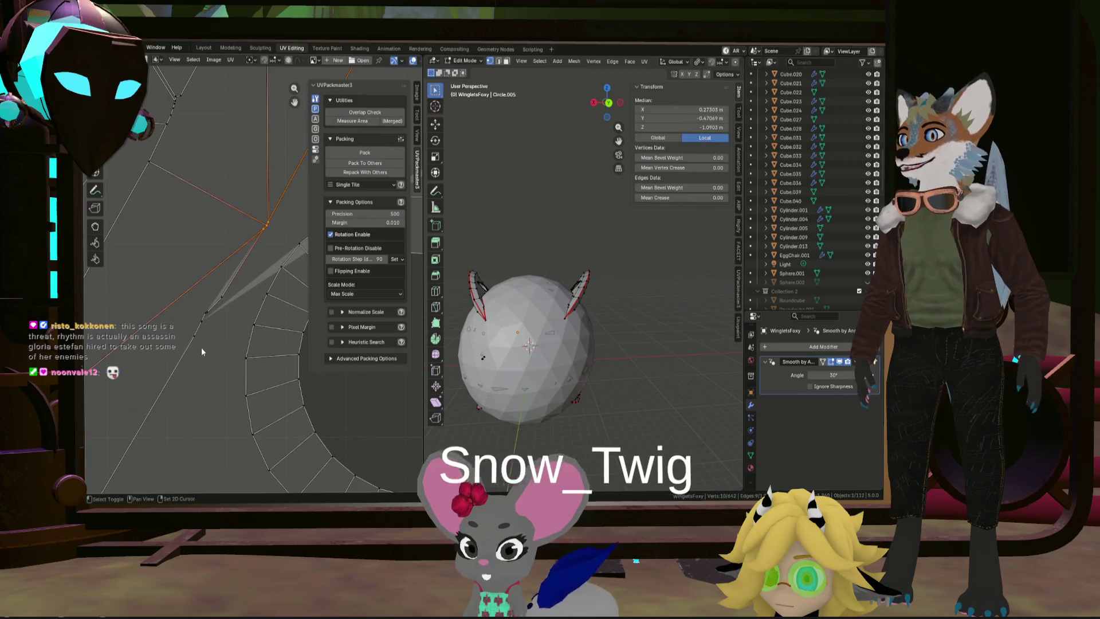
pyautogui.scroll(-3, 208, 355)
pyautogui.scroll(5, 207, 359)
pyautogui.press('b')
pyautogui.moveTo(216, 253)
pyautogui.mouseDown()
pyautogui.moveTo(249, 229)
pyautogui.moveTo(275, 153)
pyautogui.moveTo(268, 160)
pyautogui.mouseUp()
pyautogui.press('b')
pyautogui.moveTo(230, 212); pyautogui.dragTo(274, 151)
pyautogui.scroll(-2, 189, 225)
pyautogui.scroll(-2, 242, 215)
pyautogui.press('b')
pyautogui.moveTo(183, 315)
pyautogui.mouseDown()
pyautogui.moveTo(232, 266)
pyautogui.moveTo(218, 287)
pyautogui.mouseUp()
pyautogui.scroll(-2, 190, 318)
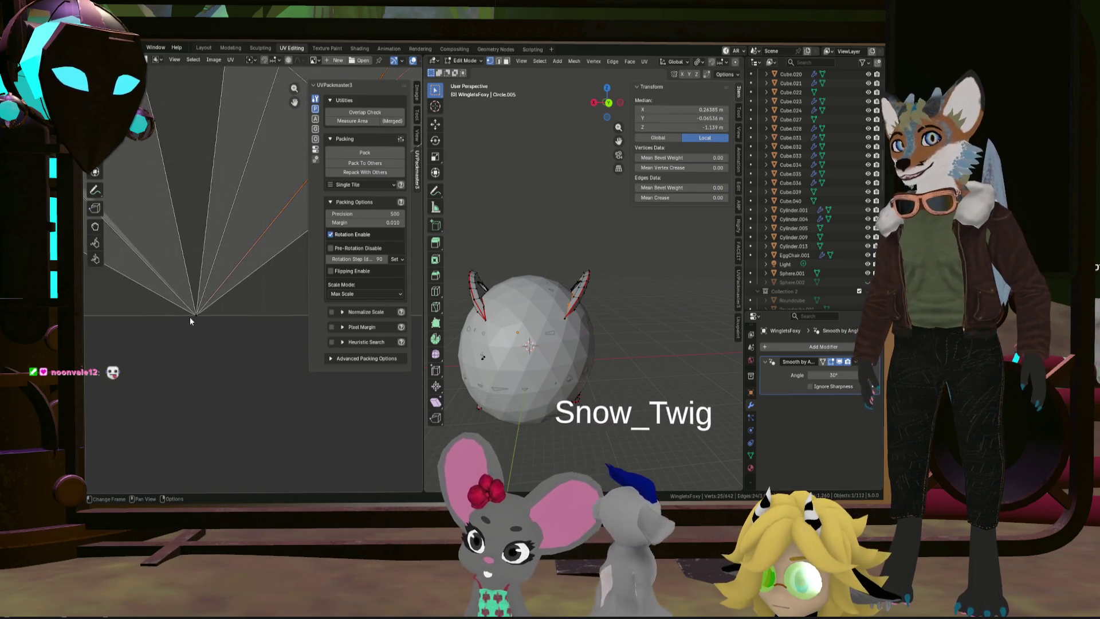
pyautogui.click(244, 283)
# Step: Select the whole mesh, re-unwrap with Minimum Stretch, and pick one winglet UV vertex
pyautogui.press('Home')
pyautogui.press('a')
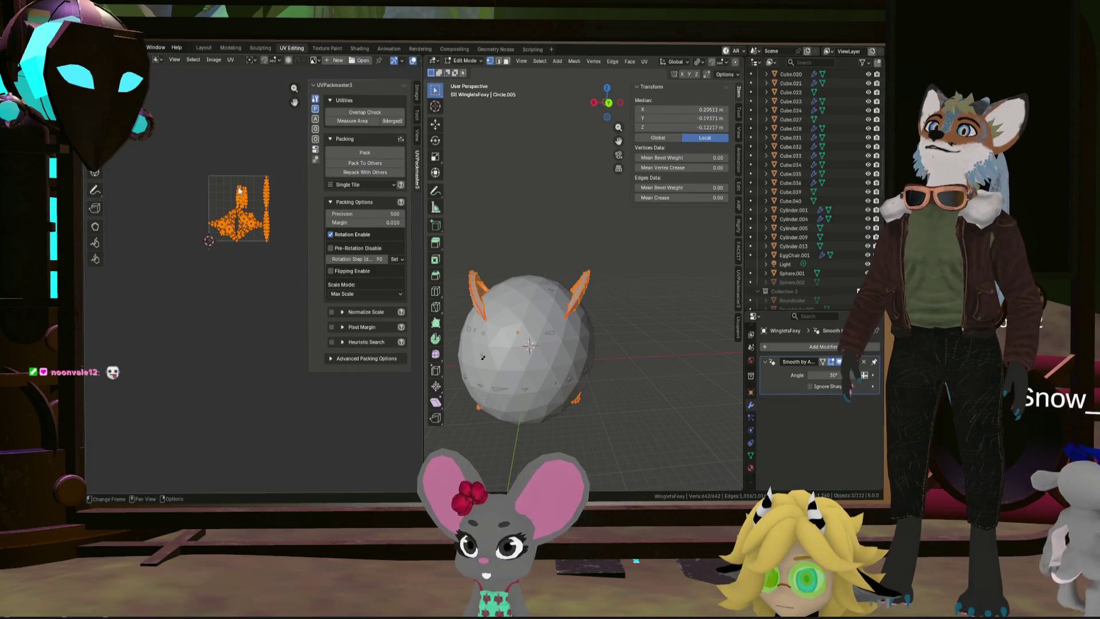
pyautogui.click(646, 62)
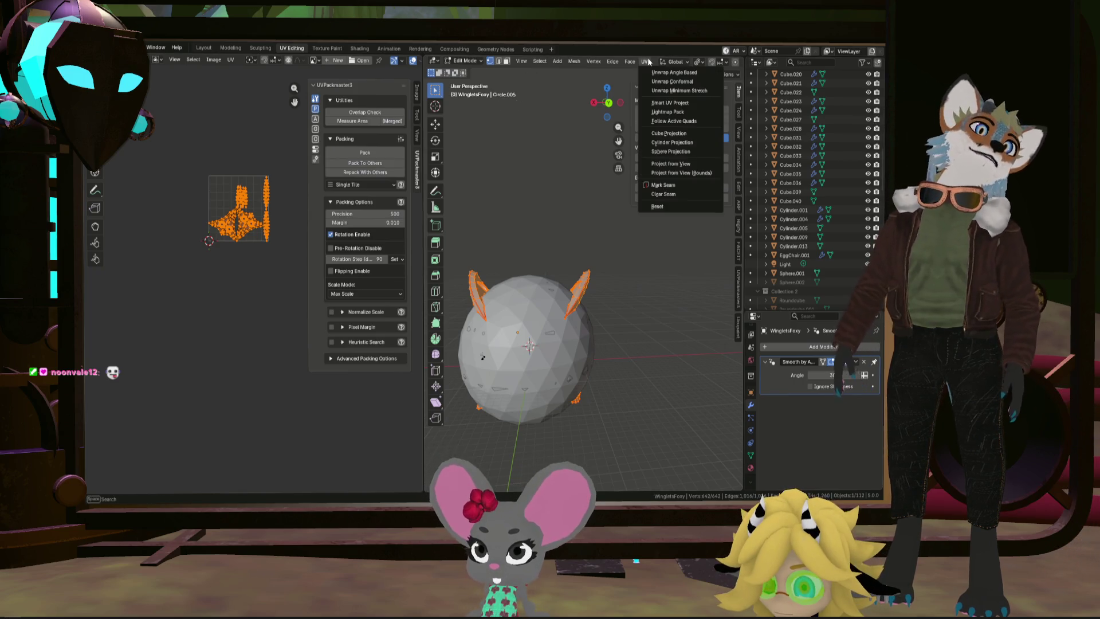
pyautogui.click(652, 90)
pyautogui.scroll(5, 237, 242)
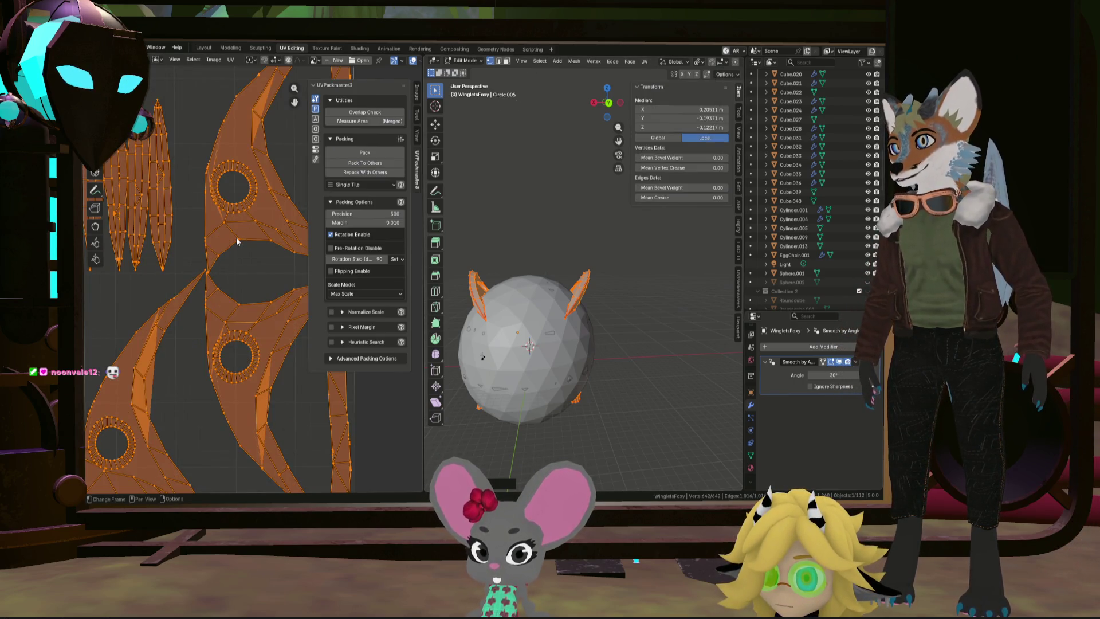
pyautogui.click(237, 113)
pyautogui.scroll(3, 273, 112)
pyautogui.scroll(-3, 283, 155)
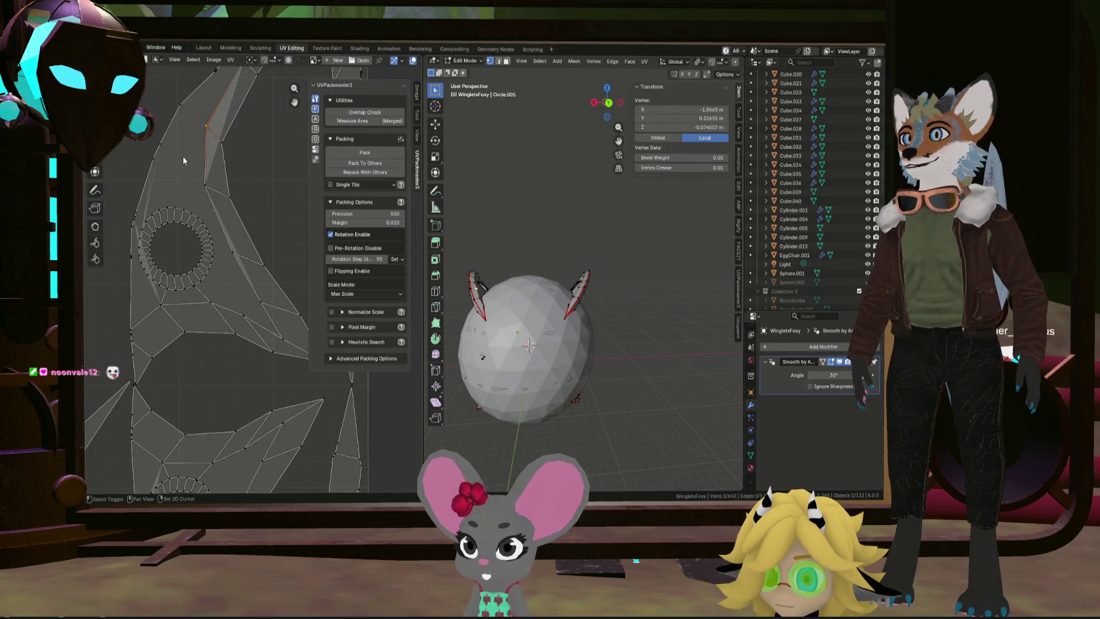
# Step: Grab the selected UV vertex and a winglet edge vertex into new positions
pyautogui.press('g')
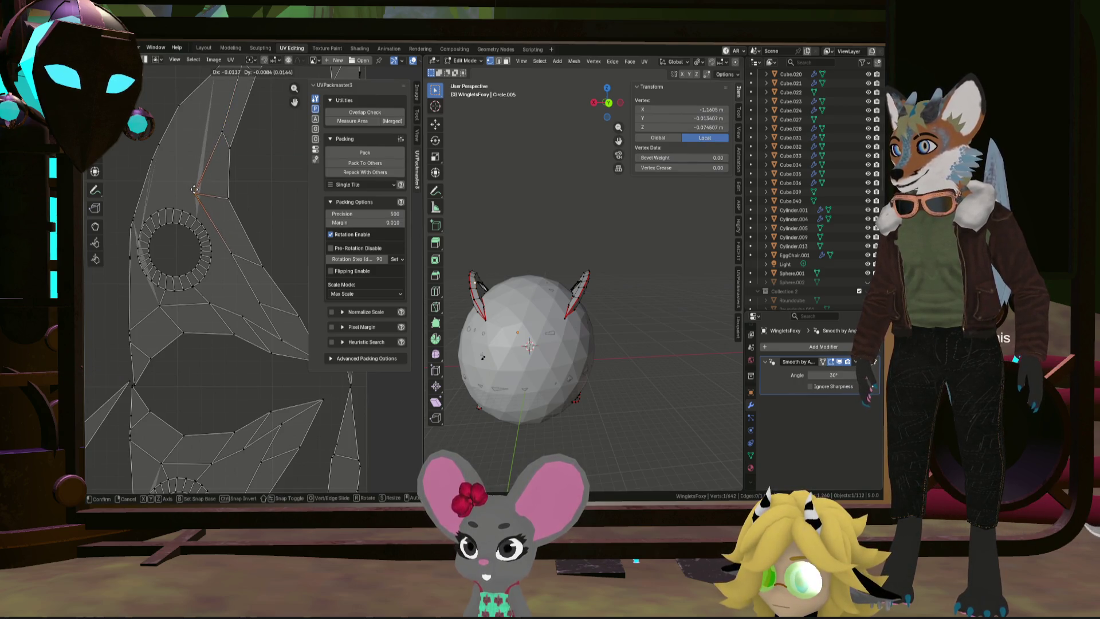
pyautogui.click(203, 196)
pyautogui.scroll(-6, 268, 142)
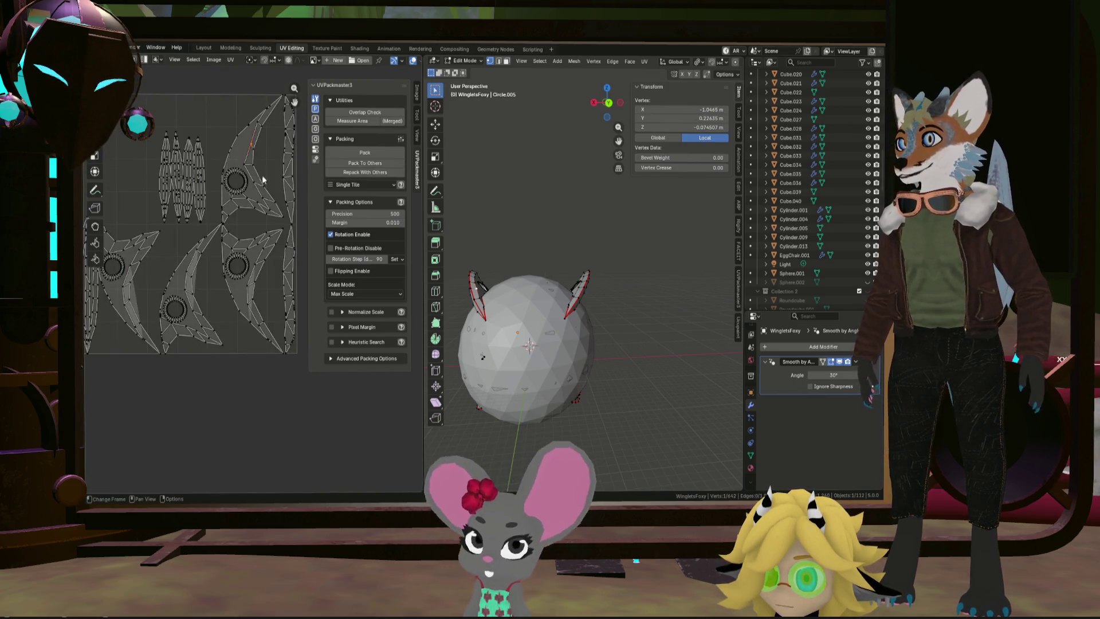
pyautogui.scroll(2, 235, 290)
pyautogui.scroll(-3, 248, 282)
pyautogui.scroll(4, 240, 258)
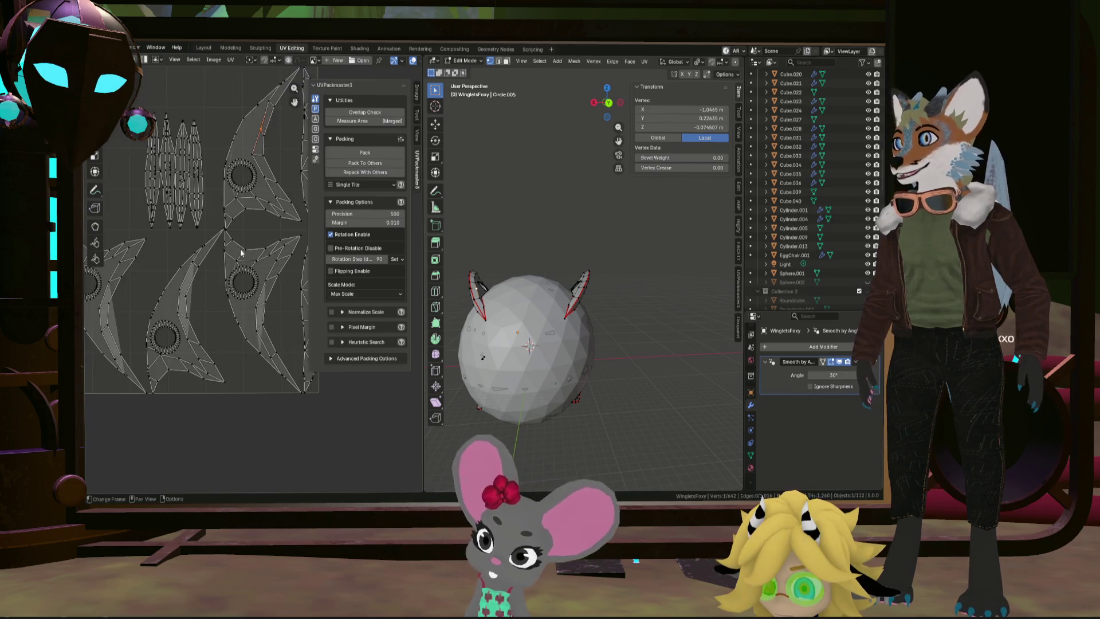
pyautogui.scroll(6, 259, 292)
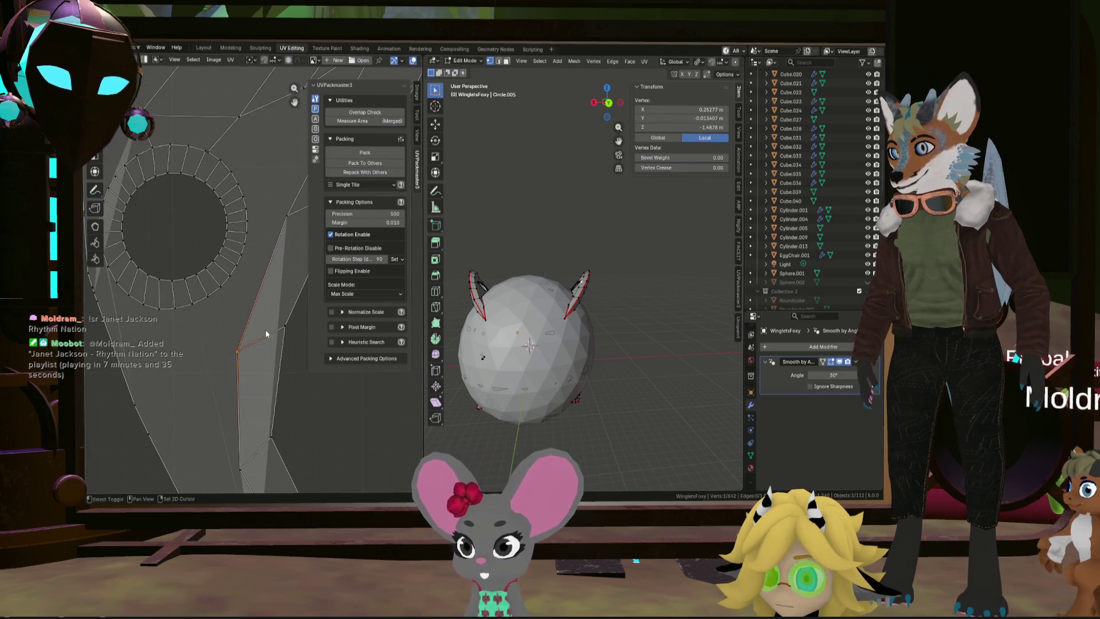
pyautogui.click(228, 281)
pyautogui.scroll(-2, 231, 279)
pyautogui.scroll(2, 232, 279)
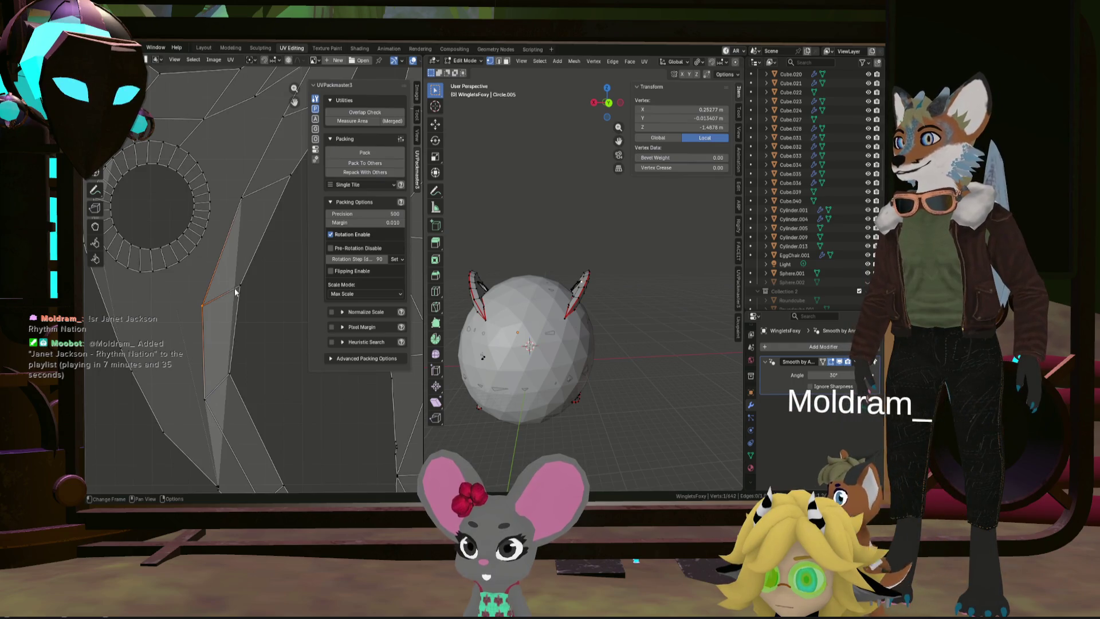
pyautogui.press('g')
pyautogui.click(239, 287)
# Step: Move the next edge vertex into line and shift a stray vertex up-right
pyautogui.scroll(2, 212, 479)
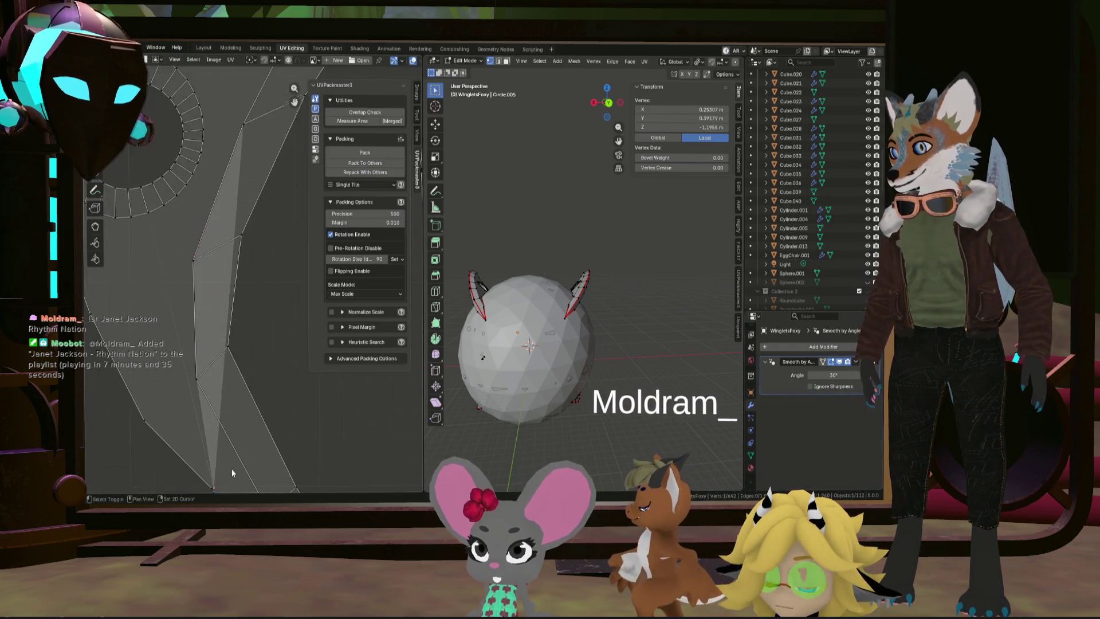
pyautogui.click(254, 353)
pyautogui.scroll(2, 264, 348)
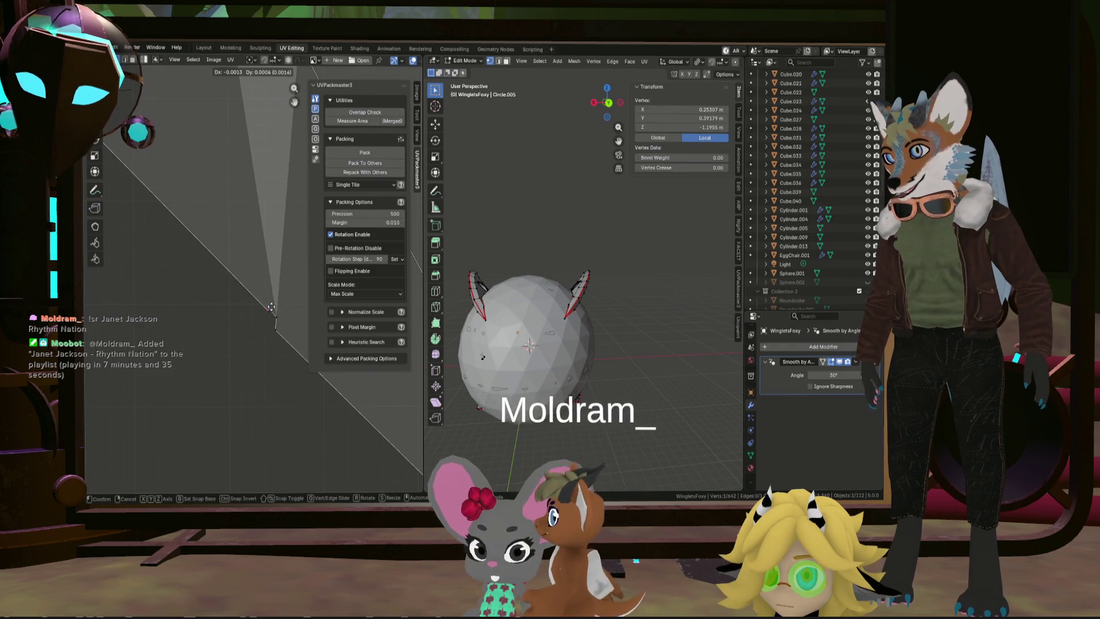
pyautogui.press('g')
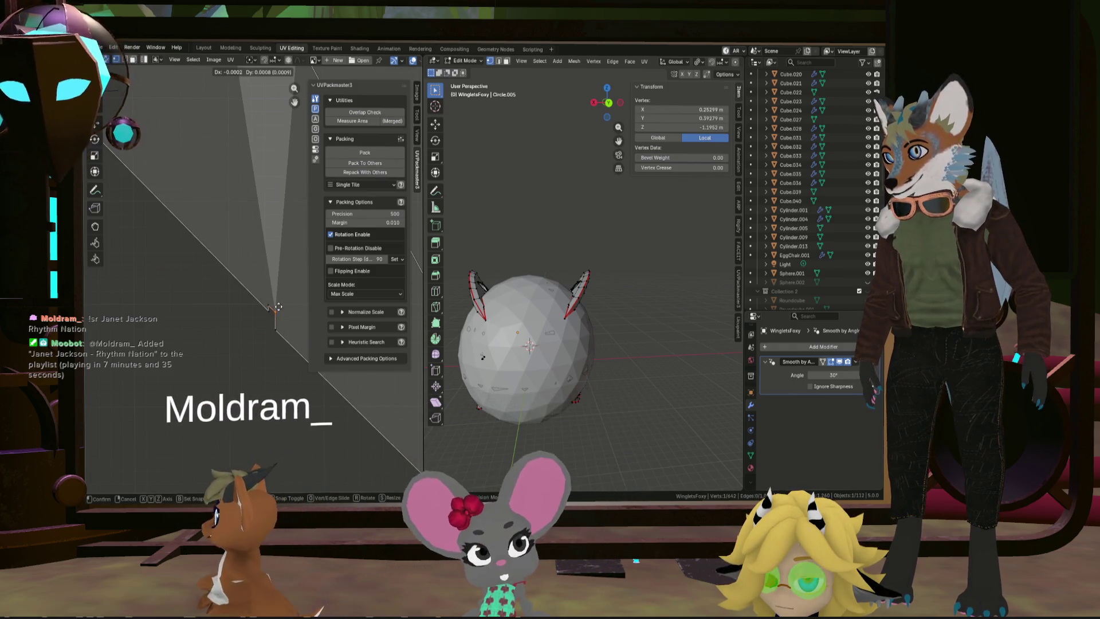
pyautogui.click(254, 269)
pyautogui.scroll(-3, 254, 229)
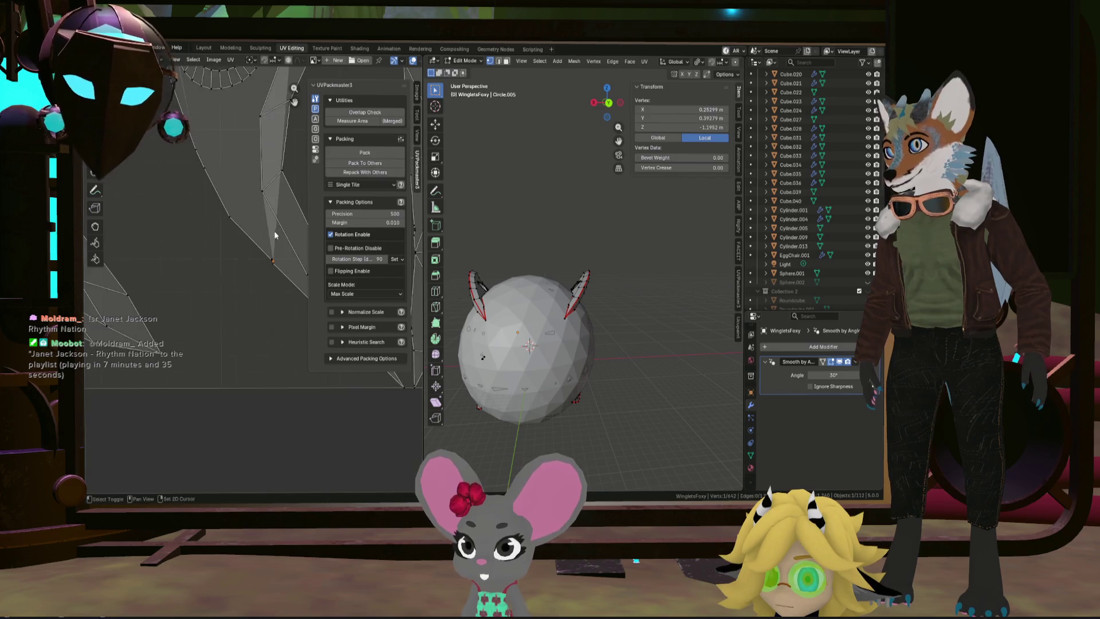
pyautogui.press('g')
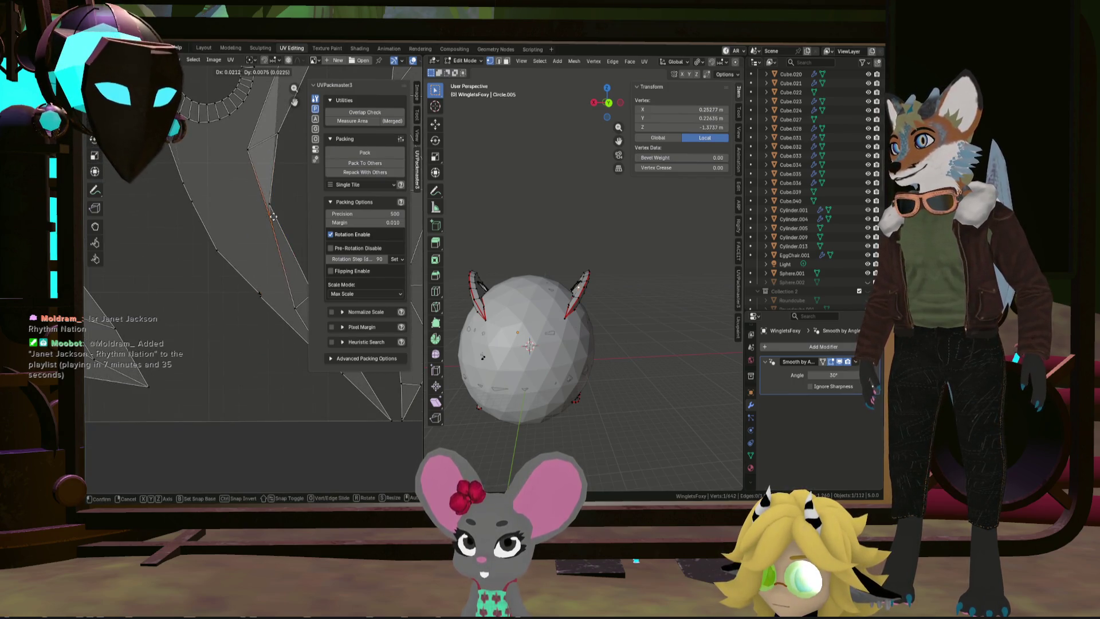
pyautogui.click(276, 137)
pyautogui.scroll(-6, 194, 236)
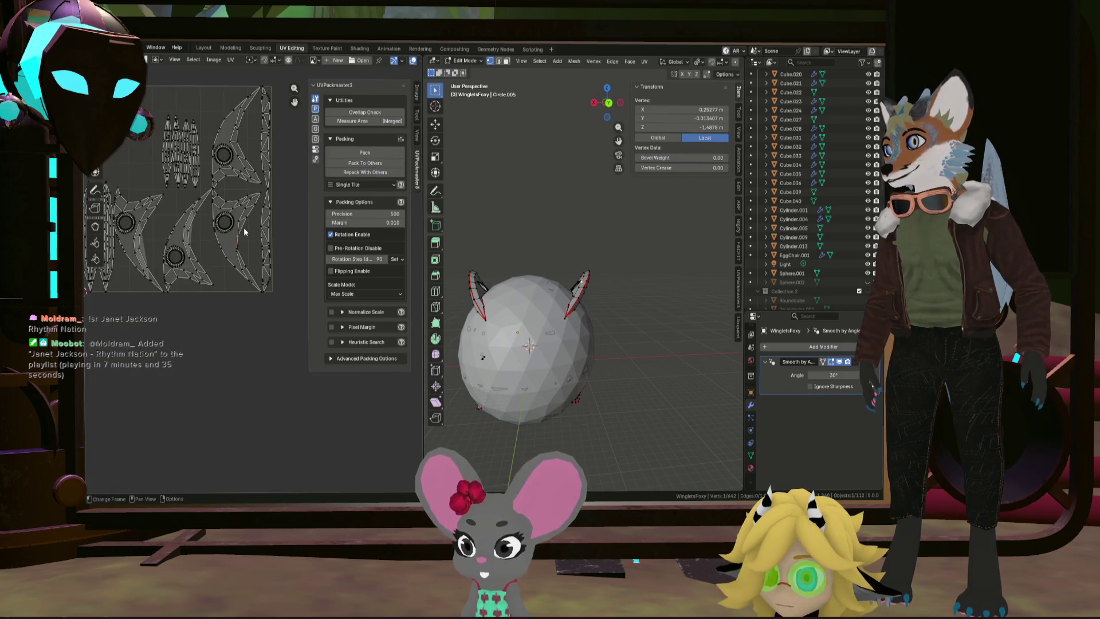
pyautogui.scroll(8, 194, 236)
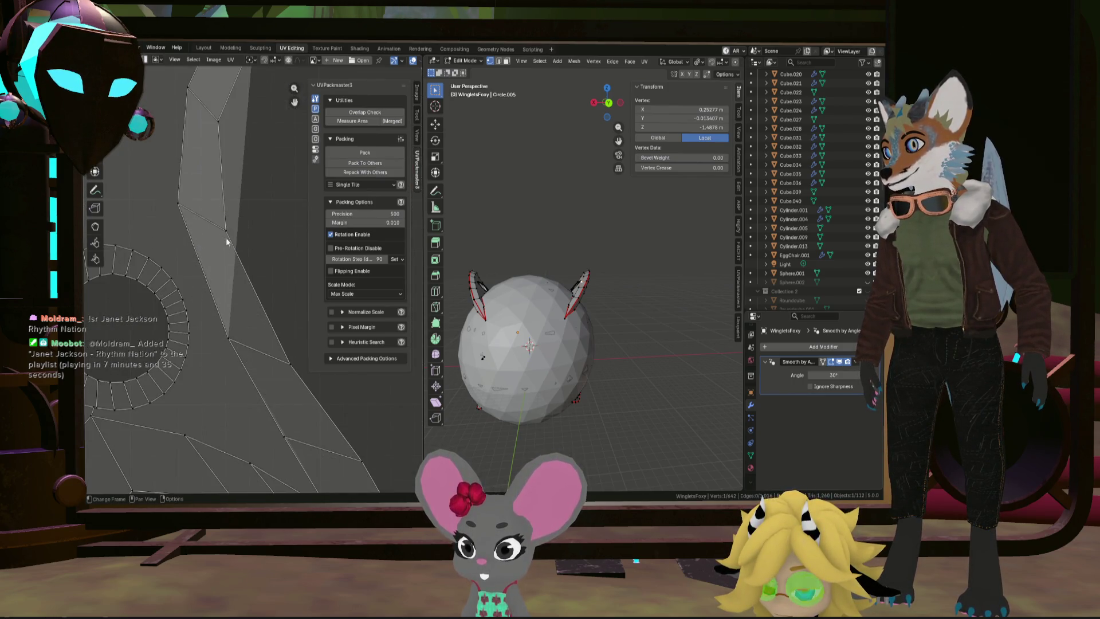
pyautogui.scroll(-5, 231, 202)
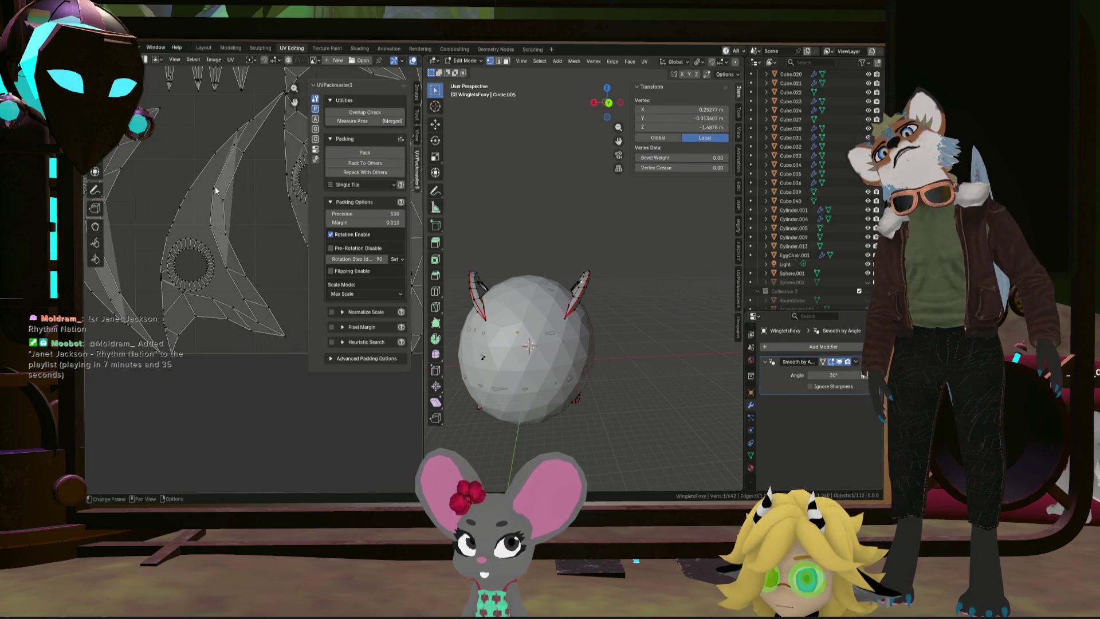
# Step: Box-select the overlapping UV face and move it up-right, then adjust one stray vertex
pyautogui.moveTo(209, 183); pyautogui.dragTo(250, 245)
pyautogui.press('g')
pyautogui.click(269, 195)
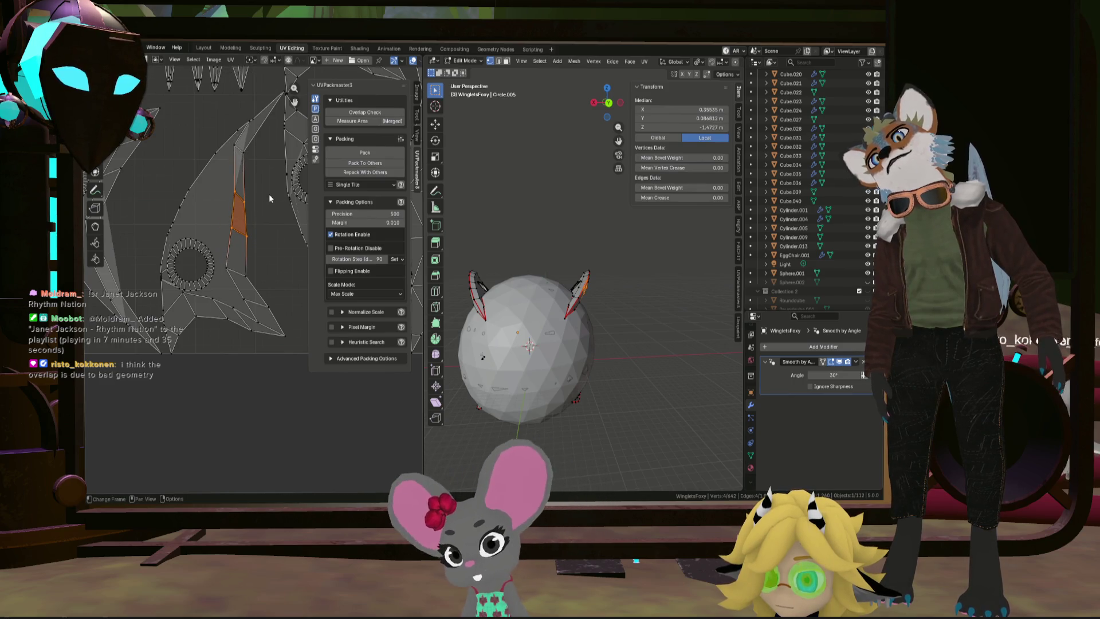
pyautogui.click(244, 148)
pyautogui.press('g')
pyautogui.click(247, 147)
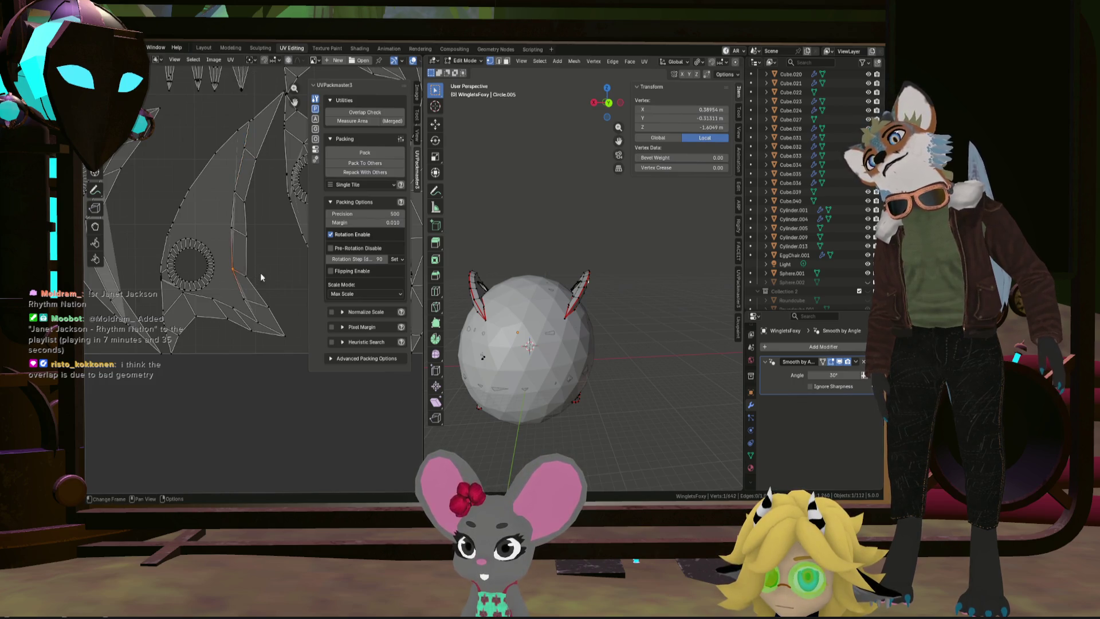
pyautogui.keyDown('shift'); pyautogui.scroll(3, 262, 269); pyautogui.keyUp('shift')
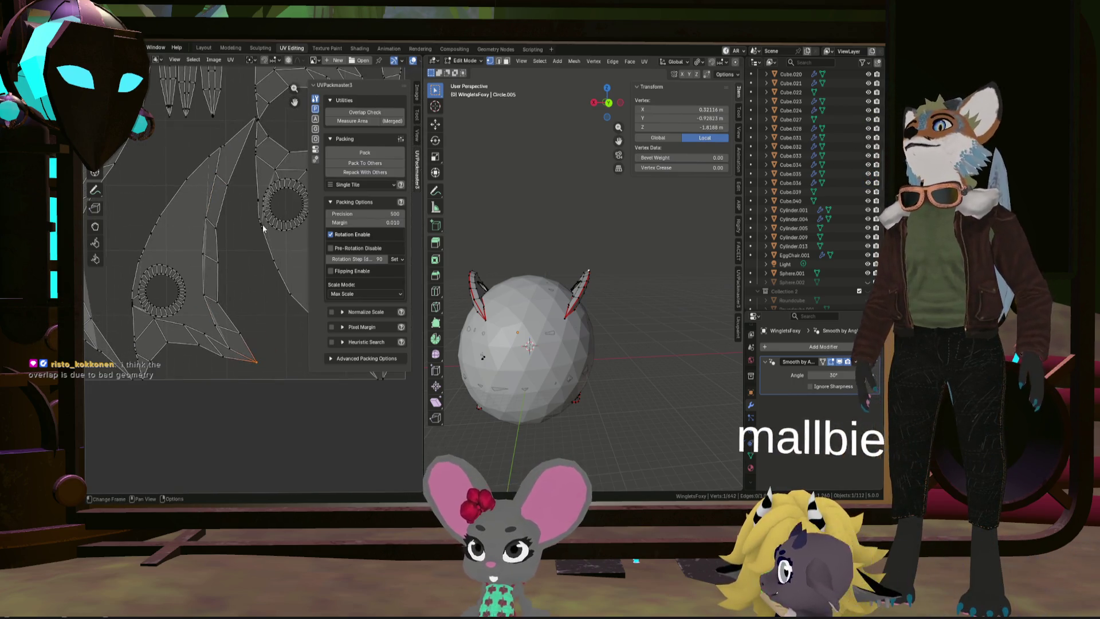
# Step: Select the edge path from the island's bottom tip up along its inner edge
pyautogui.keyDown('shift'); pyautogui.click(256, 119); pyautogui.keyUp('shift')
pyautogui.click(256, 360)
pyautogui.keyDown('ctrl'); pyautogui.click(219, 225); pyautogui.keyUp('ctrl')
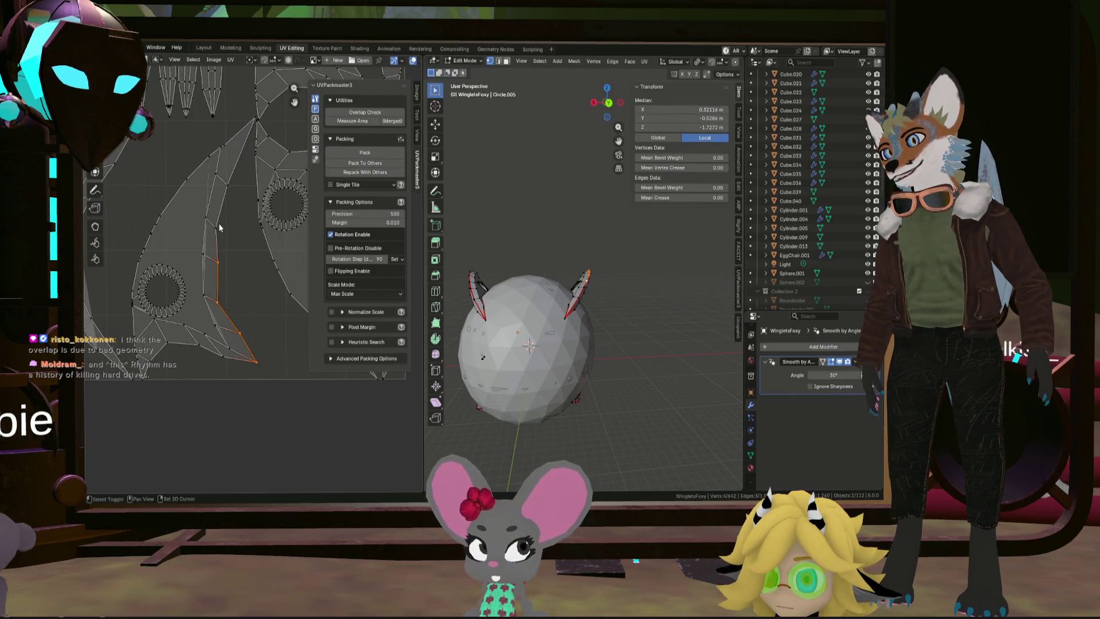
pyautogui.keyDown('ctrl'); pyautogui.click(225, 181); pyautogui.keyUp('ctrl')
pyautogui.press('u')
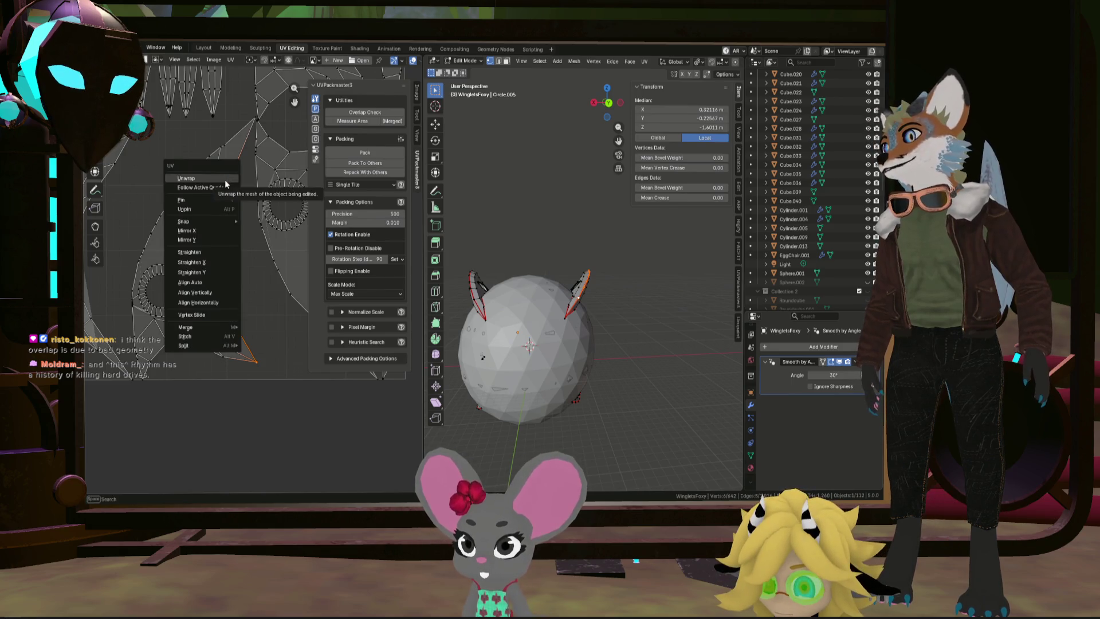
# Step: Try Straighten, Straighten X/Y and the Align options on the inner edge chain, undoing the last
pyautogui.click(216, 251)
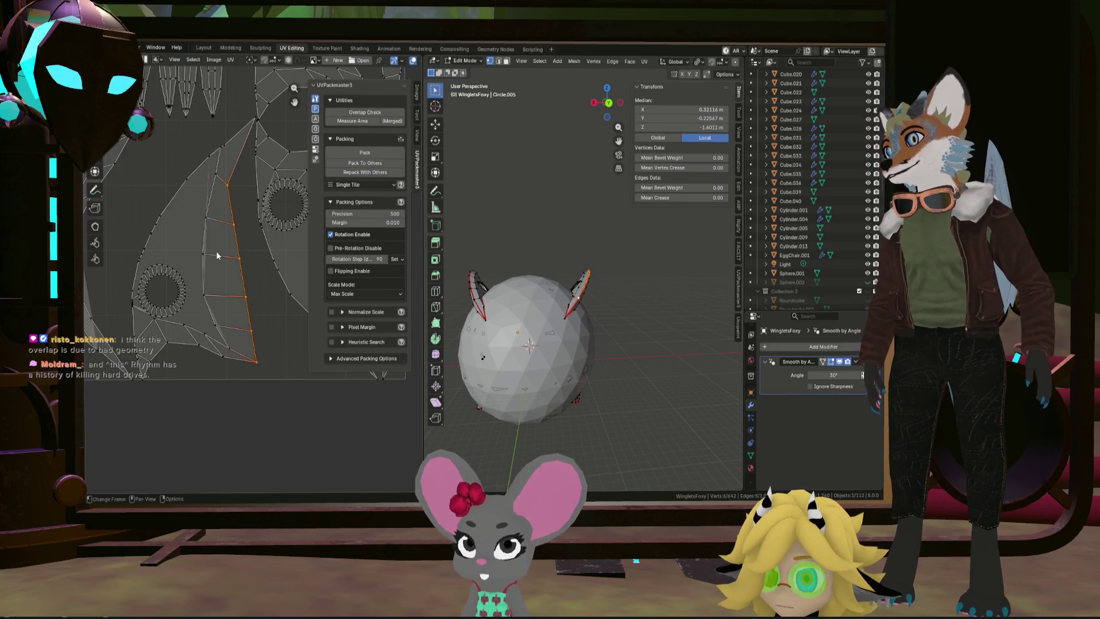
pyautogui.press('u')
pyautogui.click(229, 185)
pyautogui.press('u')
pyautogui.click(229, 194)
pyautogui.press('u')
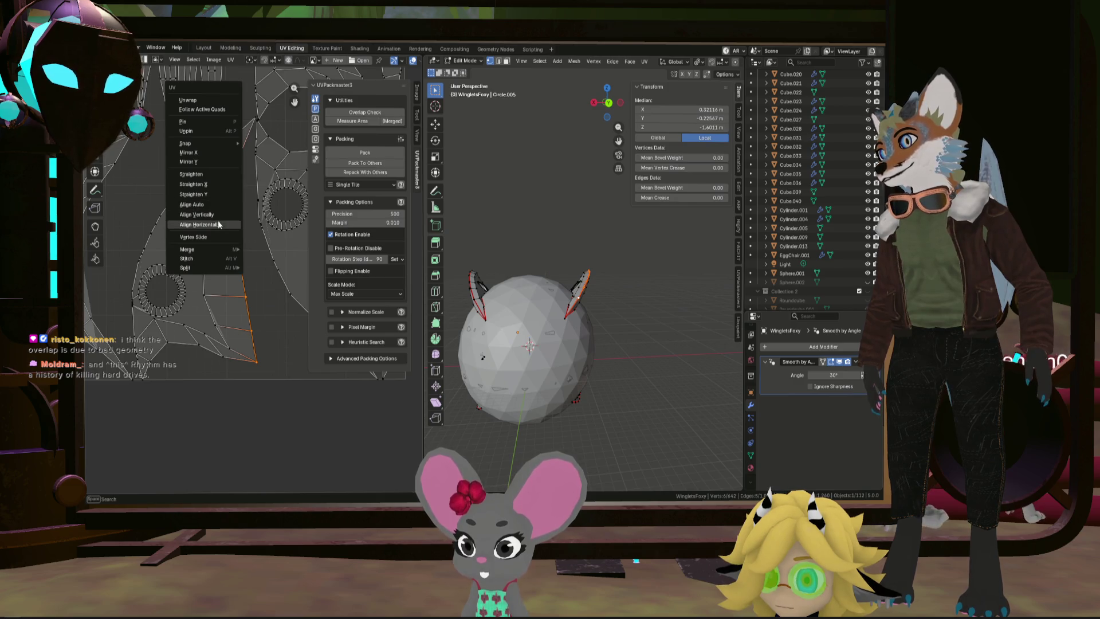
pyautogui.click(218, 224)
pyautogui.press('u')
pyautogui.click(217, 215)
pyautogui.hotkey('ctrl', 'z')
pyautogui.hotkey('ctrl', 'z')
# Step: Align the inner edge chain vertically
pyautogui.press('u')
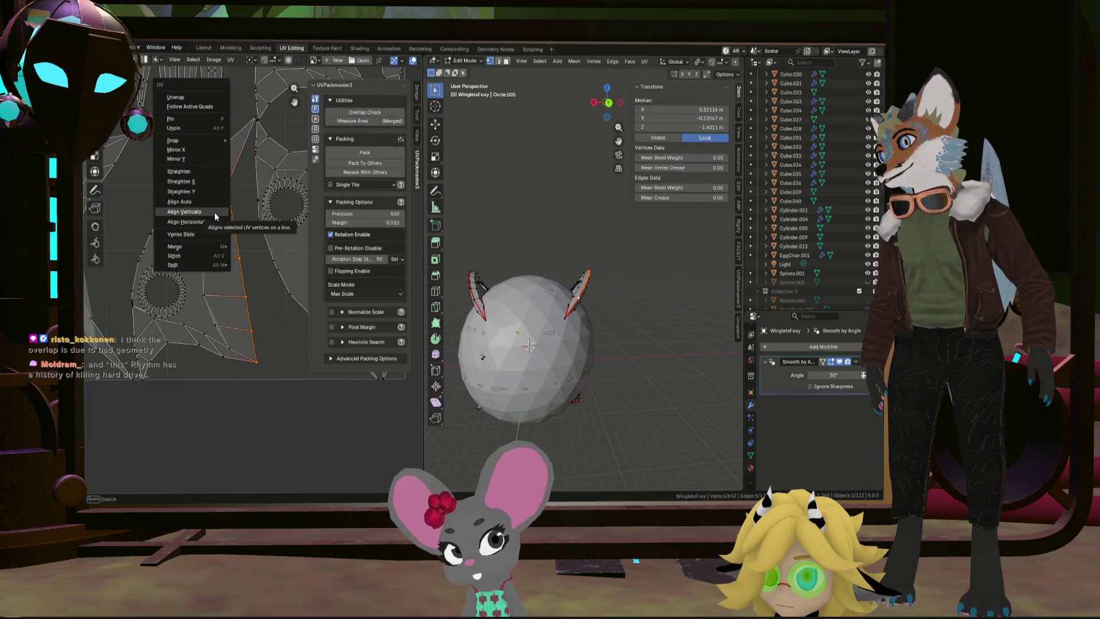
pyautogui.click(216, 212)
pyautogui.scroll(1, 255, 204)
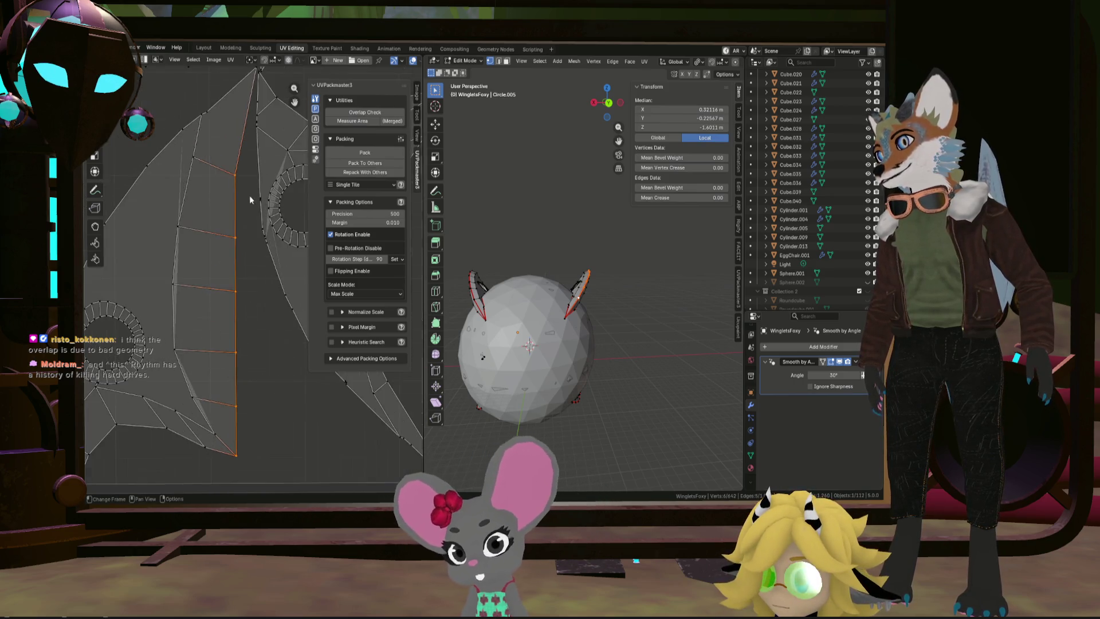
pyautogui.scroll(-1, 254, 205)
pyautogui.scroll(1, 248, 137)
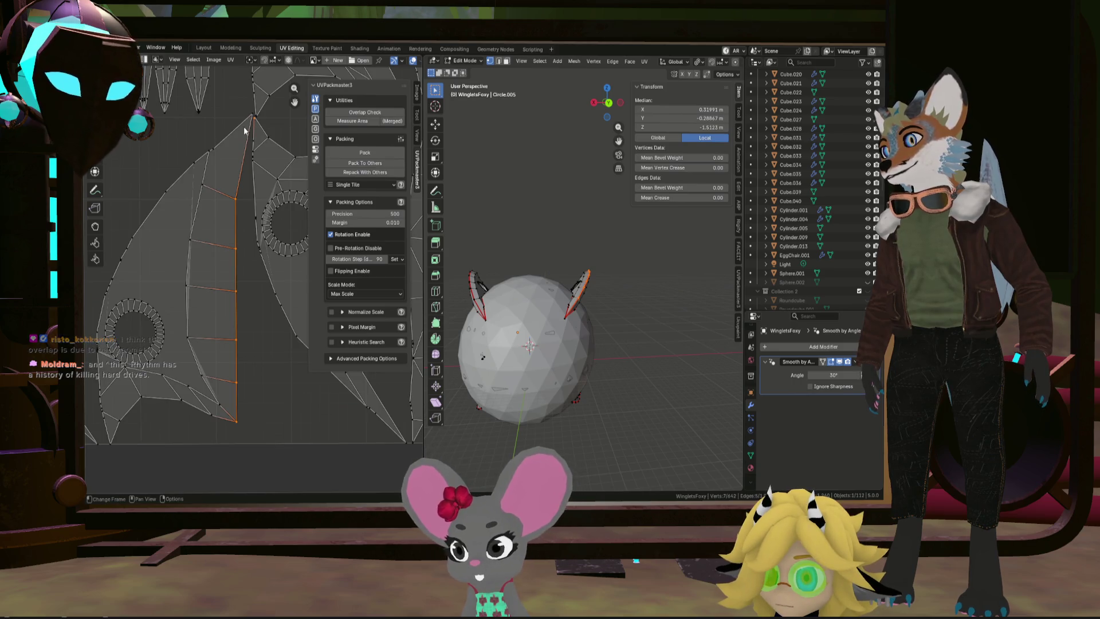
# Step: Select the vertices along the island's left edge
pyautogui.click(220, 404)
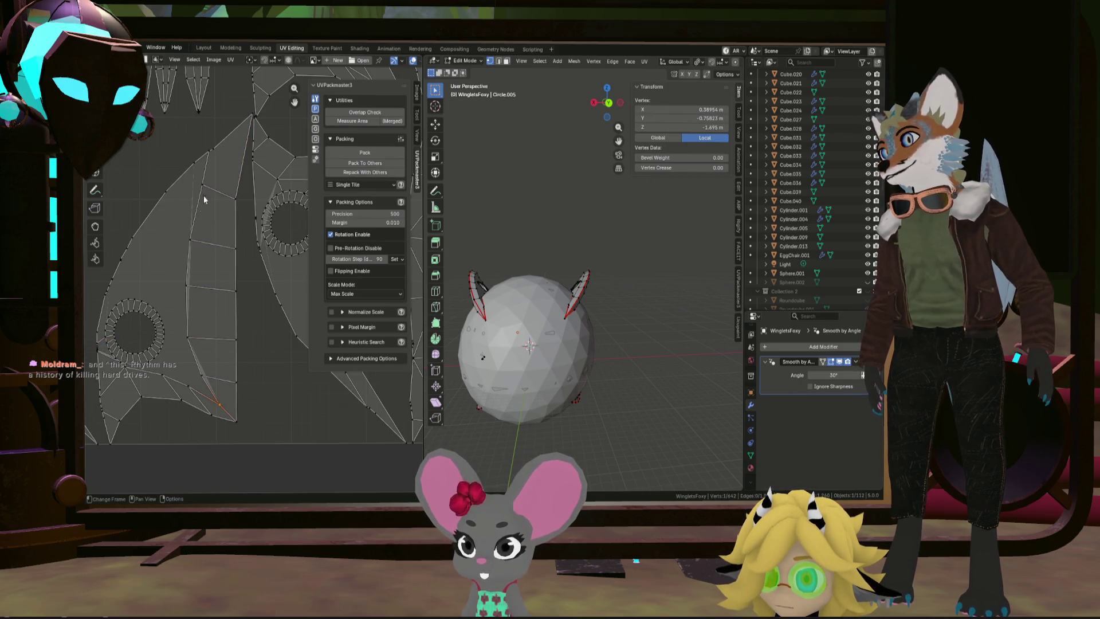
pyautogui.moveTo(173, 293); pyautogui.dragTo(174, 294)
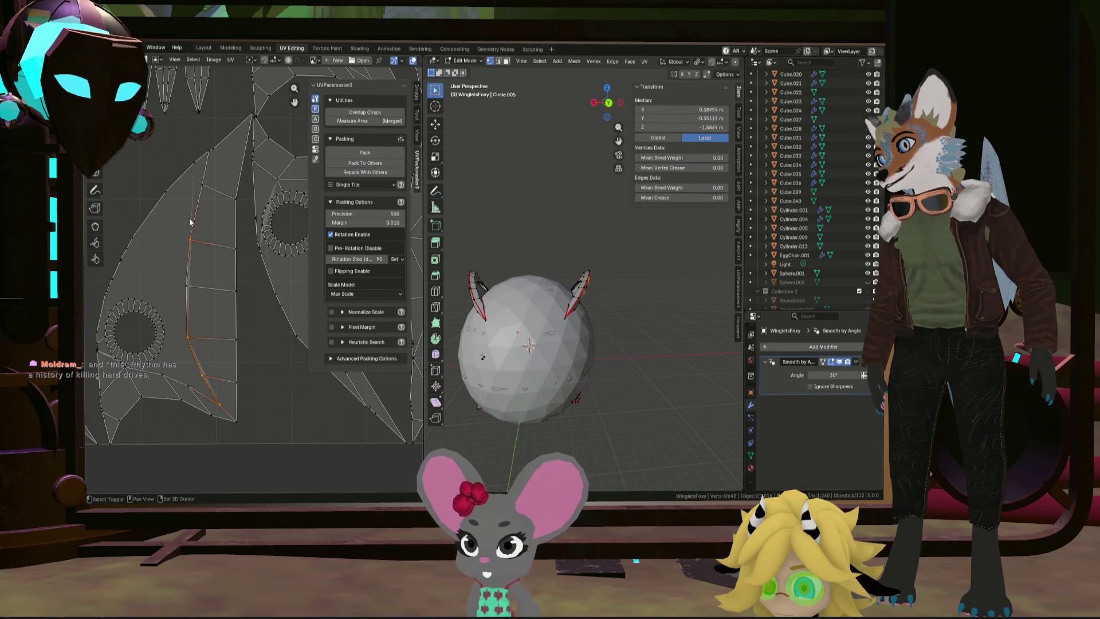
pyautogui.keyDown('shift'); pyautogui.click(195, 285); pyautogui.keyUp('shift')
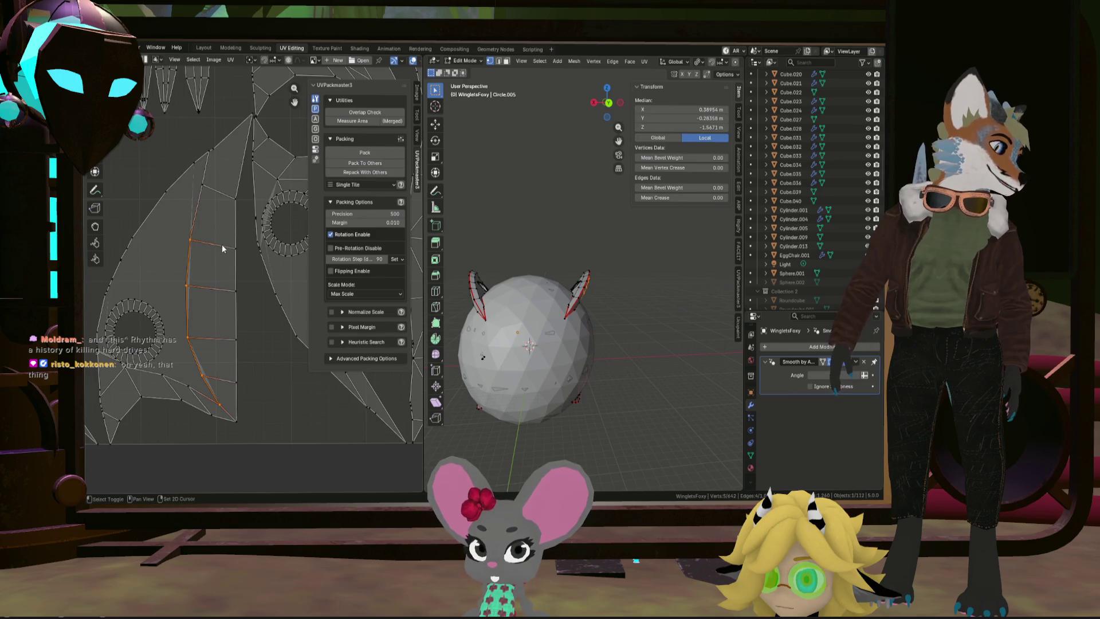
pyautogui.moveTo(221, 249); pyautogui.dragTo(224, 253, button='middle')
pyautogui.scroll(1, 235, 239)
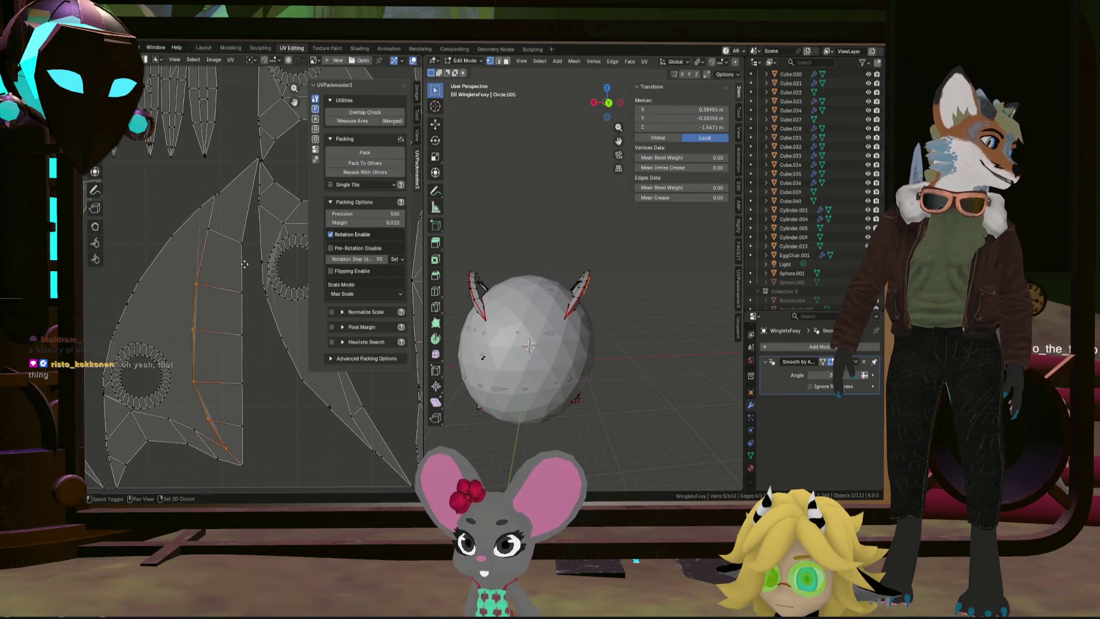
pyautogui.scroll(1, 165, 229)
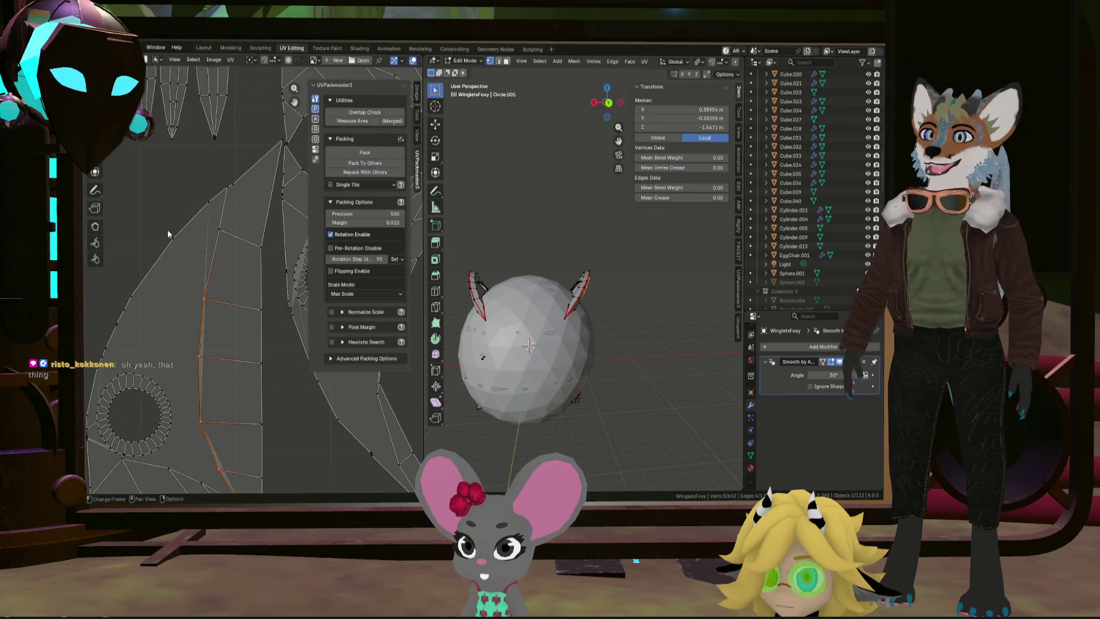
pyautogui.keyDown('shift'); pyautogui.click(228, 191); pyautogui.keyUp('shift')
pyautogui.scroll(5, 230, 190)
pyautogui.press('u')
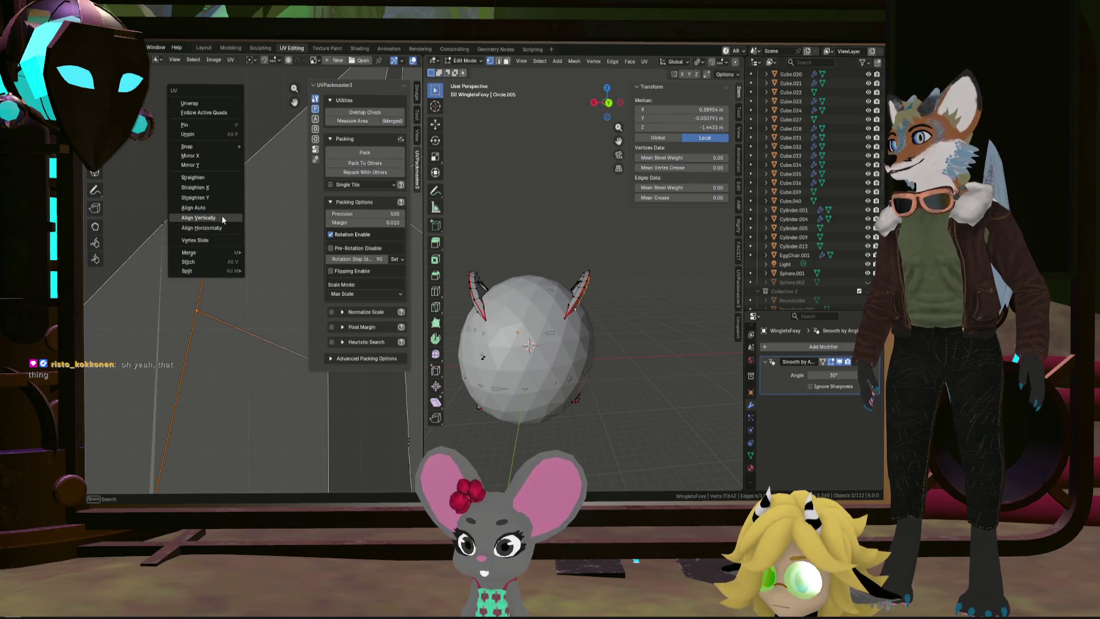
# Step: Align the selected left-edge vertices into a vertical column
pyautogui.click(222, 216)
pyautogui.scroll(-3, 245, 243)
pyautogui.scroll(1, 246, 249)
pyautogui.scroll(1, 252, 260)
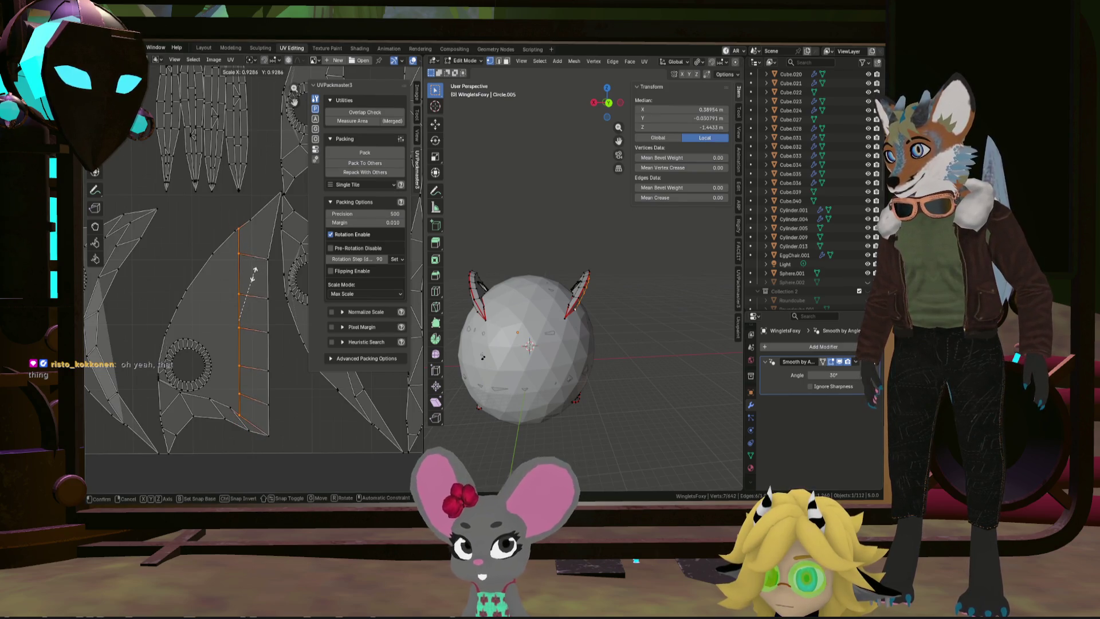
# Step: Select the edge vertices of the next winglet UV island
pyautogui.click(274, 296)
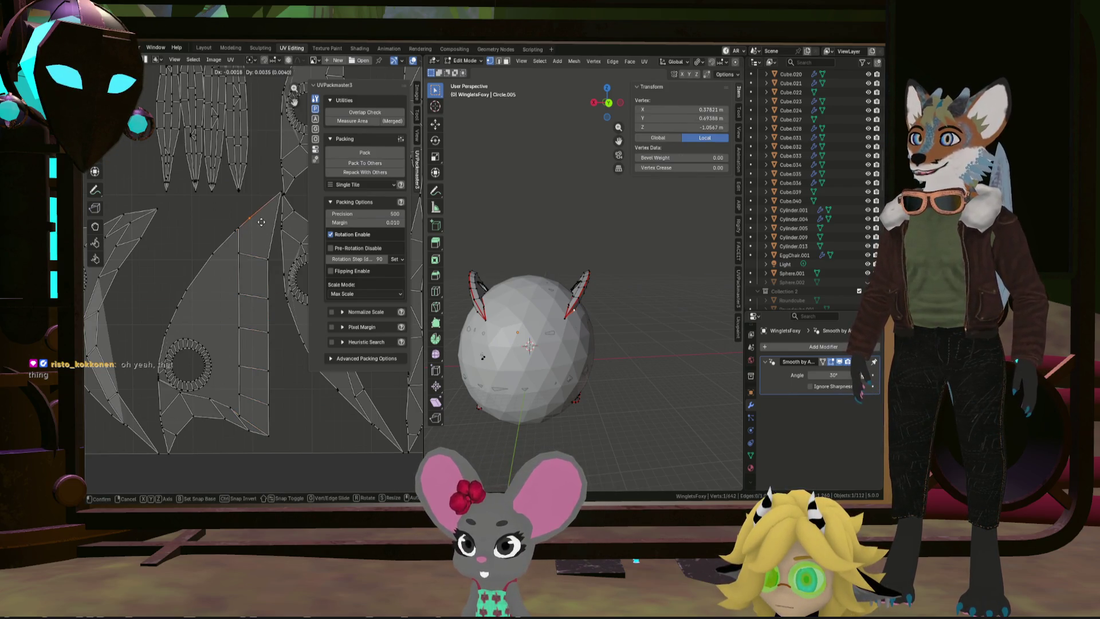
pyautogui.scroll(-3, 265, 264)
pyautogui.scroll(2, 265, 267)
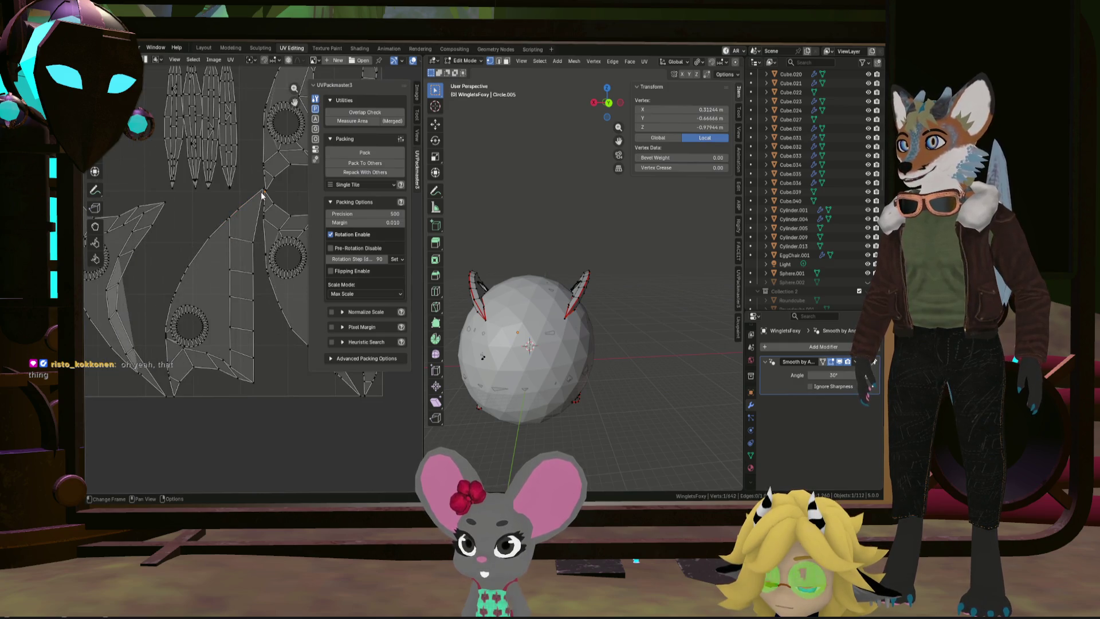
pyautogui.scroll(1, 261, 255)
pyautogui.keyDown('shift'); pyautogui.click(251, 264); pyautogui.keyUp('shift')
pyautogui.keyDown('shift'); pyautogui.click(250, 236); pyautogui.keyUp('shift')
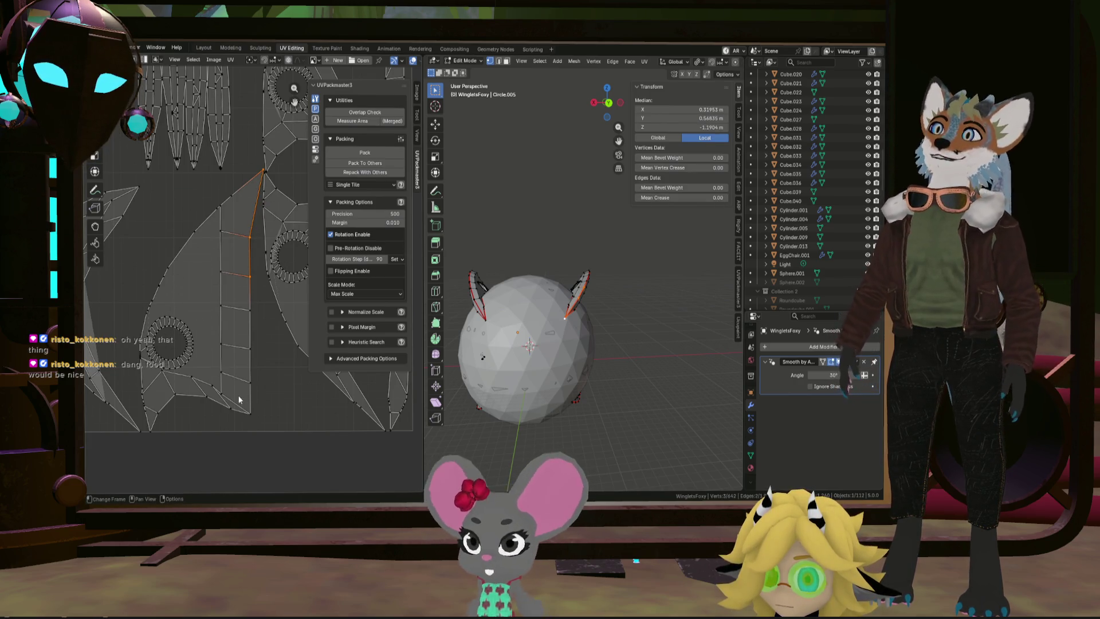
pyautogui.moveTo(250, 290); pyautogui.dragTo(250, 289)
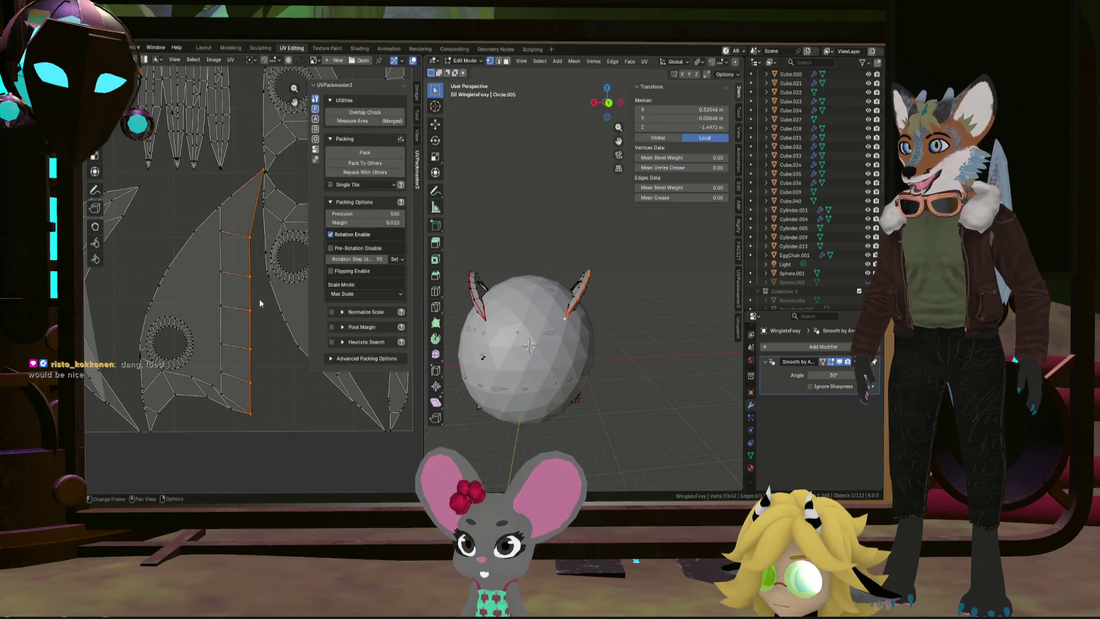
# Step: Align those vertices vertically and nudge the column slightly down
pyautogui.rightClick(242, 293)
pyautogui.click(242, 295)
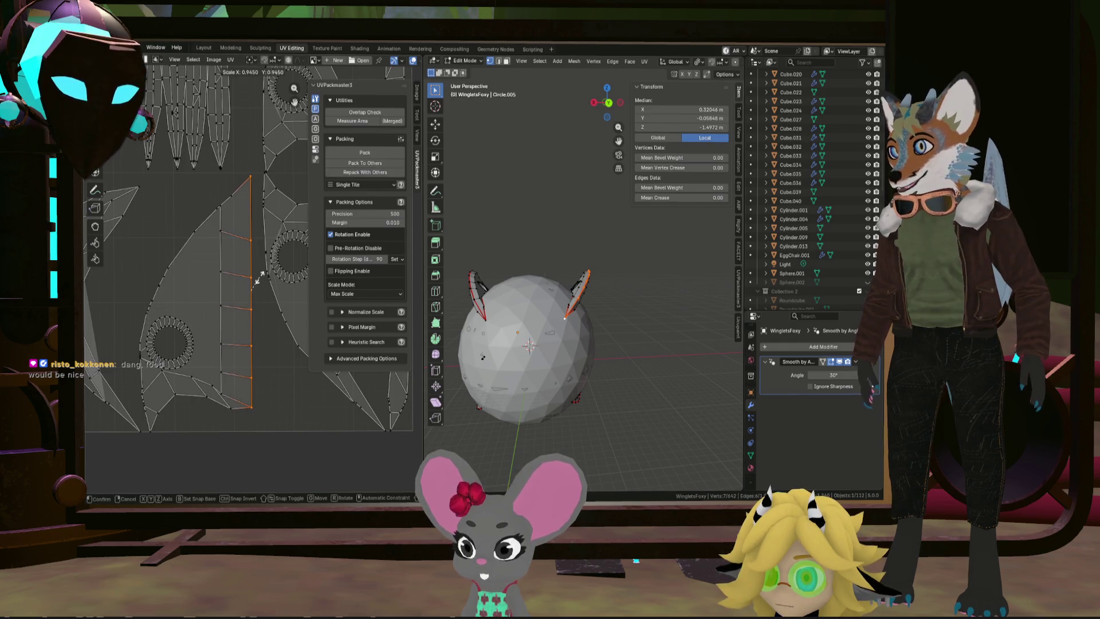
pyautogui.press('g')
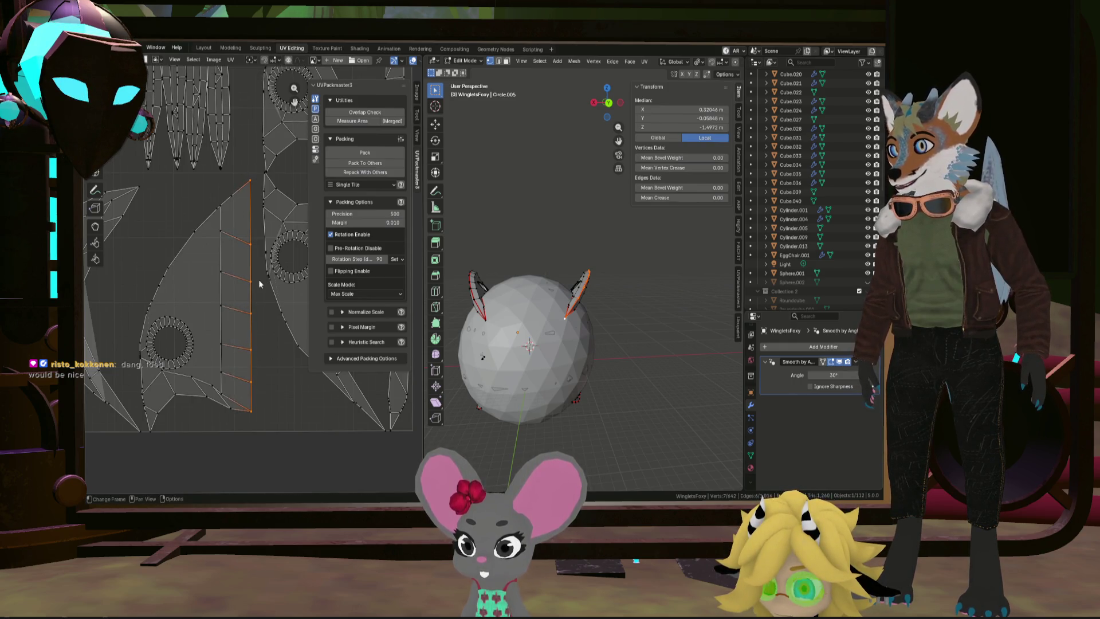
pyautogui.scroll(-3, 259, 284)
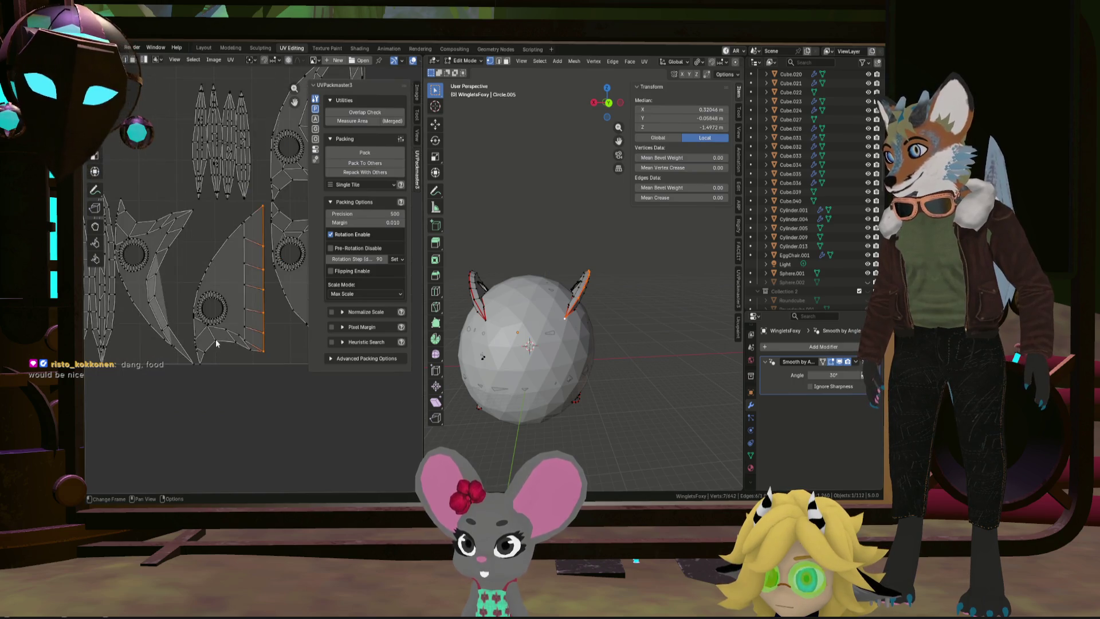
pyautogui.scroll(2, 203, 319)
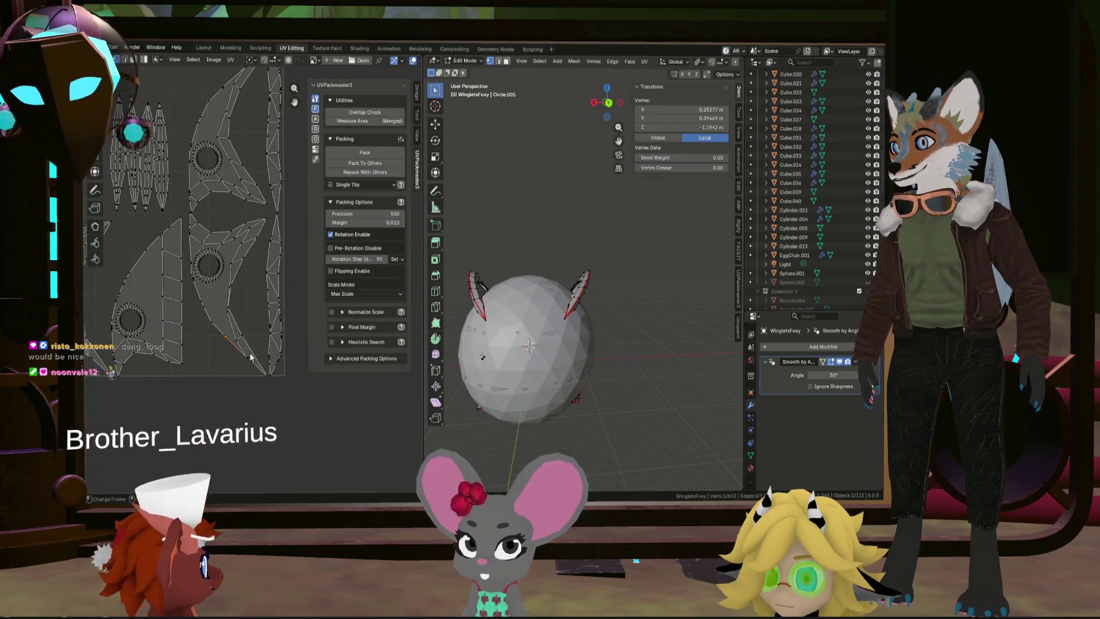
# Step: Select the first winglet island's jagged border vertices and align them vertically
pyautogui.click(260, 370)
pyautogui.scroll(4, 252, 343)
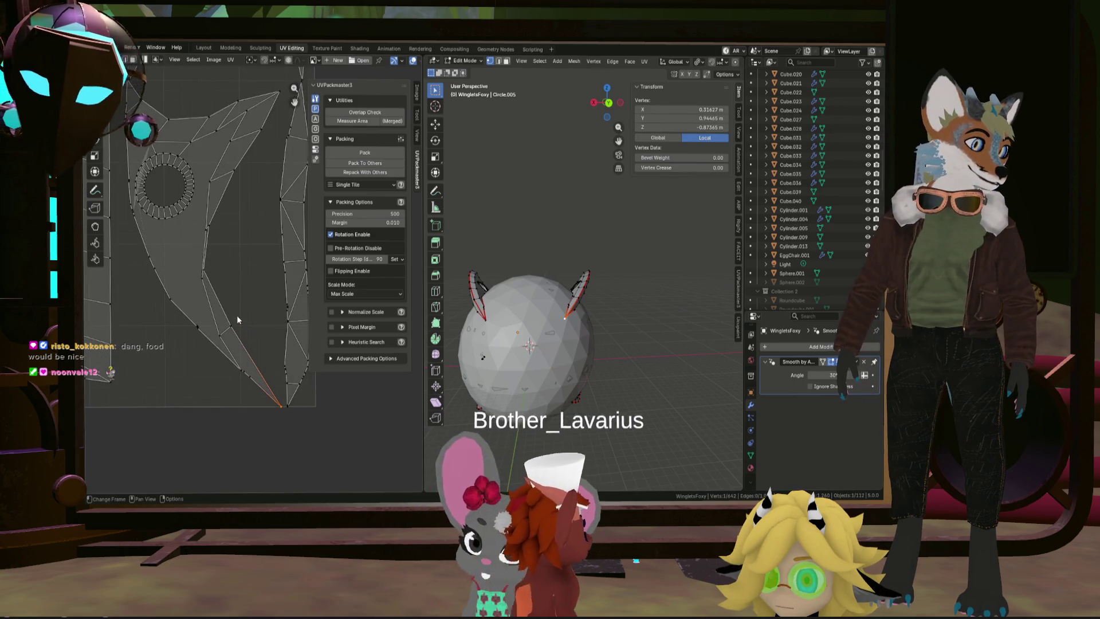
pyautogui.scroll(3, 259, 325)
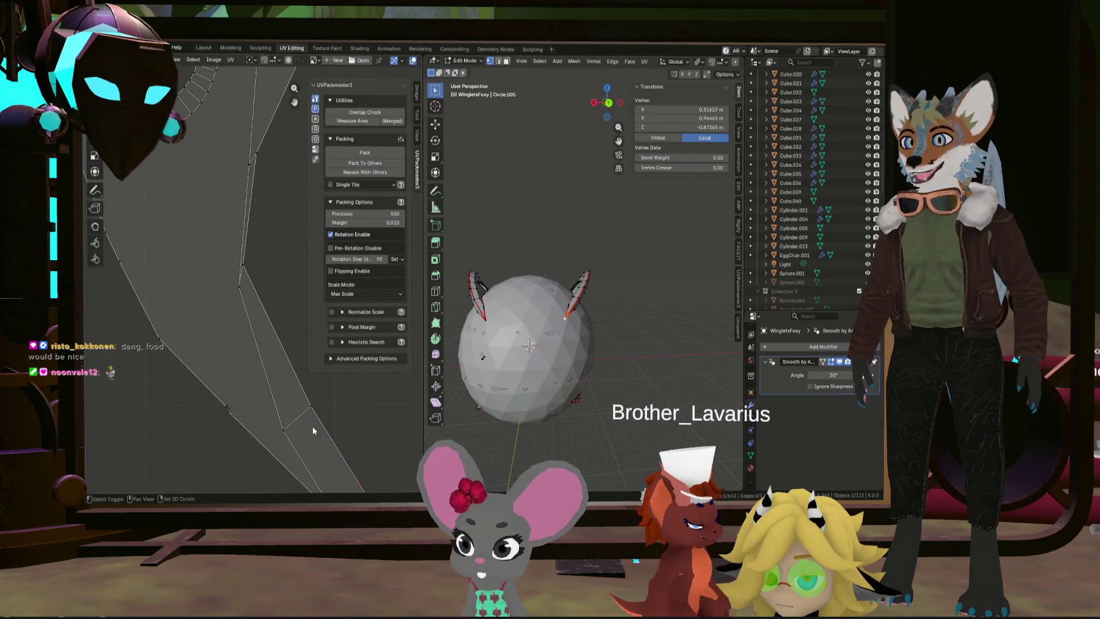
pyautogui.click(304, 386)
pyautogui.keyDown('shift'); pyautogui.moveTo(259, 266); pyautogui.dragTo(236, 252); pyautogui.keyUp('shift')
pyautogui.keyDown('shift'); pyautogui.moveTo(281, 176); pyautogui.dragTo(257, 142); pyautogui.keyUp('shift')
pyautogui.moveTo(256, 142)
pyautogui.mouseDown(button='middle')
pyautogui.moveTo(252, 249)
pyautogui.moveTo(271, 227)
pyautogui.mouseUp(button='middle')
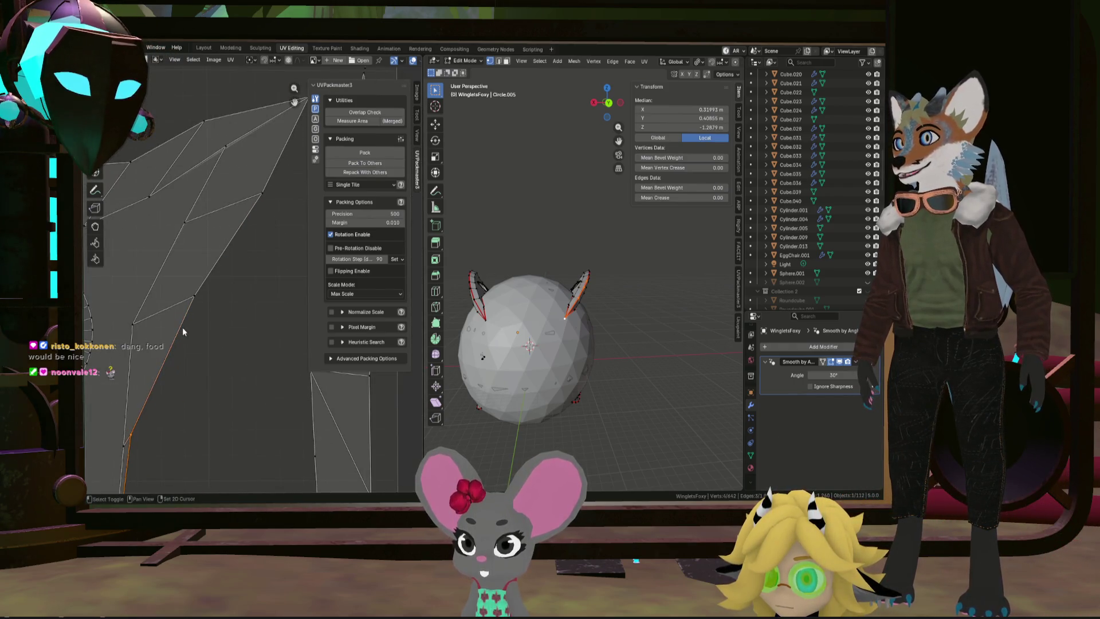
pyautogui.keyDown('shift'); pyautogui.moveTo(256, 175); pyautogui.dragTo(264, 150); pyautogui.keyUp('shift')
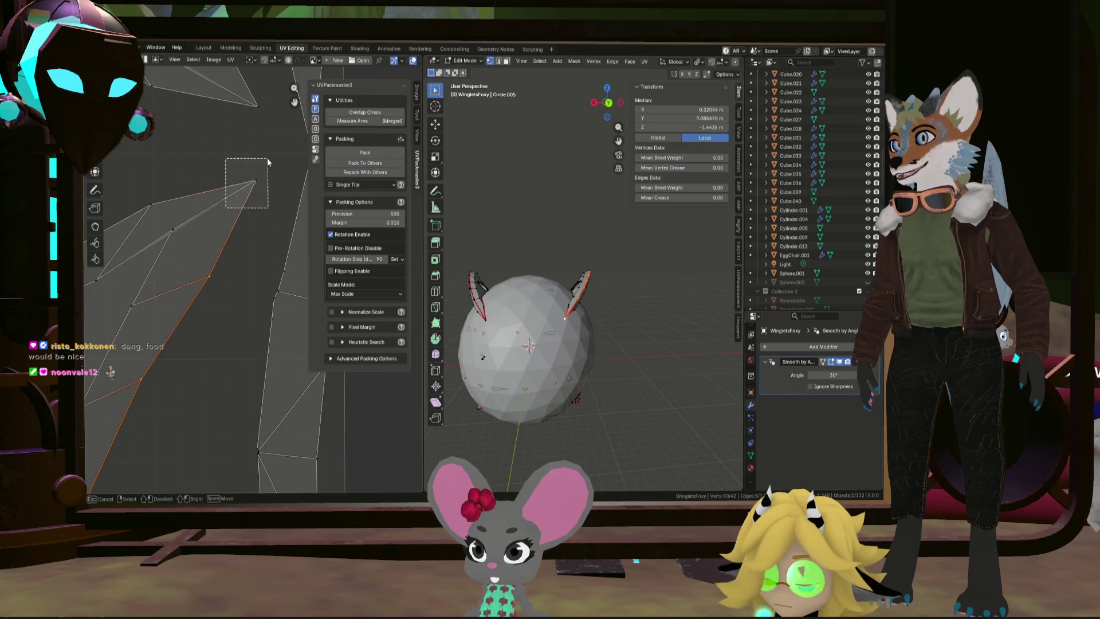
pyautogui.press('u')
pyautogui.click(239, 181)
# Step: Move the straightened border line slightly to the right
pyautogui.scroll(-5, 229, 214)
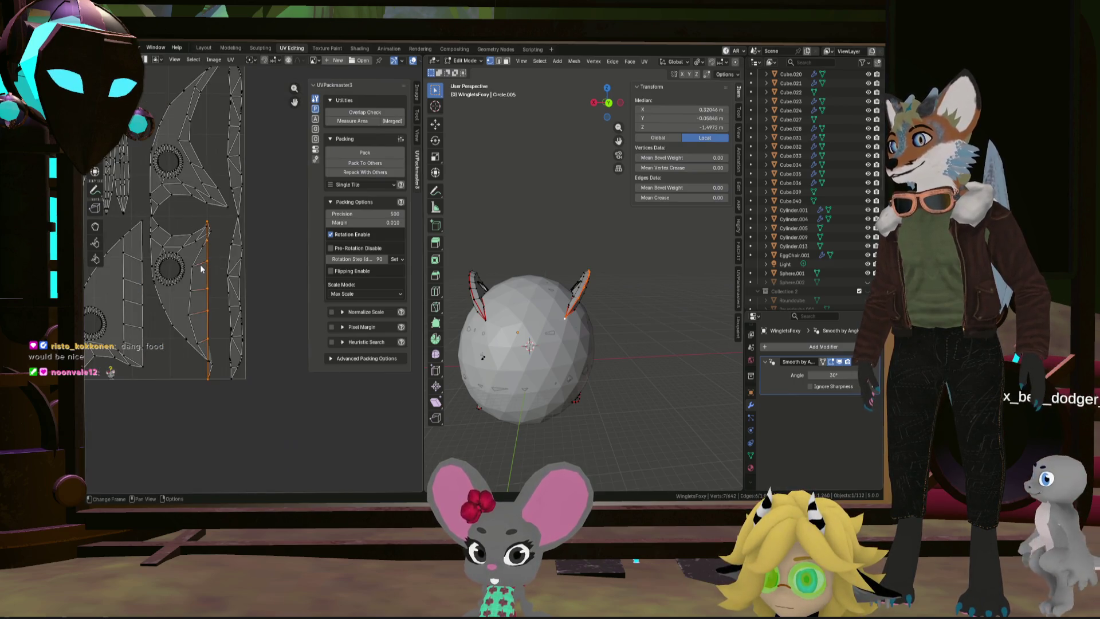
pyautogui.press('g')
pyautogui.click(218, 271)
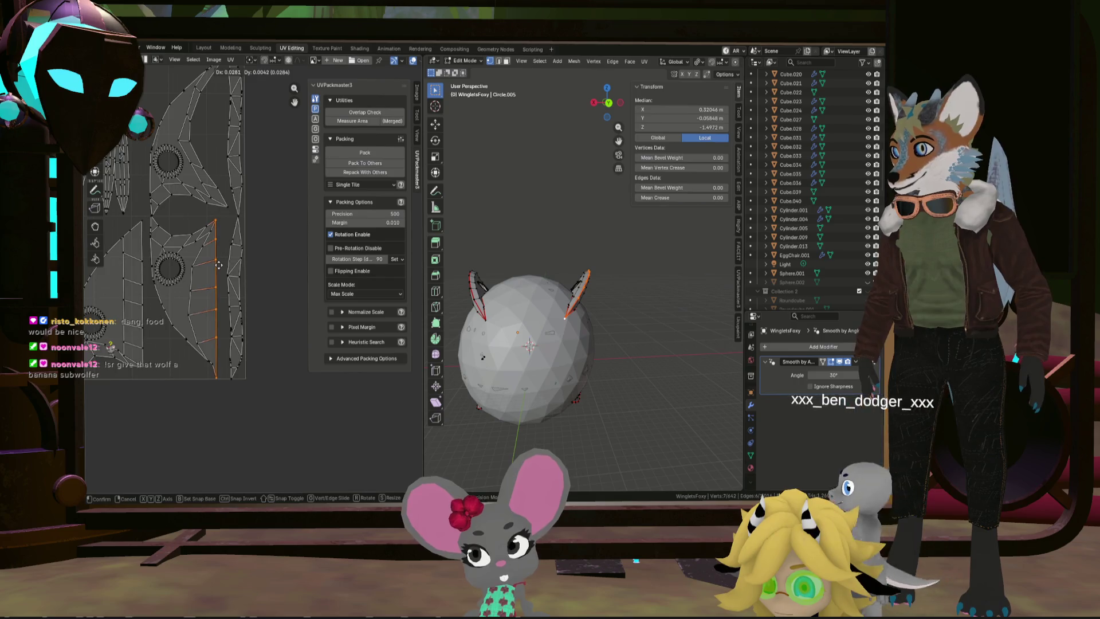
pyautogui.press('g')
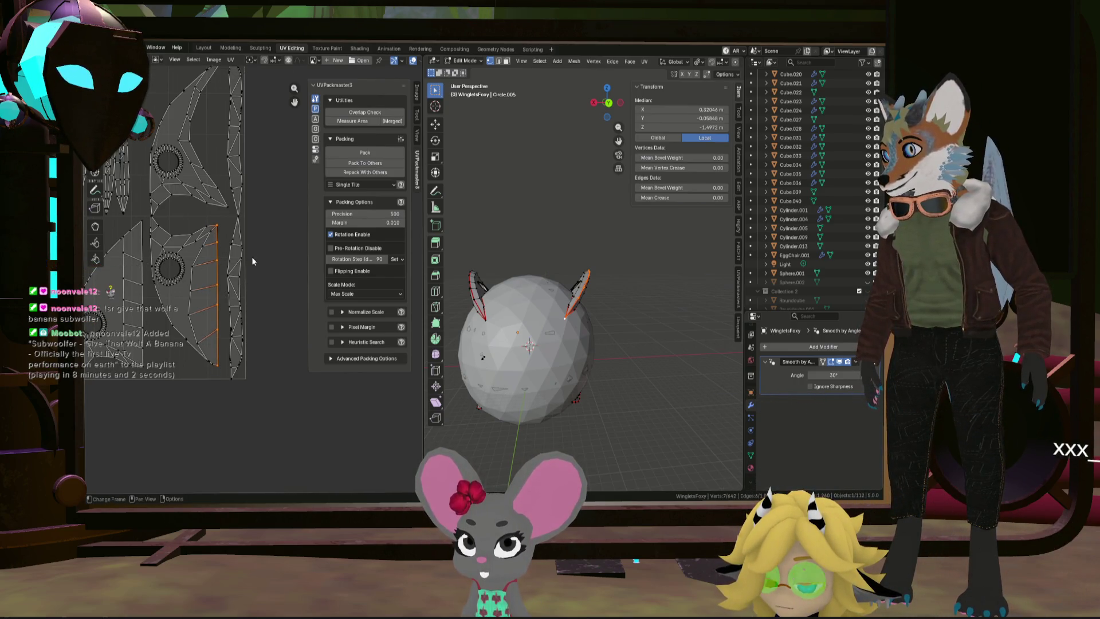
pyautogui.click(252, 257)
# Step: Align the next island's border vertices vertically and resize the straightened section
pyautogui.scroll(4, 216, 360)
pyautogui.scroll(3, 203, 421)
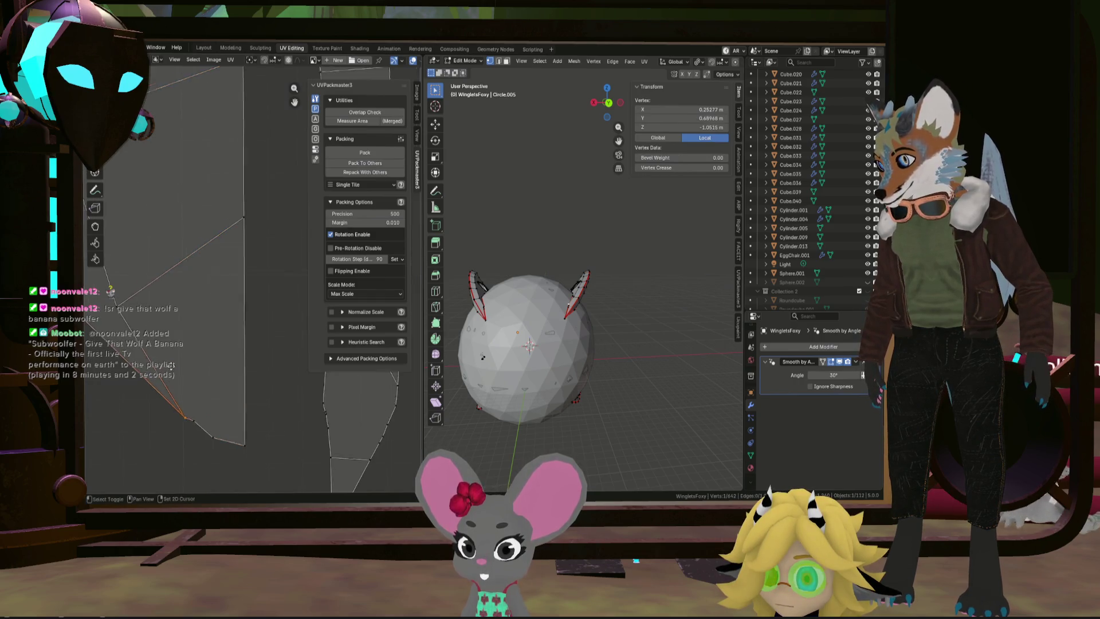
pyautogui.scroll(3, 220, 403)
pyautogui.moveTo(245, 394)
pyautogui.mouseDown()
pyautogui.moveTo(169, 310)
pyautogui.moveTo(150, 223)
pyautogui.mouseUp()
pyautogui.scroll(-1, 237, 360)
pyautogui.scroll(-1, 213, 292)
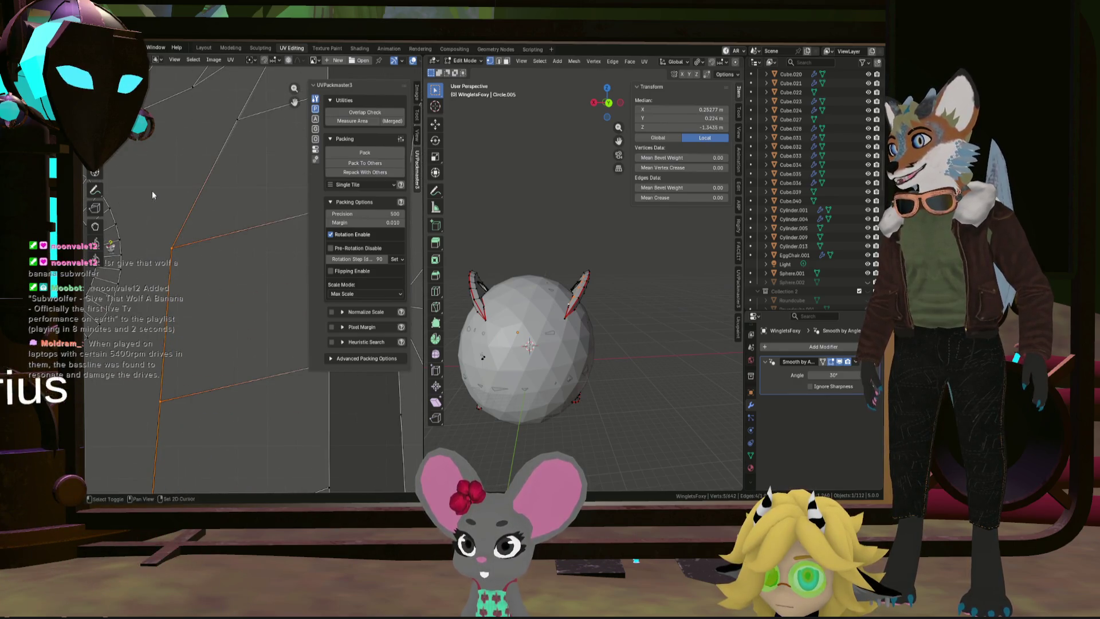
pyautogui.scroll(-2, 177, 221)
pyautogui.keyDown('shift'); pyautogui.click(270, 130); pyautogui.keyUp('shift')
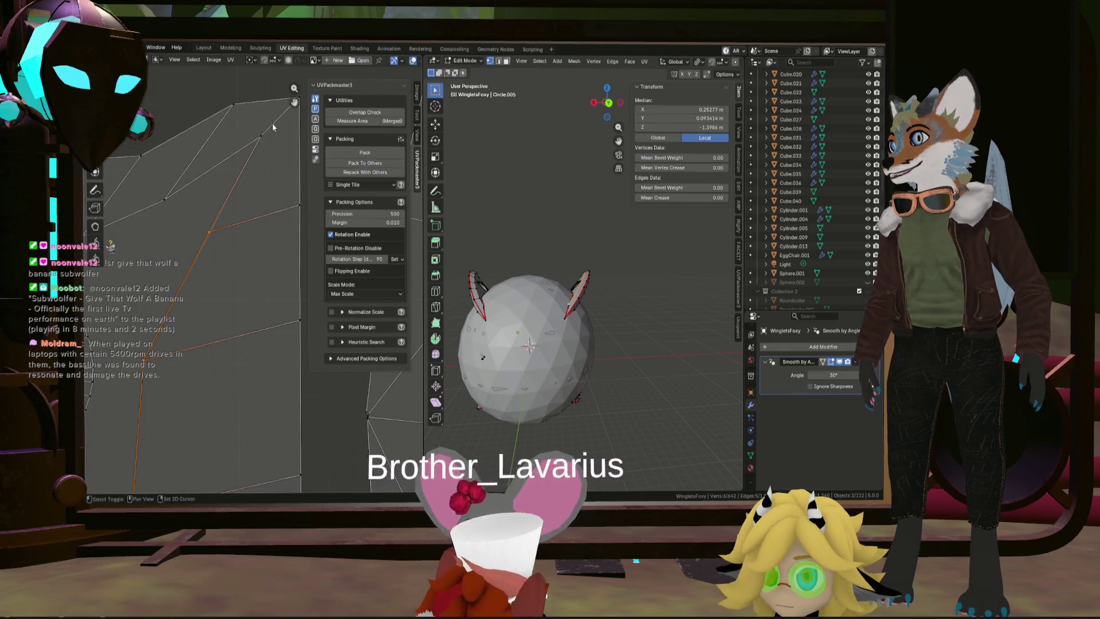
pyautogui.scroll(-3, 273, 126)
pyautogui.press('u')
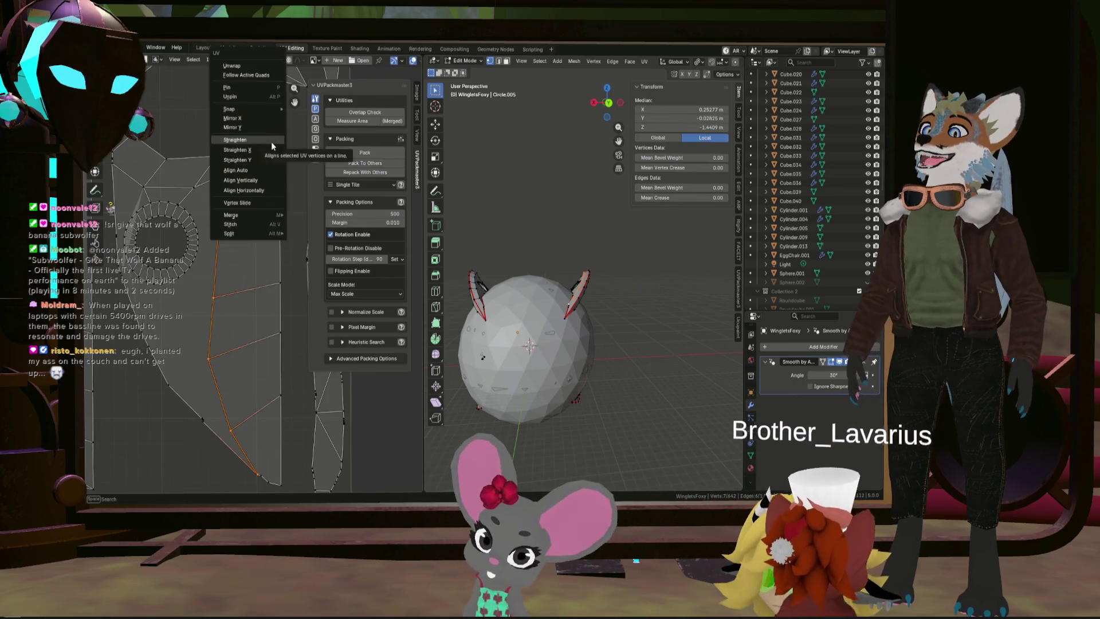
pyautogui.click(253, 181)
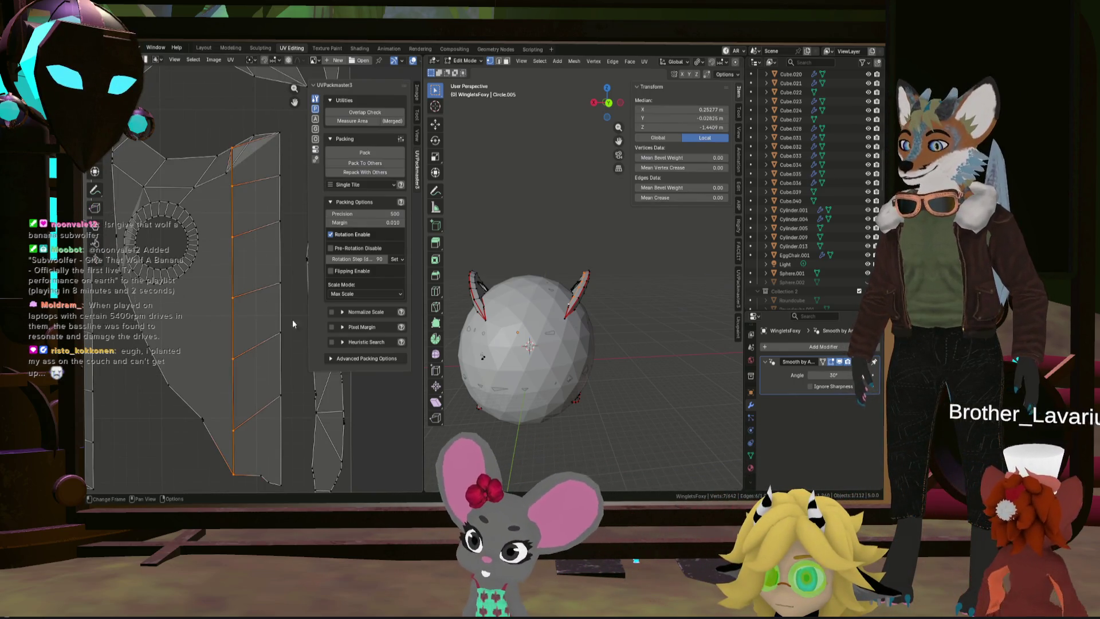
pyautogui.press('s')
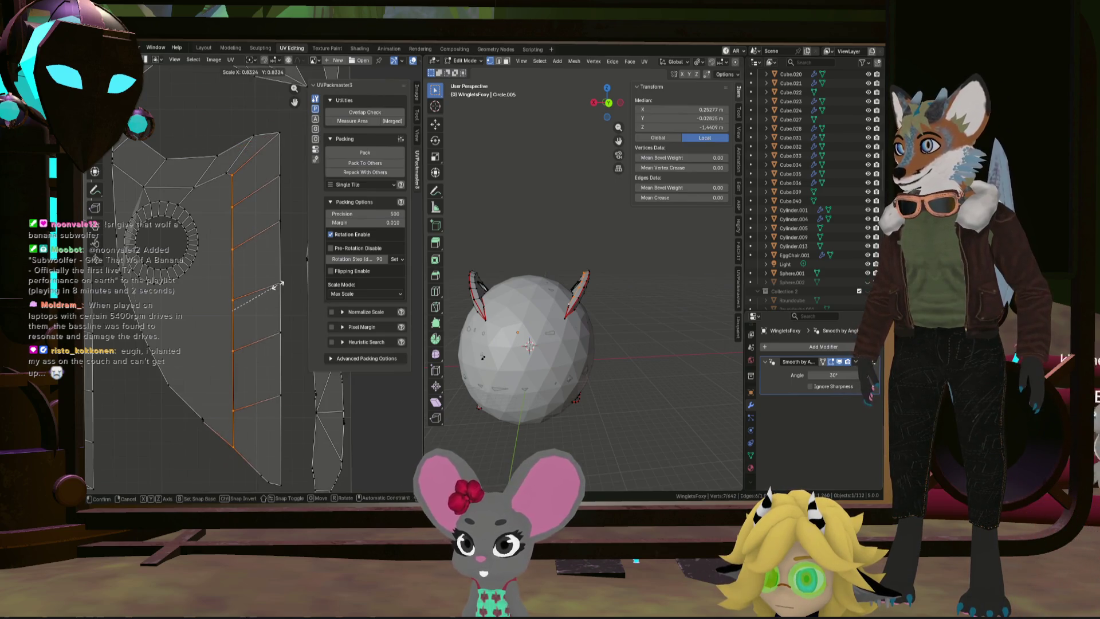
pyautogui.click(277, 285)
pyautogui.scroll(-3, 277, 285)
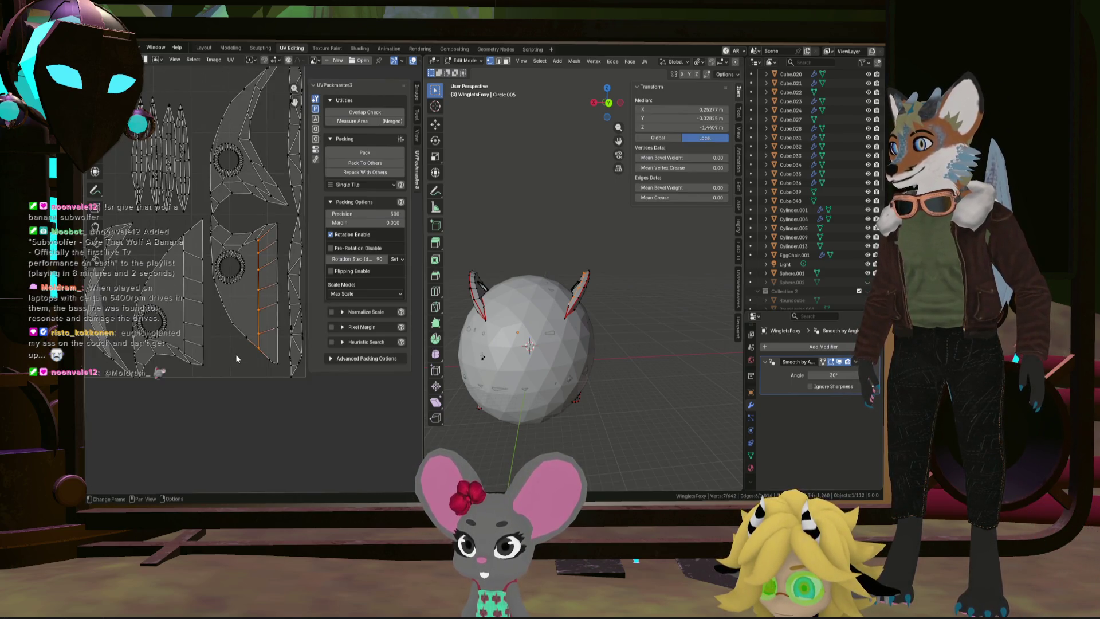
# Step: Straighten the crescent island's outer edge into a vertical line, then move and resize it
pyautogui.click(279, 349)
pyautogui.scroll(4, 188, 343)
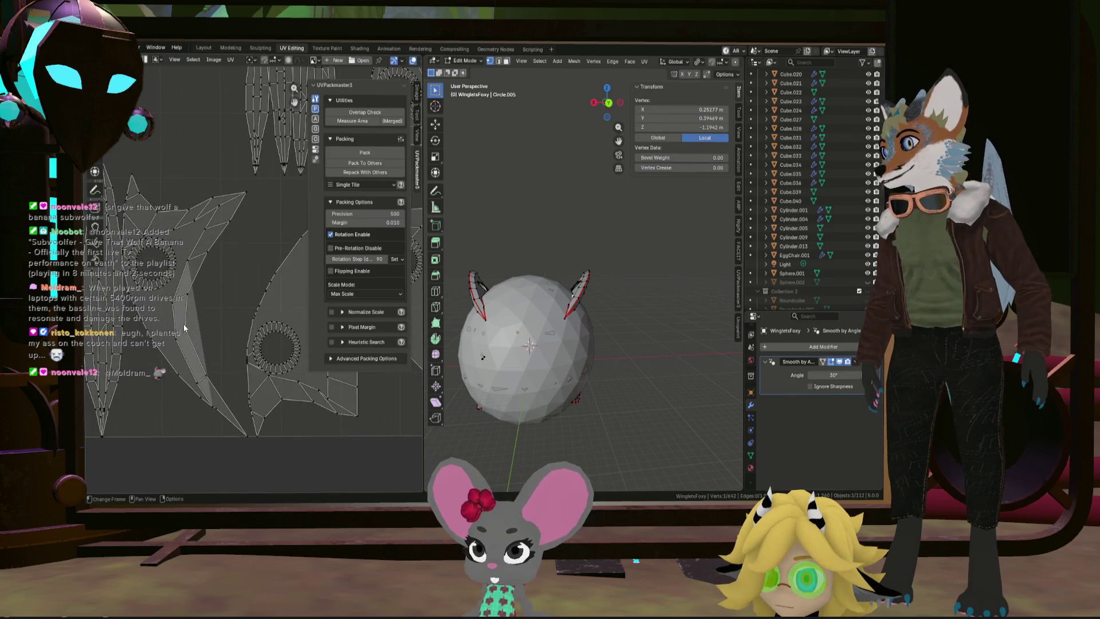
pyautogui.click(244, 434)
pyautogui.scroll(2, 211, 386)
pyautogui.moveTo(204, 352); pyautogui.dragTo(203, 351)
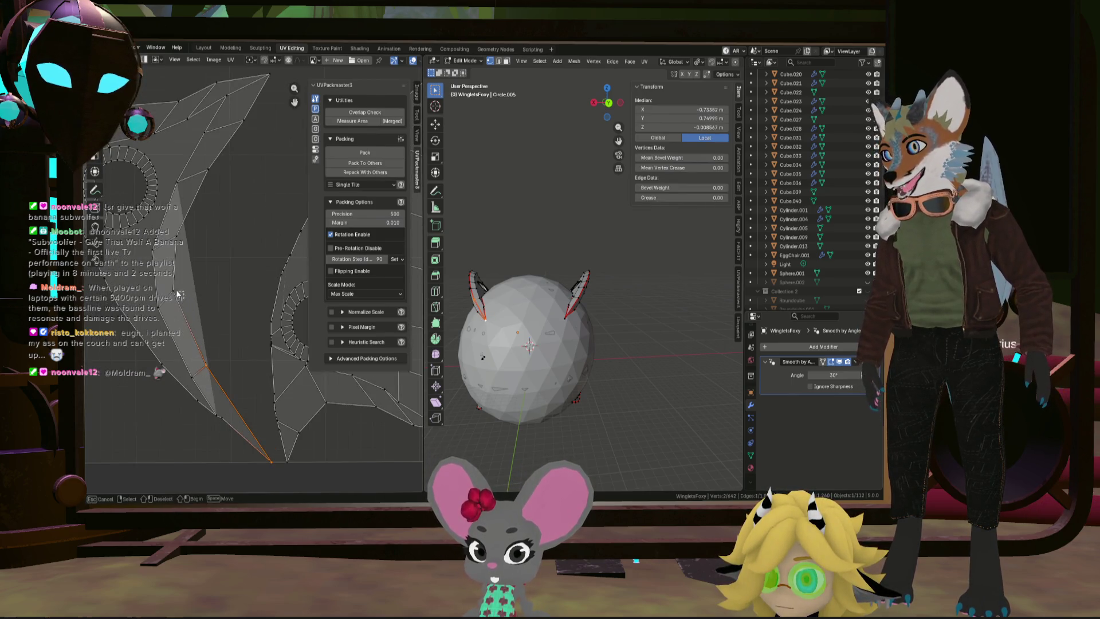
pyautogui.moveTo(202, 175); pyautogui.dragTo(230, 151)
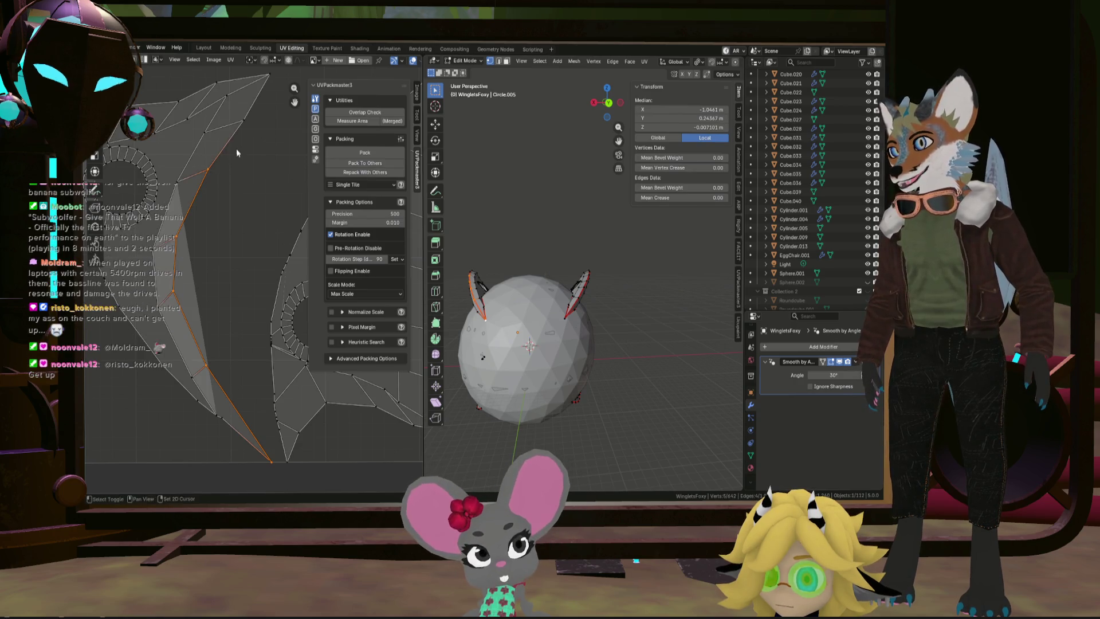
pyautogui.moveTo(265, 93); pyautogui.dragTo(274, 95)
pyautogui.press('u')
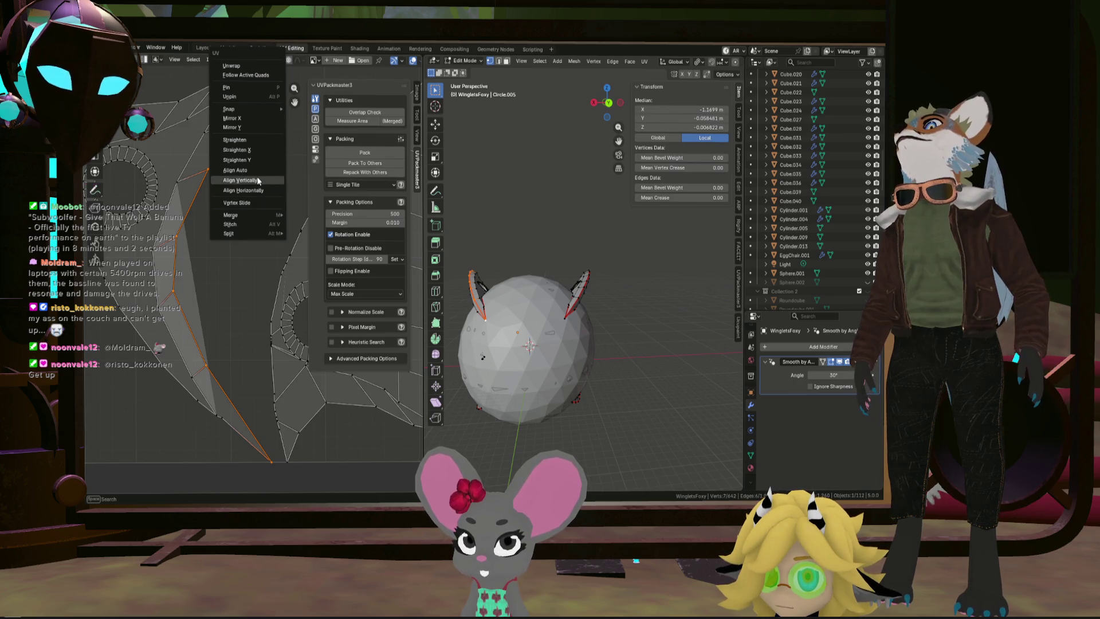
pyautogui.click(258, 181)
pyautogui.scroll(-2, 236, 247)
pyautogui.press('g')
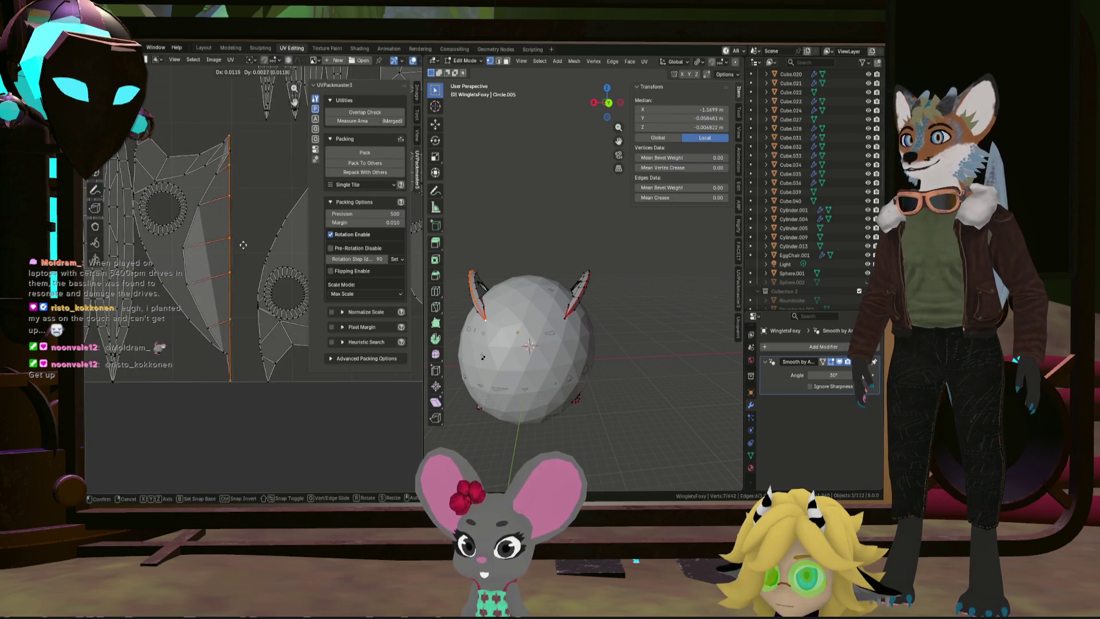
pyautogui.press('s')
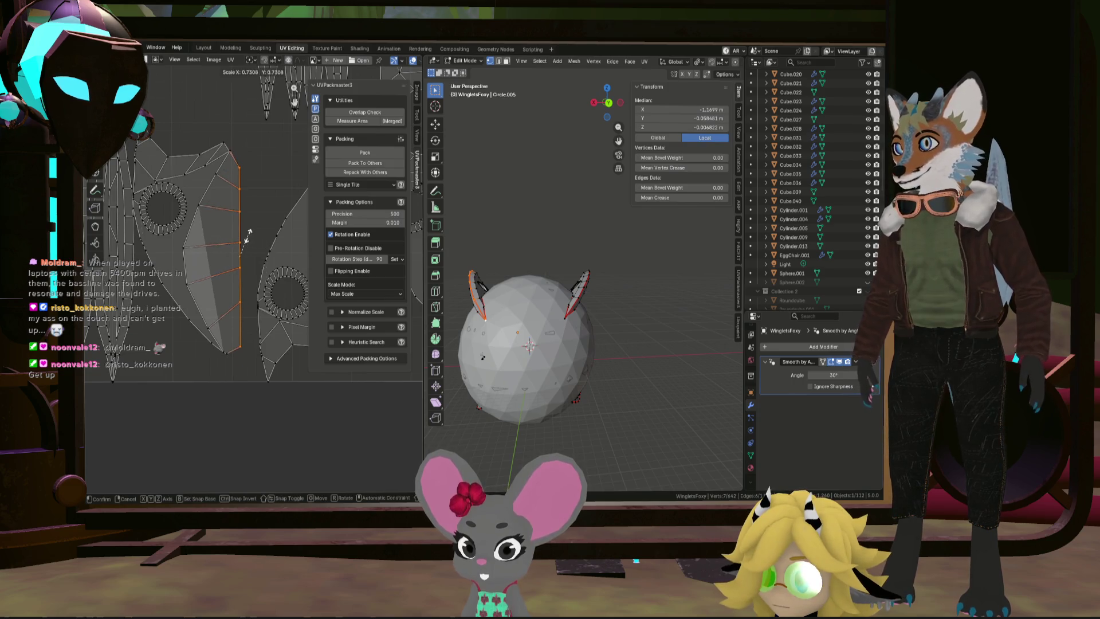
pyautogui.click(259, 237)
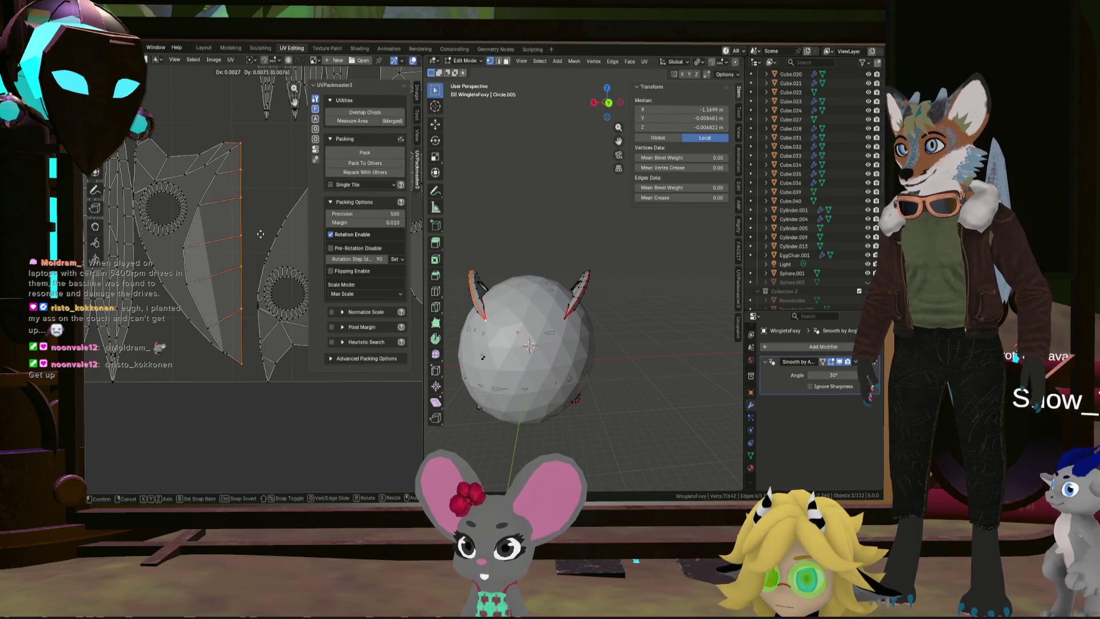
# Step: Select the next winglet island's left edge vertices and align them vertically
pyautogui.click(224, 349)
pyautogui.scroll(2, 218, 327)
pyautogui.scroll(2, 208, 301)
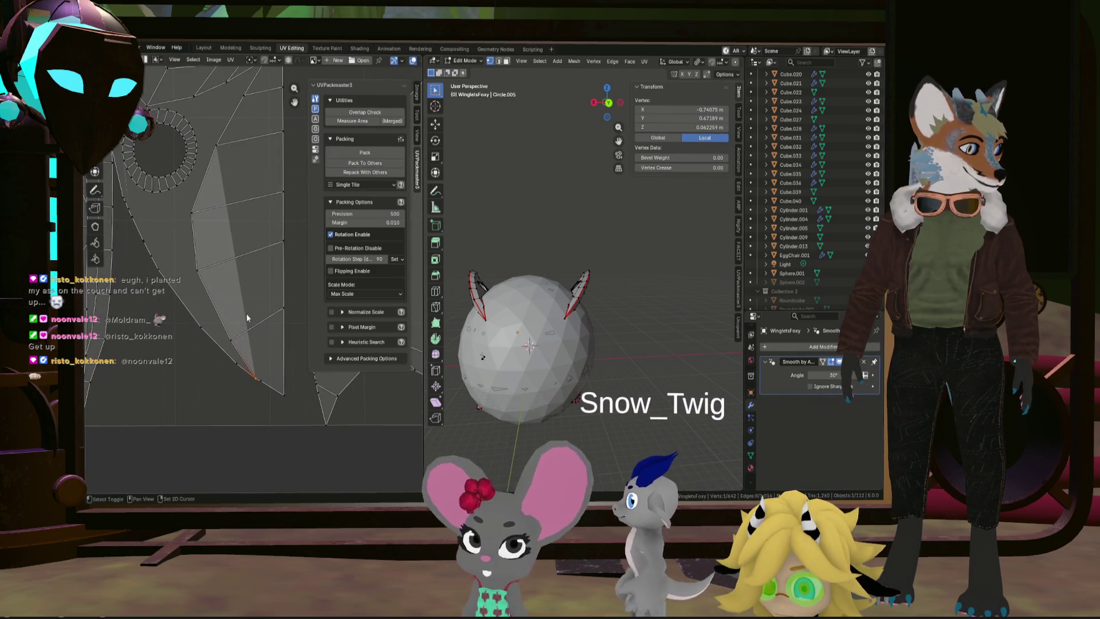
pyautogui.keyDown('shift'); pyautogui.click(231, 340); pyautogui.keyUp('shift')
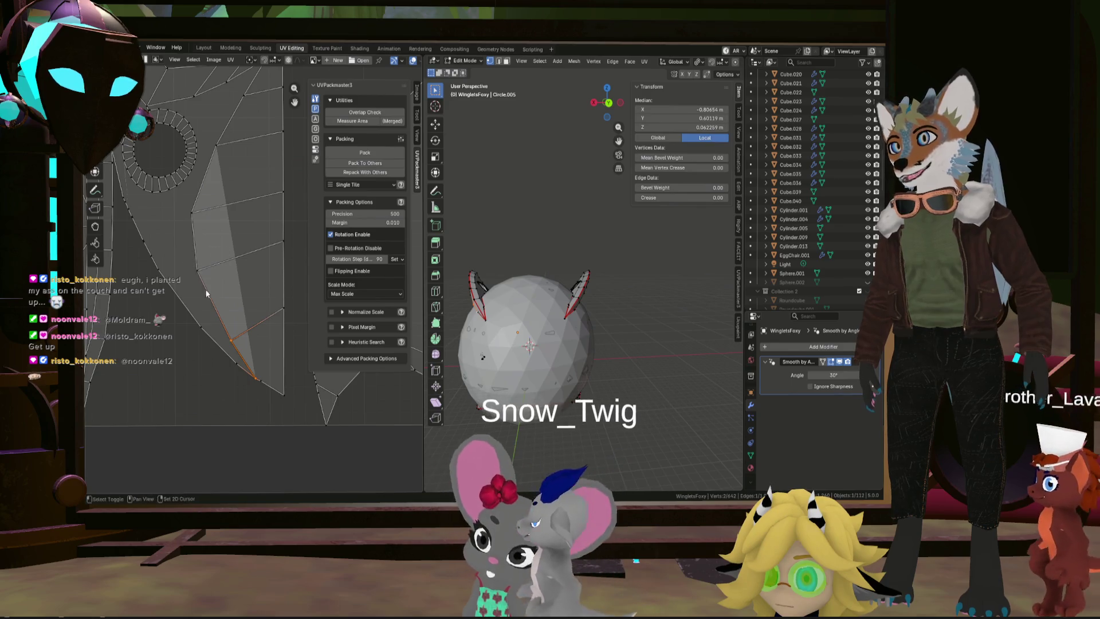
pyautogui.keyDown('shift'); pyautogui.click(197, 270); pyautogui.keyUp('shift')
pyautogui.keyDown('shift'); pyautogui.click(192, 213); pyautogui.keyUp('shift')
pyautogui.press('b')
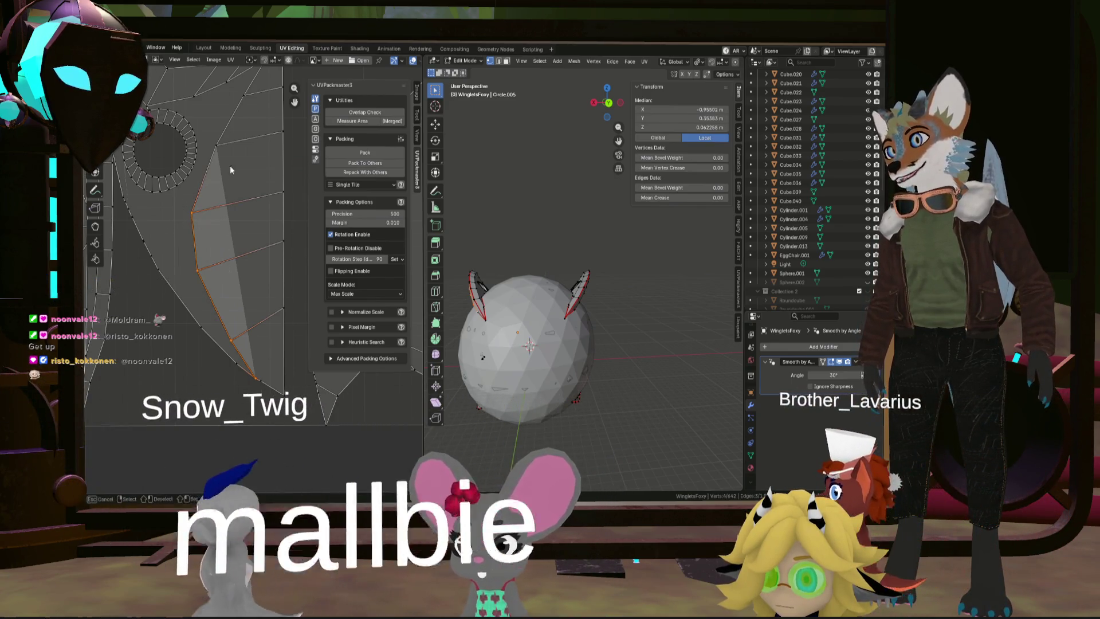
pyautogui.moveTo(229, 167); pyautogui.dragTo(189, 206)
pyautogui.scroll(4, 242, 162)
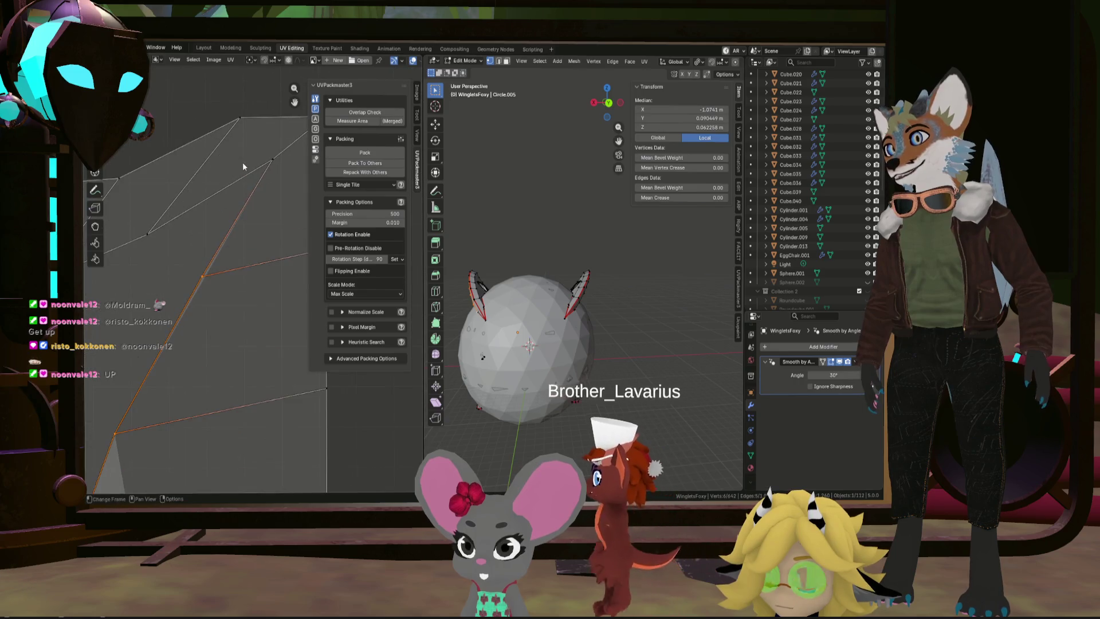
pyautogui.scroll(-4, 260, 201)
pyautogui.rightClick(258, 202)
pyautogui.click(266, 204)
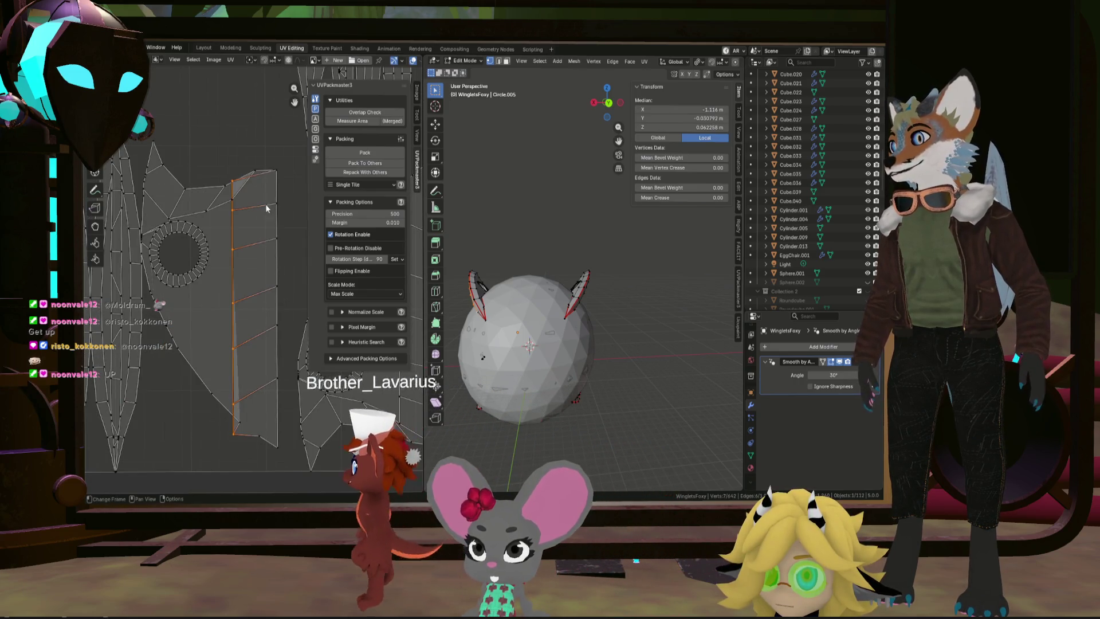
# Step: Shift the straightened edge horizontally along X and shrink it slightly
pyautogui.press('g')
pyautogui.press('x')
pyautogui.click(290, 239)
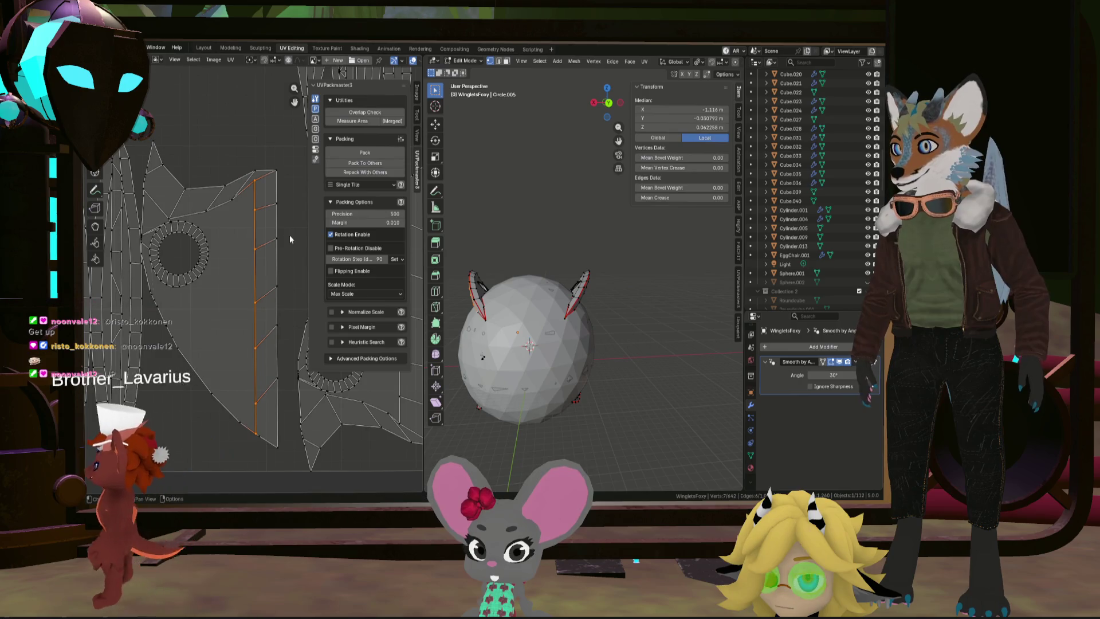
pyautogui.press('s')
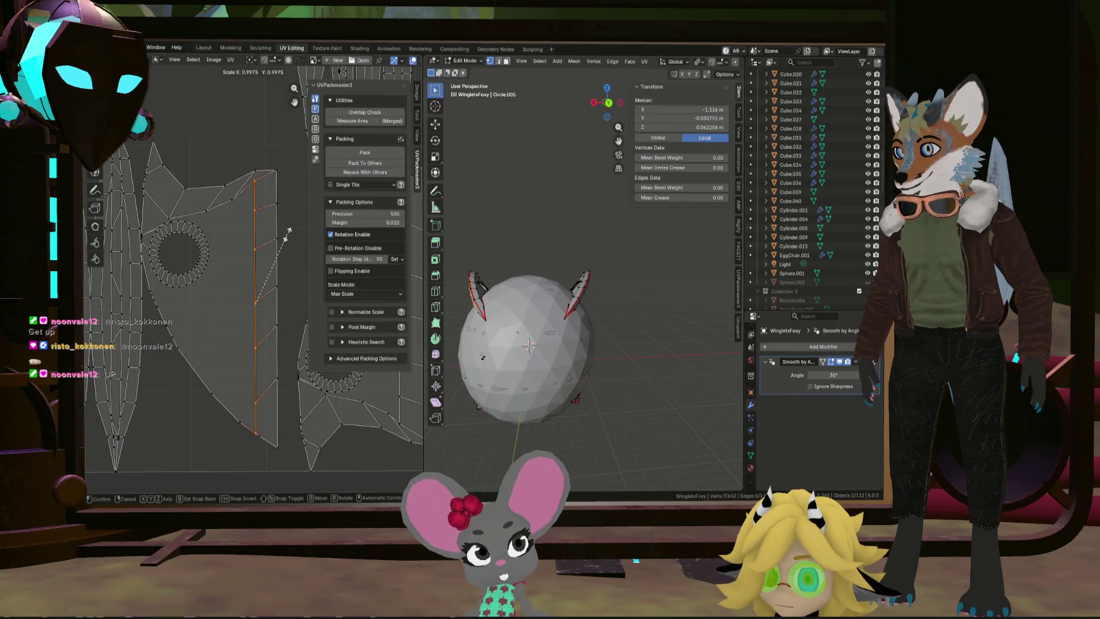
pyautogui.click(288, 231)
pyautogui.scroll(-6, 281, 235)
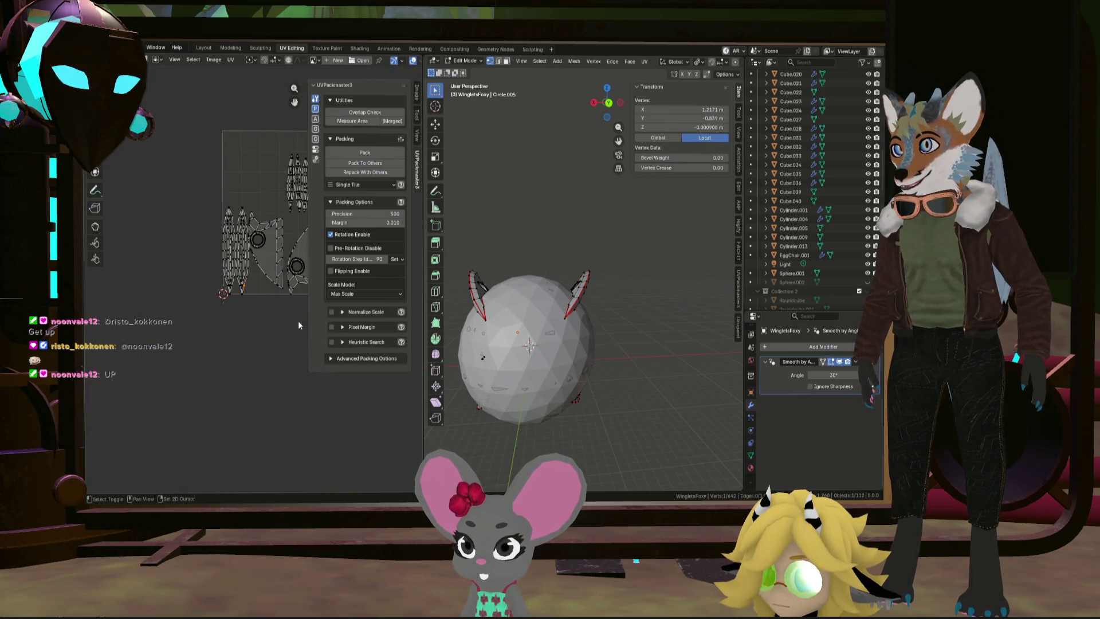
# Step: Straighten the crescent's inner edge chain, move it right, shorten it and nudge it down
pyautogui.moveTo(298, 325); pyautogui.dragTo(227, 341, button='middle')
pyautogui.scroll(5, 252, 212)
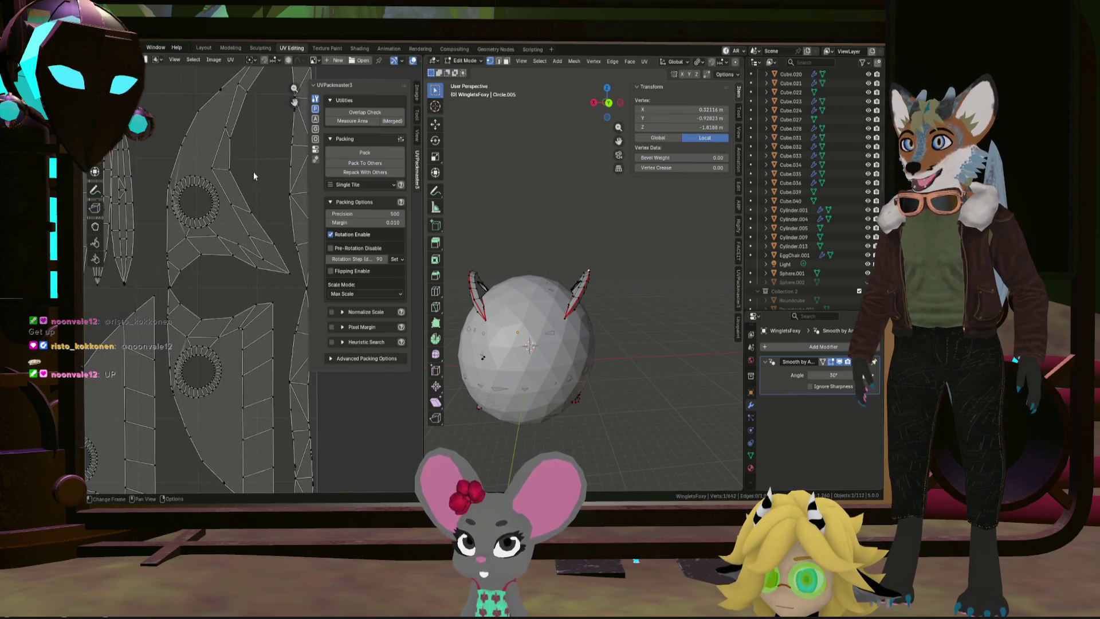
pyautogui.keyDown('ctrl'); pyautogui.click(188, 291); pyautogui.keyUp('ctrl')
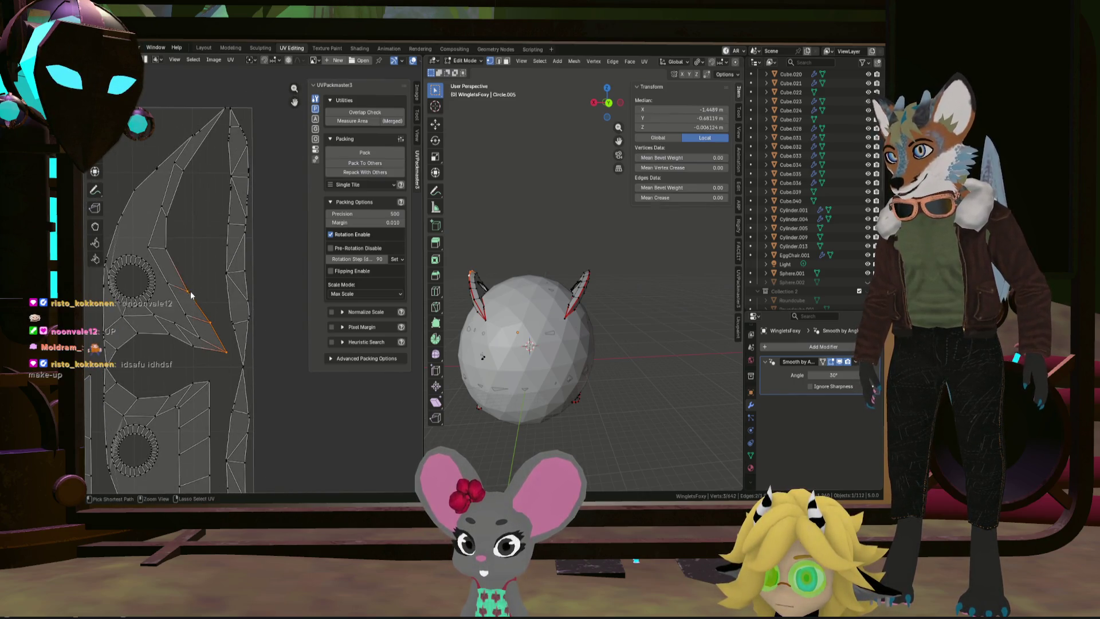
pyautogui.keyDown('ctrl'); pyautogui.click(222, 125); pyautogui.keyUp('ctrl')
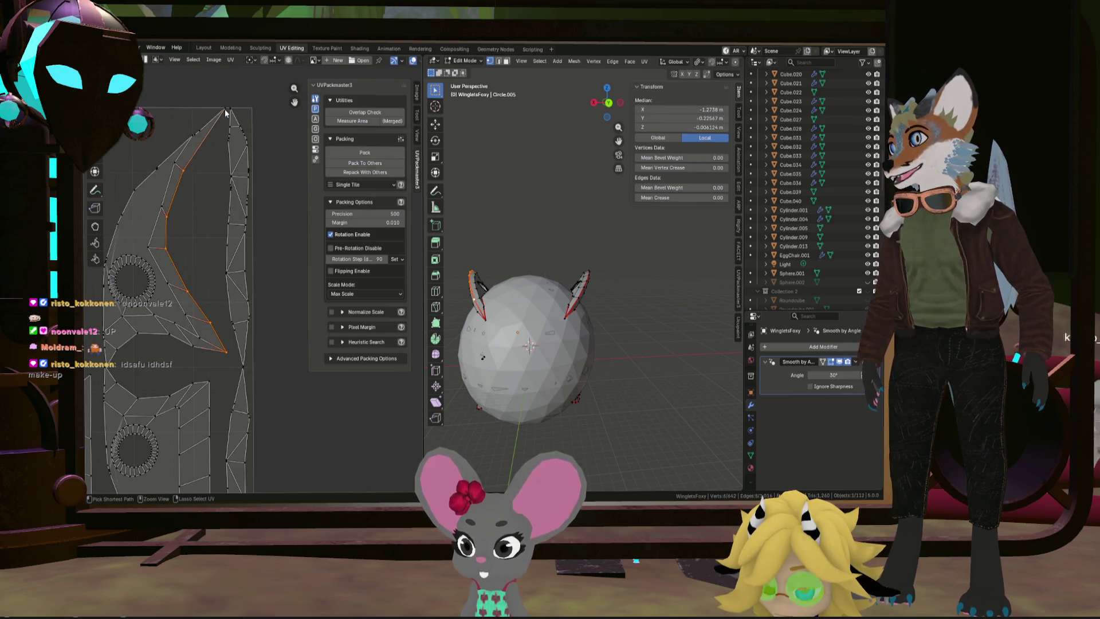
pyautogui.scroll(1, 218, 139)
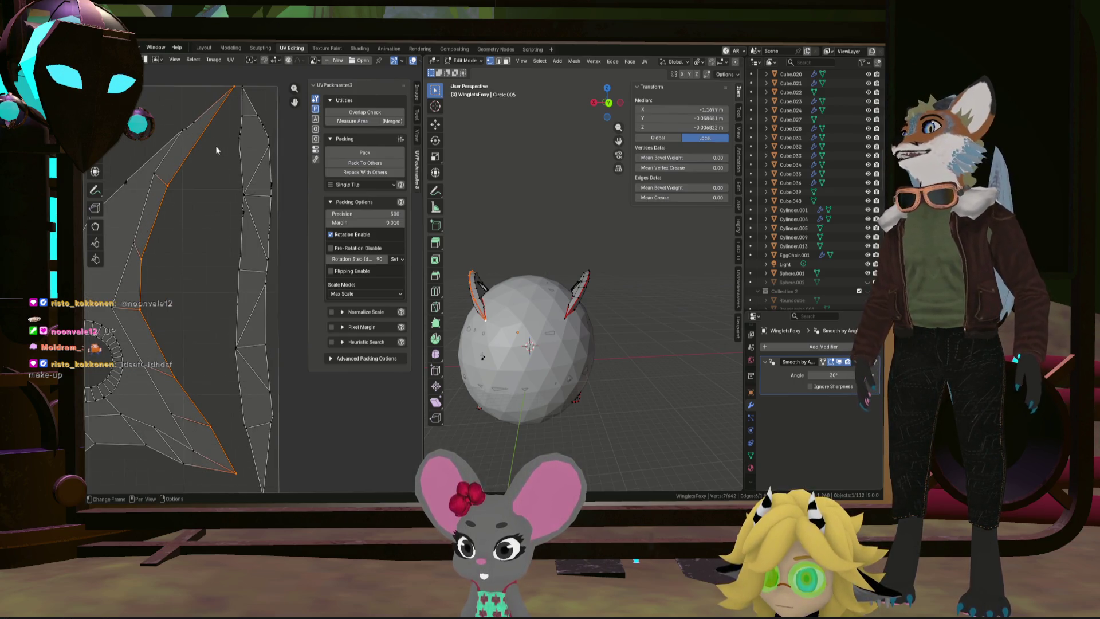
pyautogui.rightClick(215, 145)
pyautogui.click(229, 201)
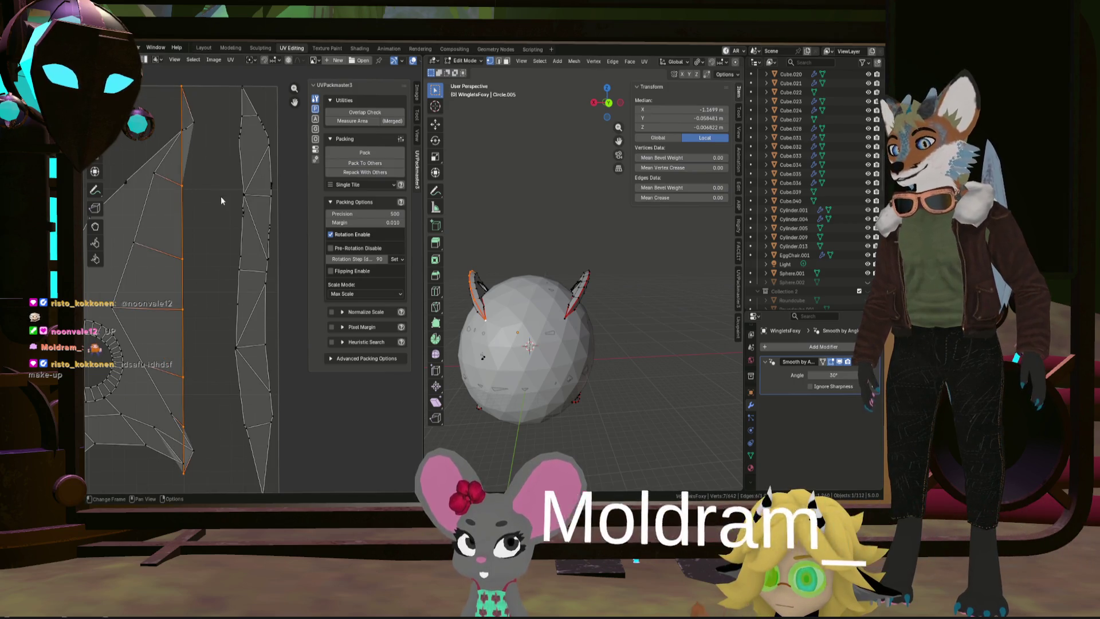
pyautogui.press('g')
pyautogui.click(252, 200)
pyautogui.press('s')
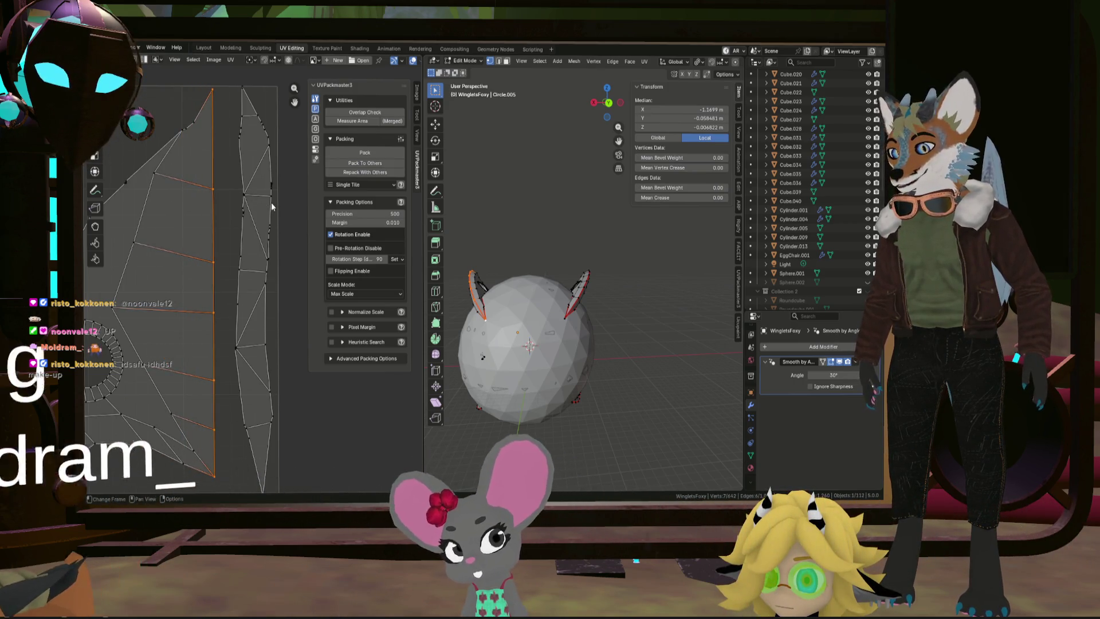
pyautogui.click(253, 197)
pyautogui.press('g')
pyautogui.click(253, 202)
# Step: Straighten a diagonal edge path into a column, then move it right and rescale it
pyautogui.click(198, 451)
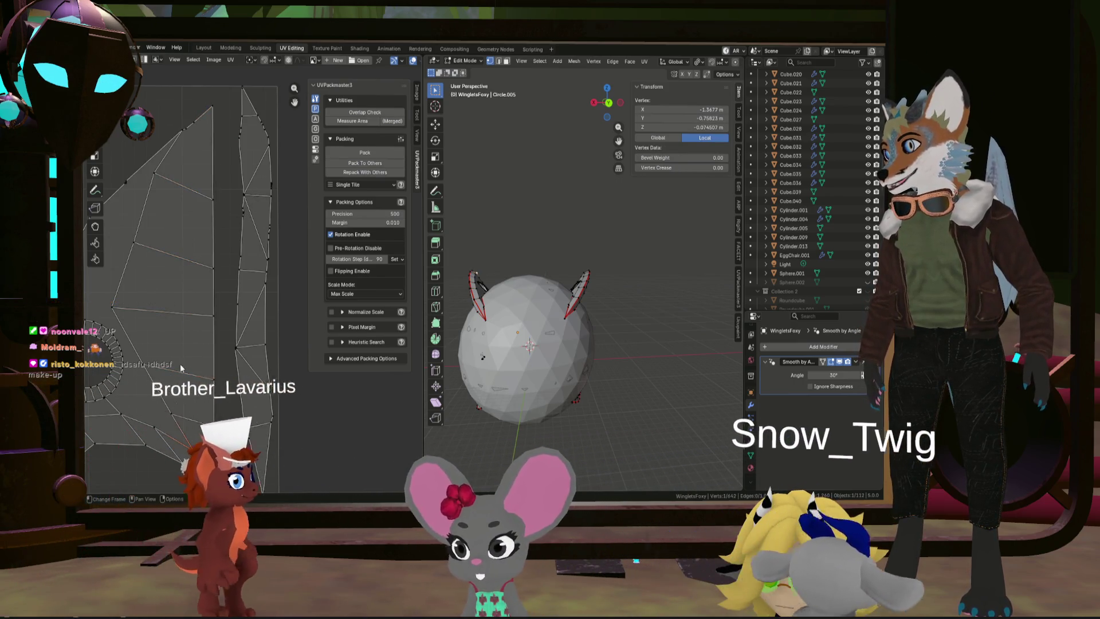
pyautogui.keyDown('ctrl'); pyautogui.click(165, 167); pyautogui.keyUp('ctrl')
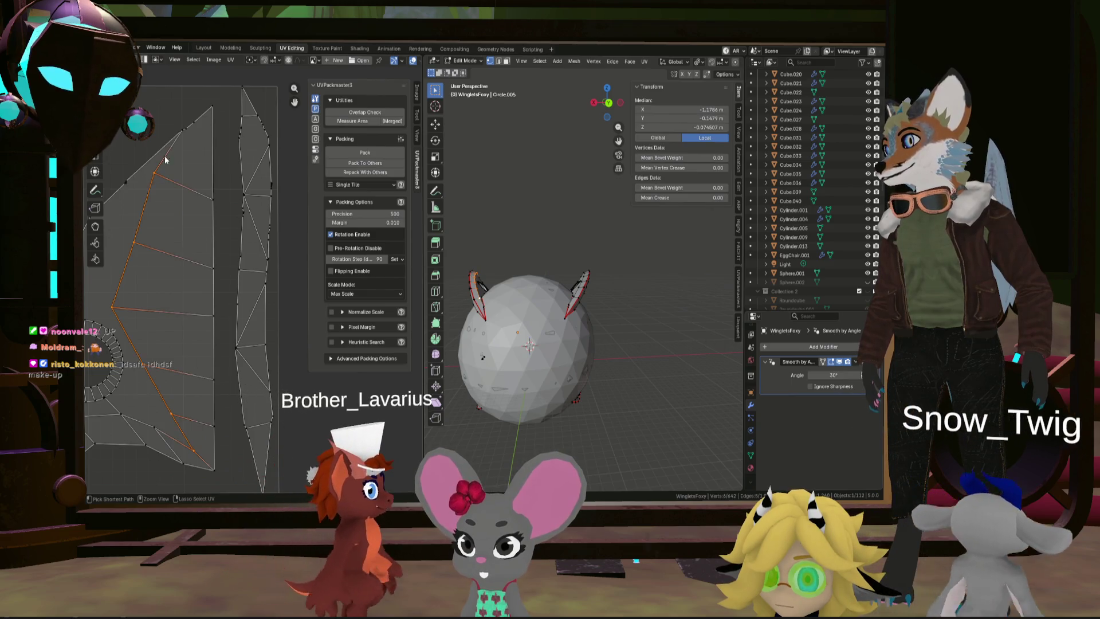
pyautogui.keyDown('ctrl'); pyautogui.click(181, 128); pyautogui.keyUp('ctrl')
pyautogui.scroll(3, 159, 122)
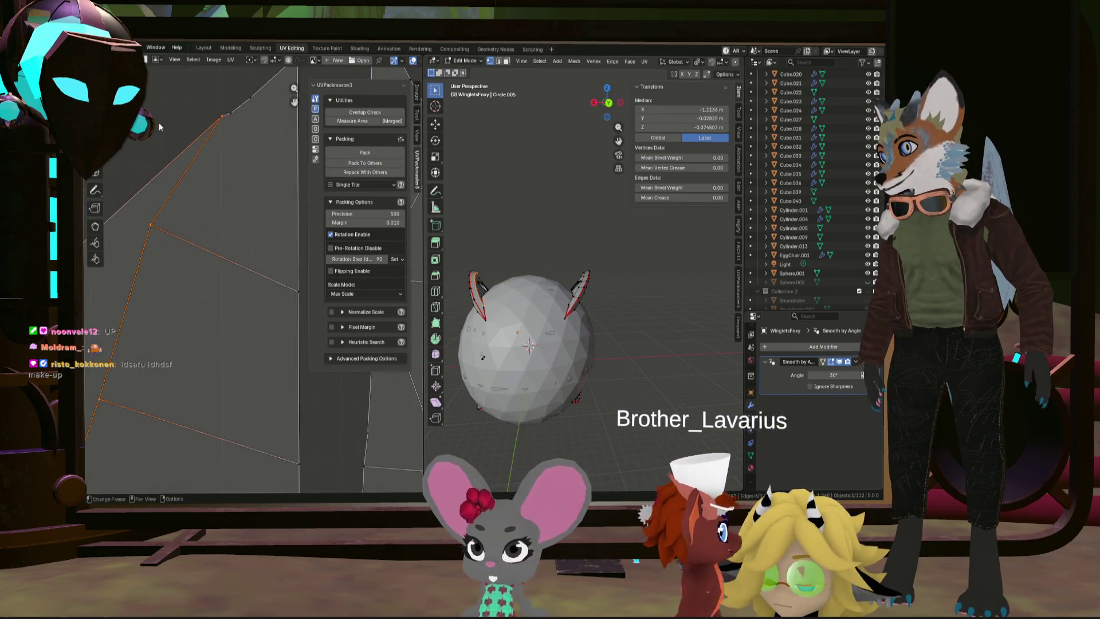
pyautogui.moveTo(160, 122); pyautogui.dragTo(230, 135, button='middle')
pyautogui.scroll(-3, 259, 165)
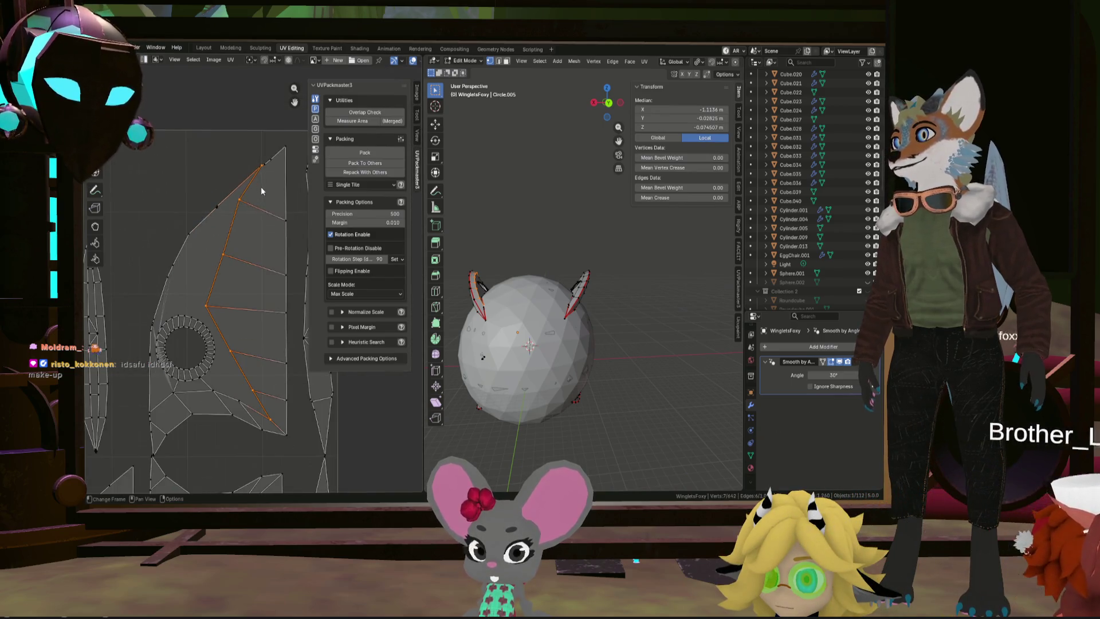
pyautogui.rightClick(261, 184)
pyautogui.press('Escape')
pyautogui.press('g')
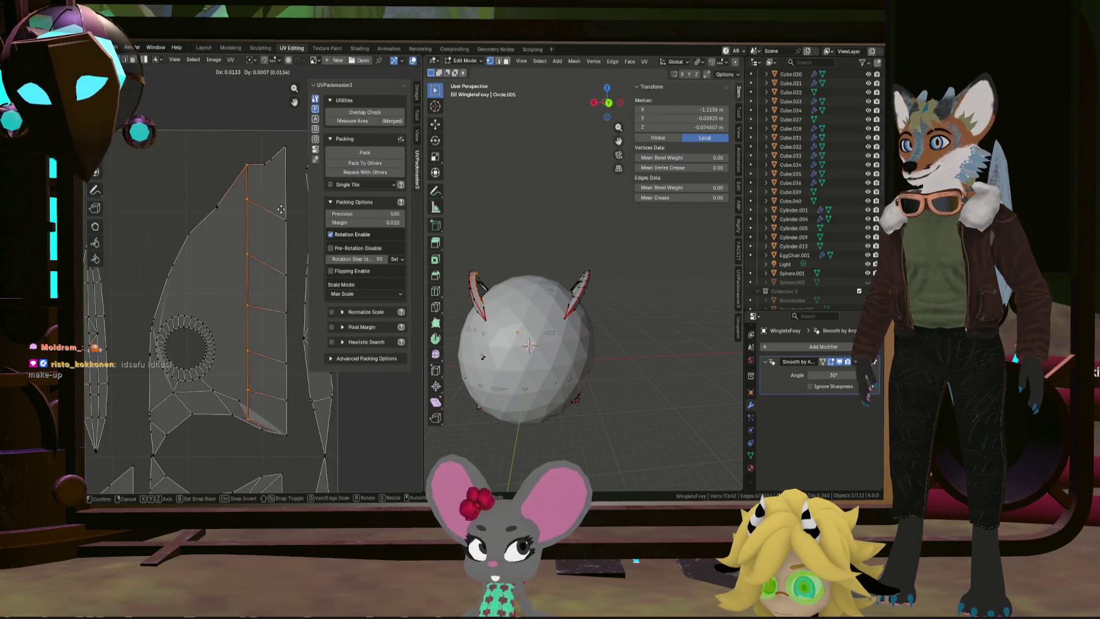
pyautogui.click(296, 213)
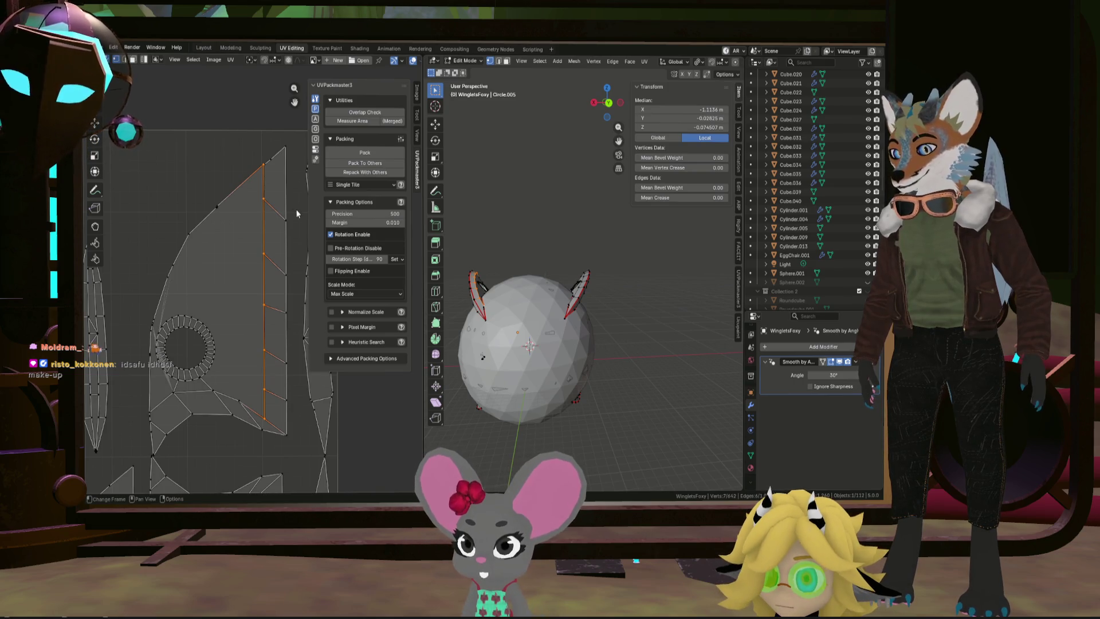
pyautogui.press('s')
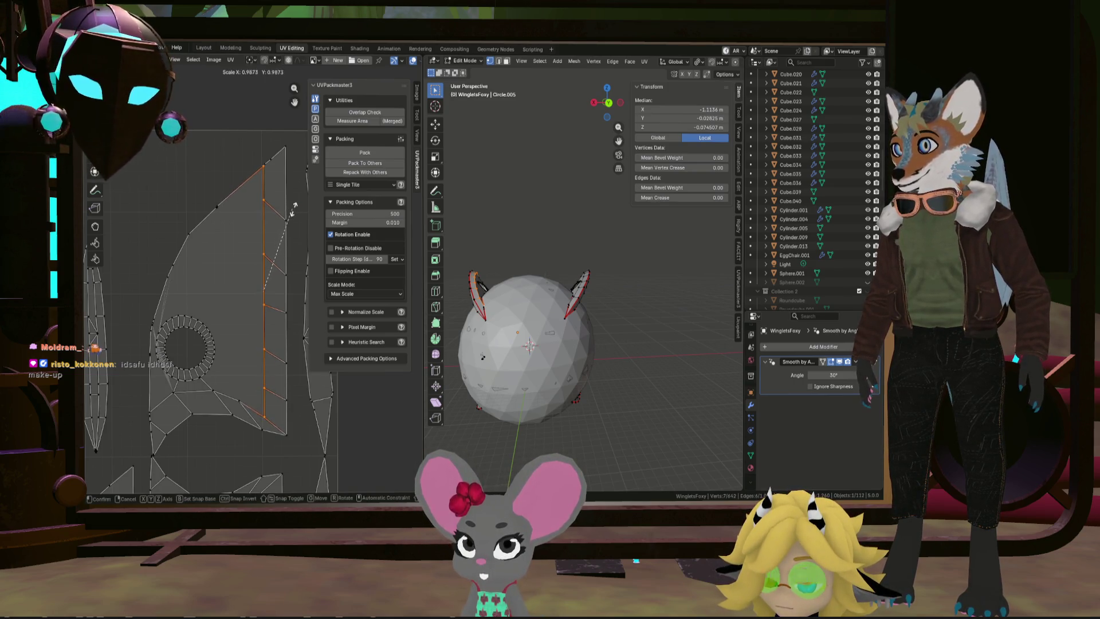
pyautogui.click(295, 206)
# Step: Zoom out over all packed UV islands, then return to the Layout workspace to view the hull
pyautogui.scroll(-5, 211, 207)
pyautogui.scroll(-2, 217, 207)
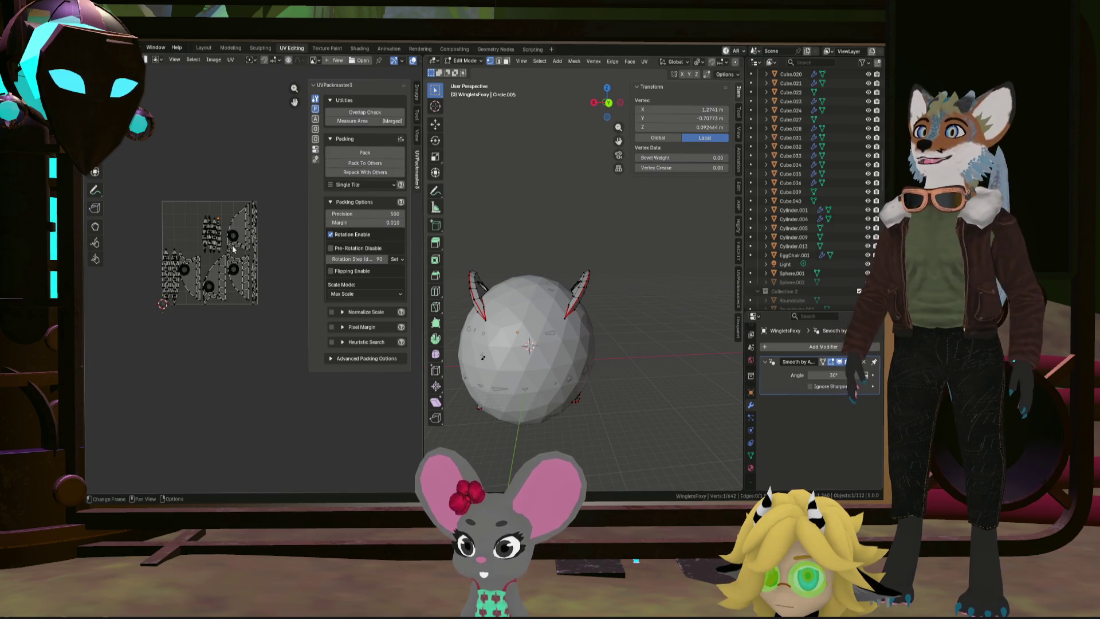
pyautogui.scroll(3, 228, 239)
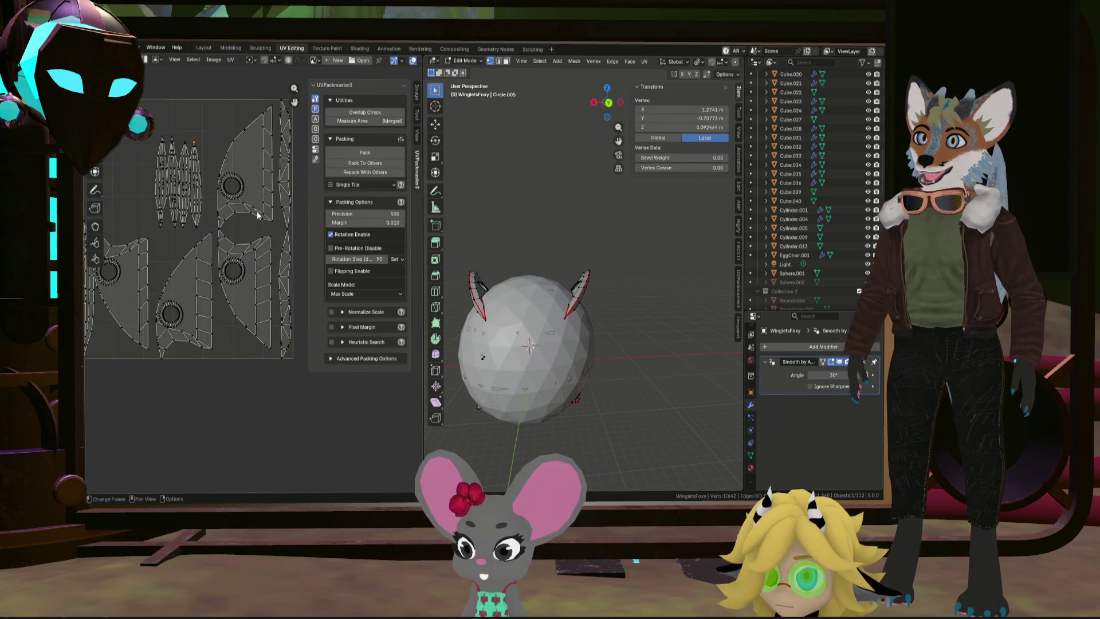
pyautogui.scroll(-2, 176, 223)
pyautogui.moveTo(161, 198)
pyautogui.mouseDown(button='middle')
pyautogui.moveTo(246, 201)
pyautogui.moveTo(202, 208)
pyautogui.mouseUp(button='middle')
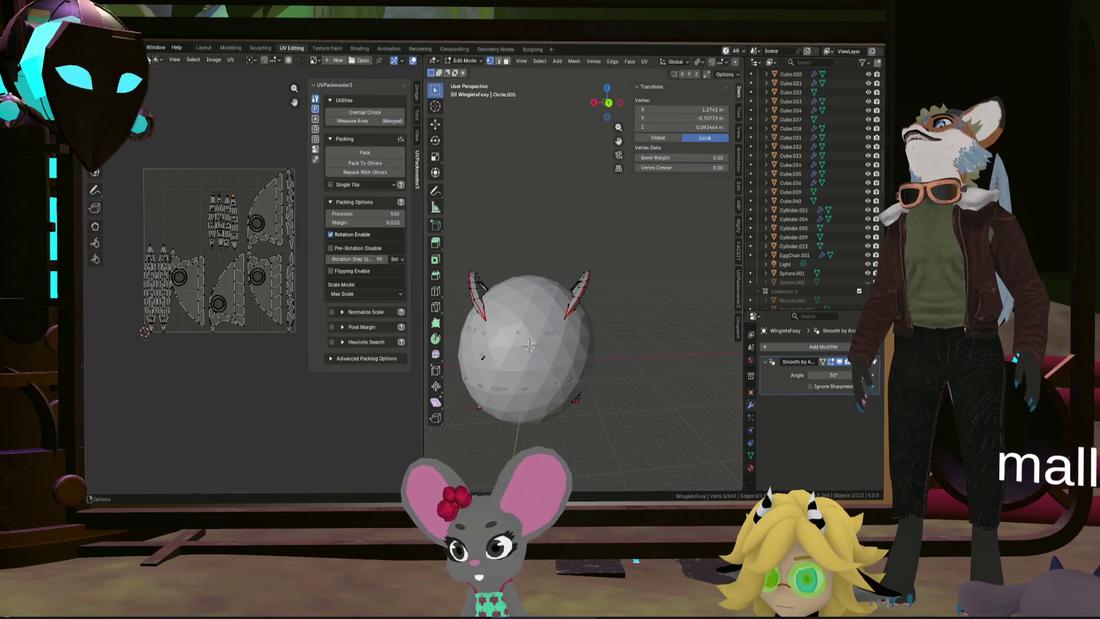
pyautogui.click(203, 46)
pyautogui.moveTo(344, 172)
pyautogui.mouseDown(button='middle')
pyautogui.moveTo(466, 157)
pyautogui.moveTo(376, 178)
pyautogui.moveTo(280, 148)
pyautogui.moveTo(225, 165)
pyautogui.moveTo(419, 208)
pyautogui.moveTo(504, 189)
pyautogui.moveTo(462, 177)
pyautogui.mouseUp(button='middle')
pyautogui.scroll(4, 400, 239)
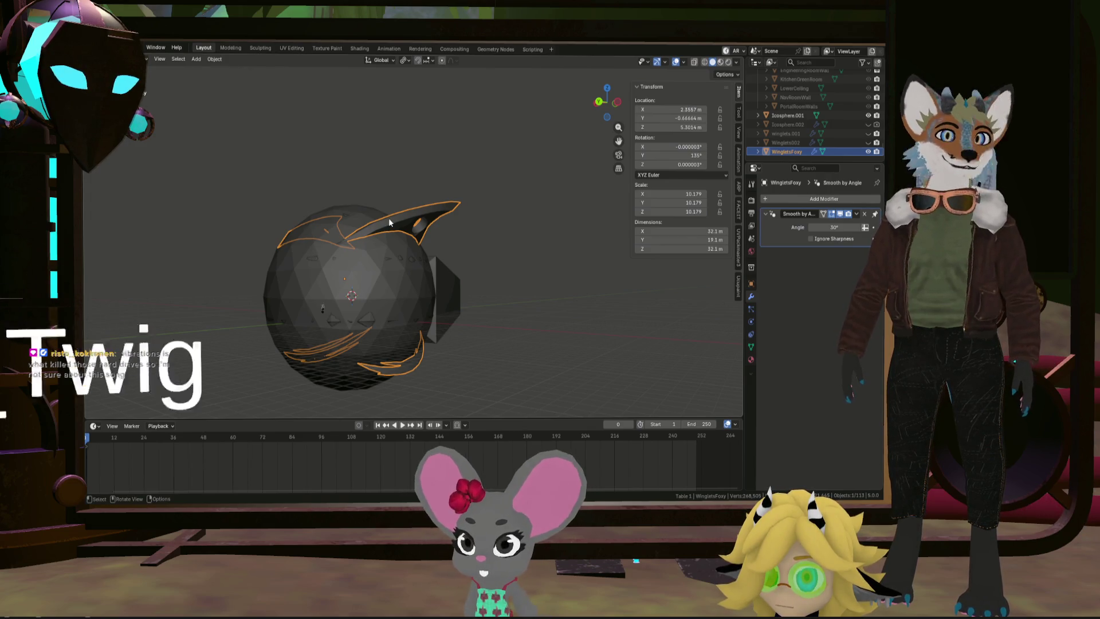
# Step: Orbit and zoom around the hull to inspect the winglet opening
pyautogui.scroll(8, 388, 218)
pyautogui.moveTo(401, 221)
pyautogui.mouseDown(button='middle')
pyautogui.moveTo(417, 224)
pyautogui.moveTo(380, 196)
pyautogui.moveTo(351, 194)
pyautogui.moveTo(373, 226)
pyautogui.moveTo(405, 230)
pyautogui.moveTo(435, 254)
pyautogui.moveTo(340, 215)
pyautogui.moveTo(397, 231)
pyautogui.mouseUp(button='middle')
pyautogui.scroll(-6, 404, 226)
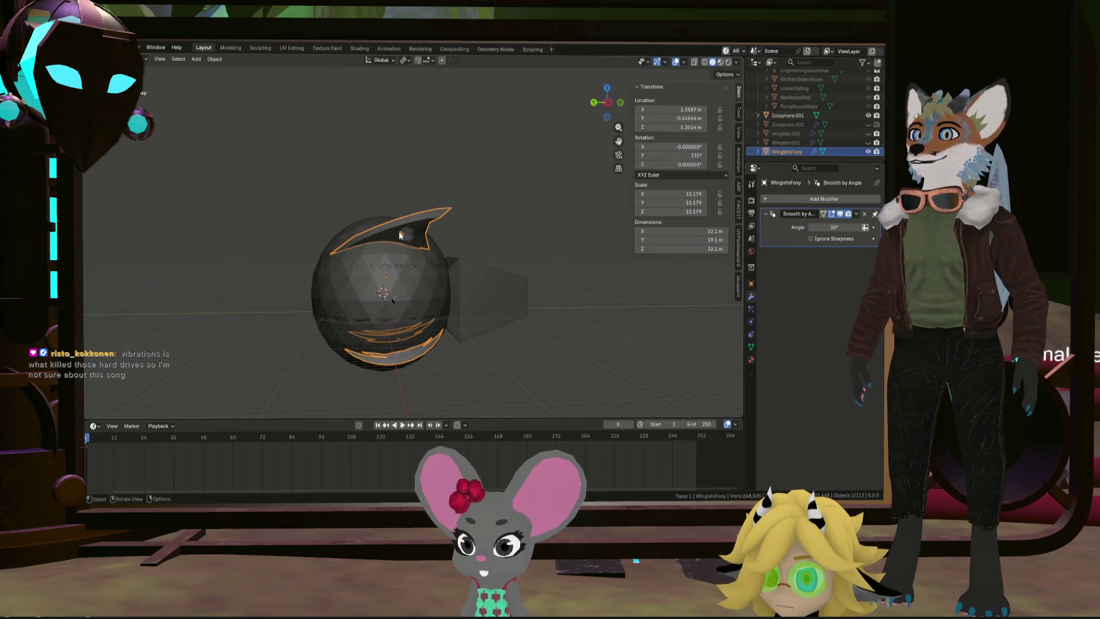
# Step: Export the model as FBX (.fbx) and switch to the Godot editor
pyautogui.click(99, 48)
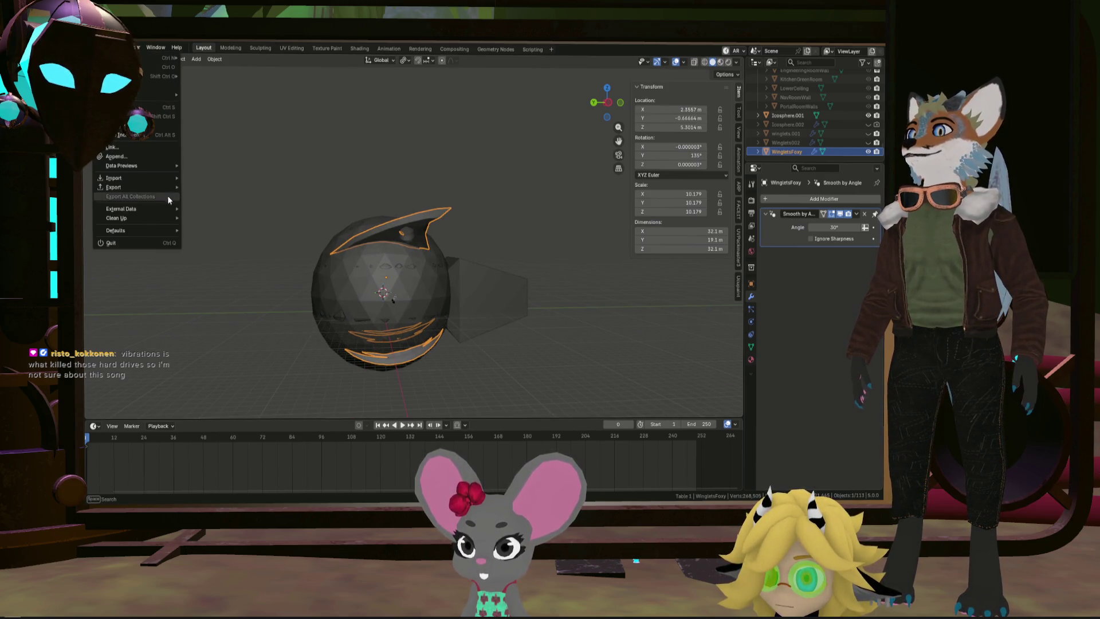
pyautogui.moveTo(157, 185)
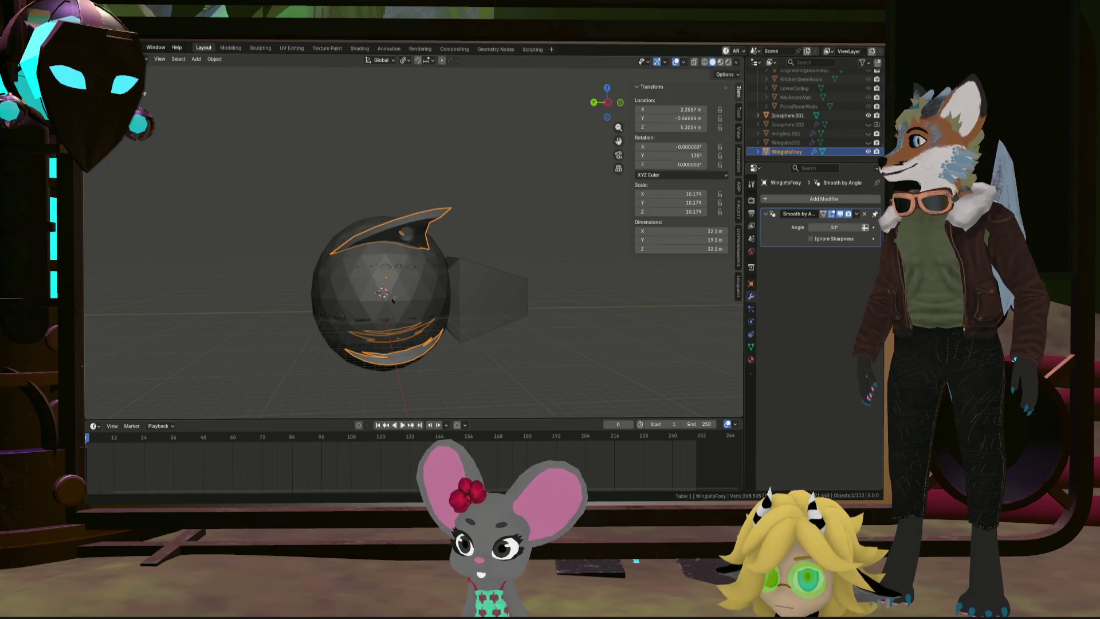
pyautogui.hotkey('alt', 'Tab')
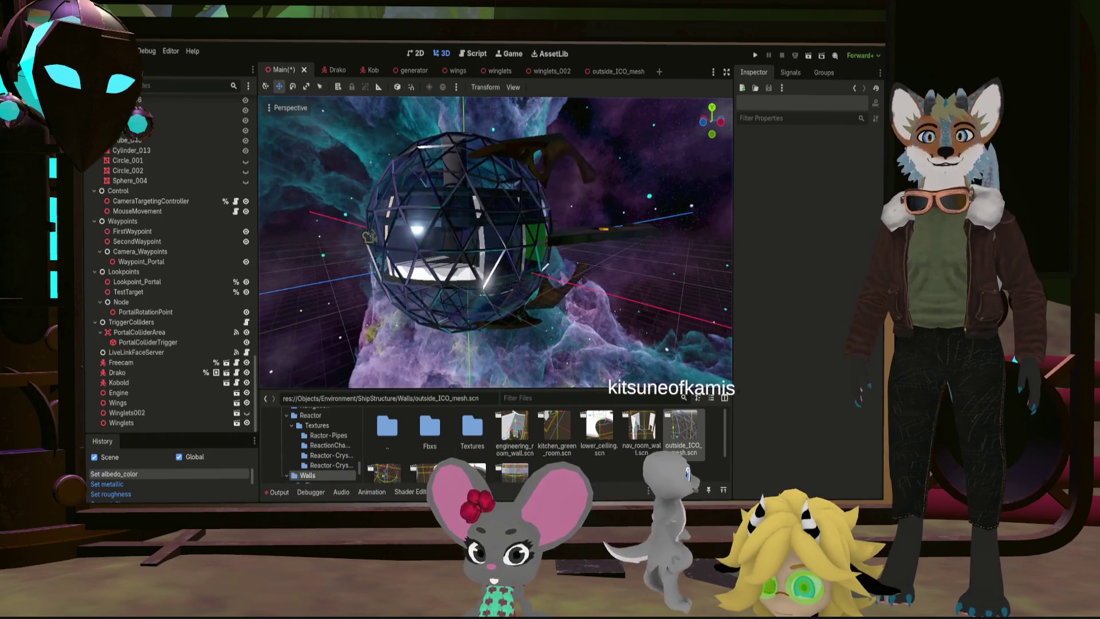
# Step: Navigate to ShipStructure > Wings and select wingletsFoxversion.fbx
pyautogui.doubleClick(395, 432)
pyautogui.doubleClick(599, 427)
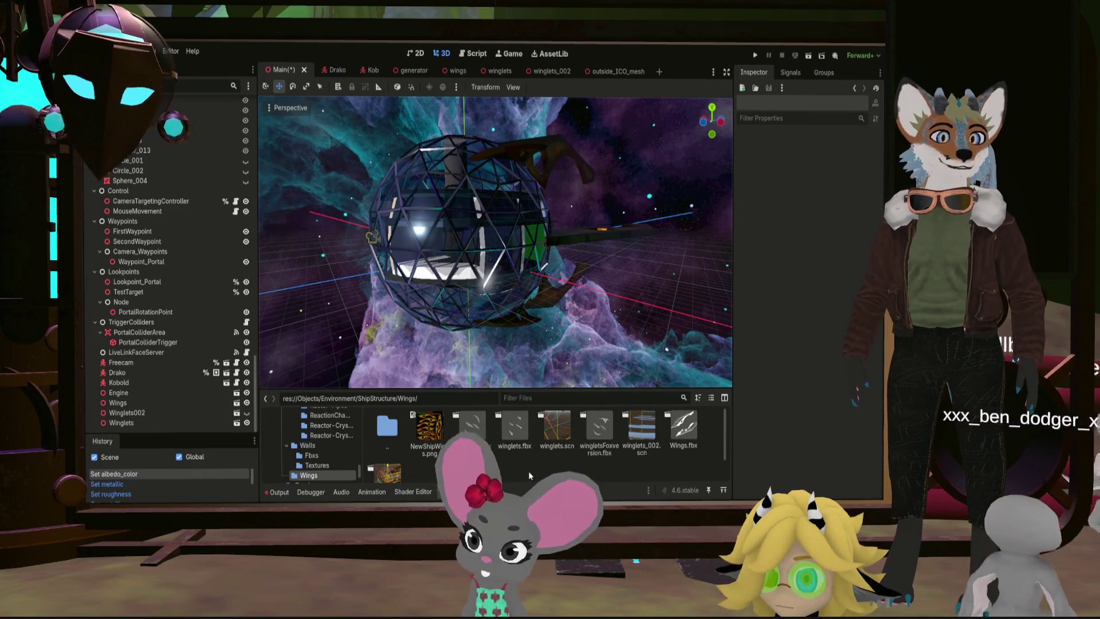
pyautogui.click(603, 431)
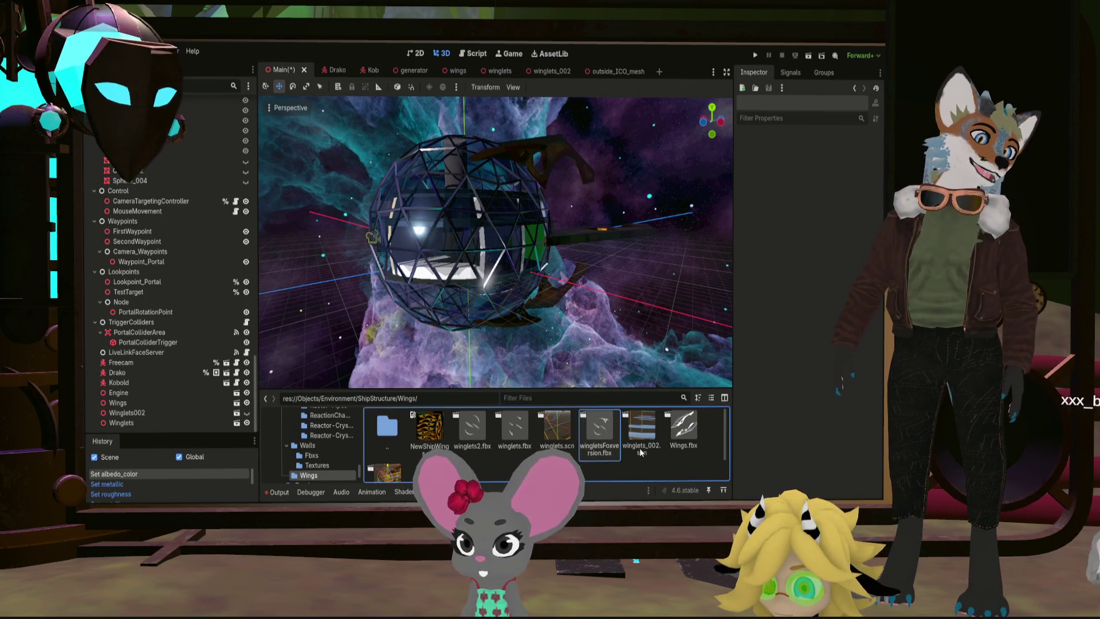
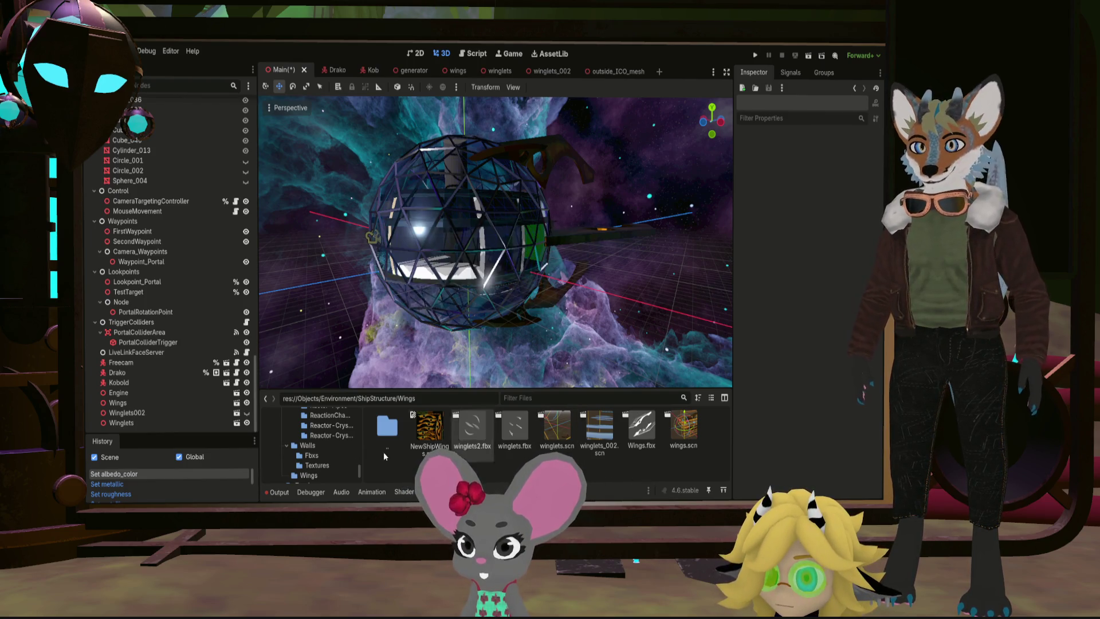
# Step: Move wingletsFoxversion.fbx from ShipStructure into the Wings folder
pyautogui.scroll(5, 339, 446)
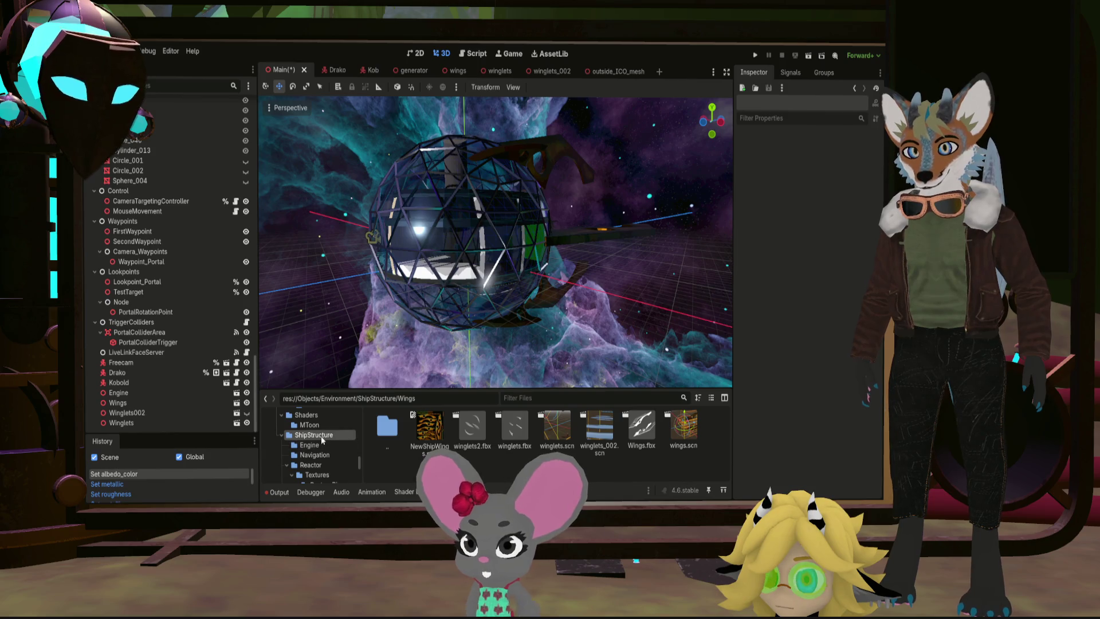
pyautogui.doubleClick(321, 435)
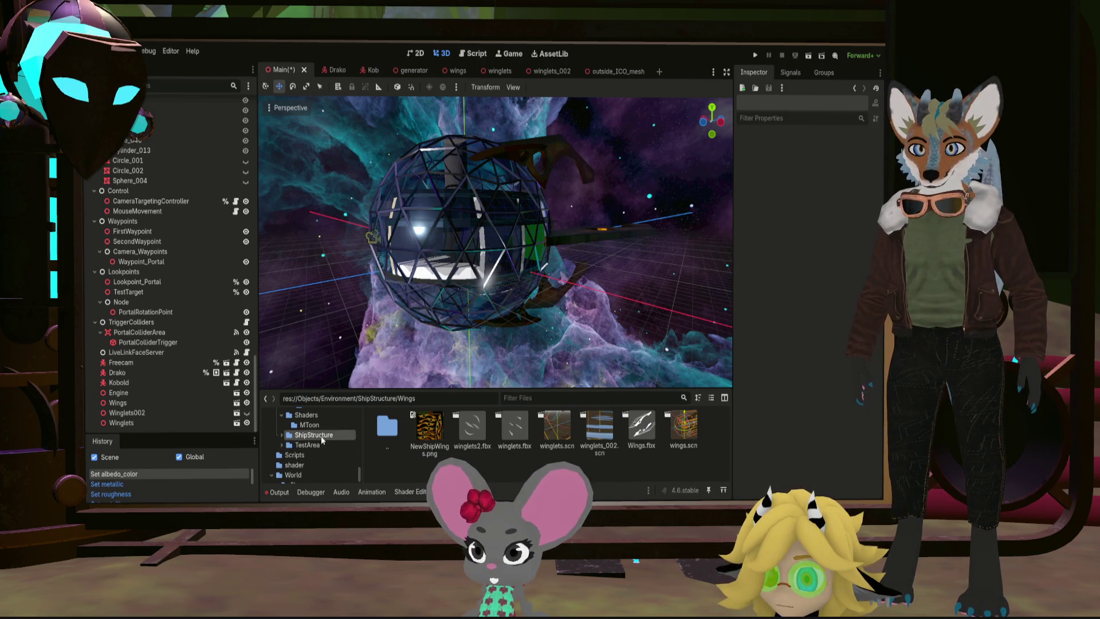
pyautogui.doubleClick(397, 431)
pyautogui.moveTo(603, 471); pyautogui.dragTo(601, 434)
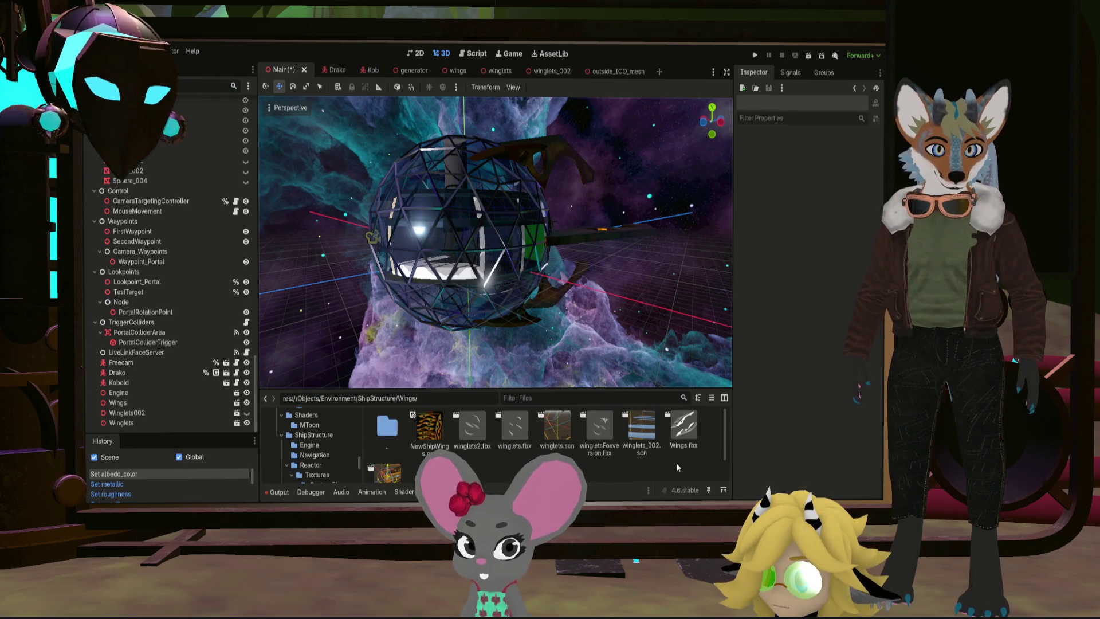
# Step: Open wingletsFoxversion.fbx as a new scene showing the four winglet meshes
pyautogui.doubleClick(610, 434)
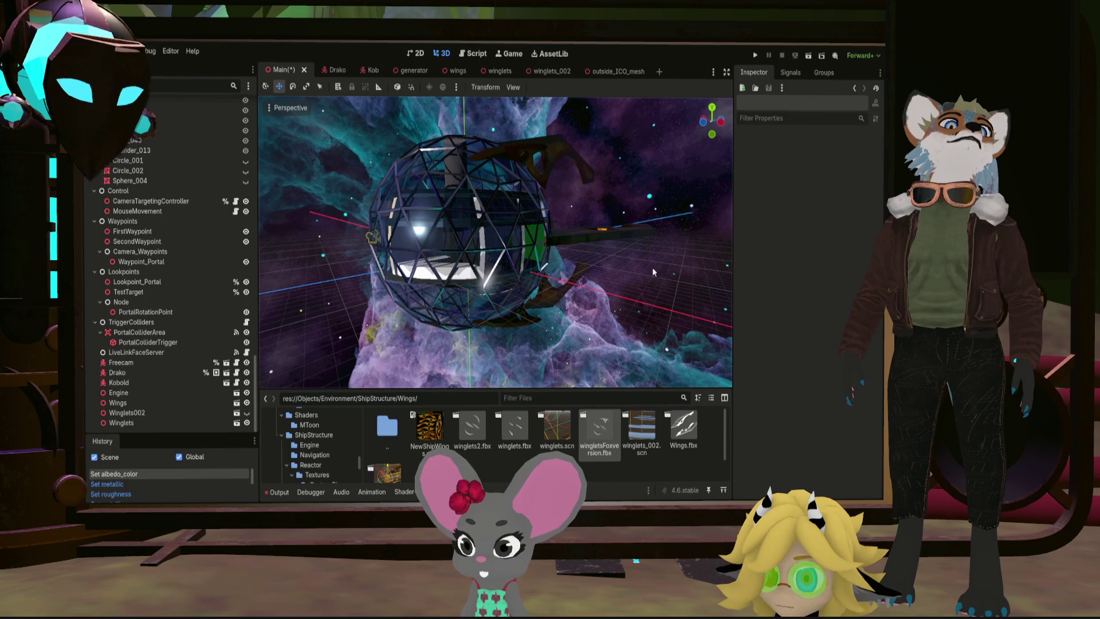
pyautogui.moveTo(634, 279)
pyautogui.mouseDown(button='middle')
pyautogui.moveTo(504, 307)
pyautogui.moveTo(393, 283)
pyautogui.moveTo(273, 290)
pyautogui.mouseUp(button='middle')
pyautogui.scroll(-5, 498, 307)
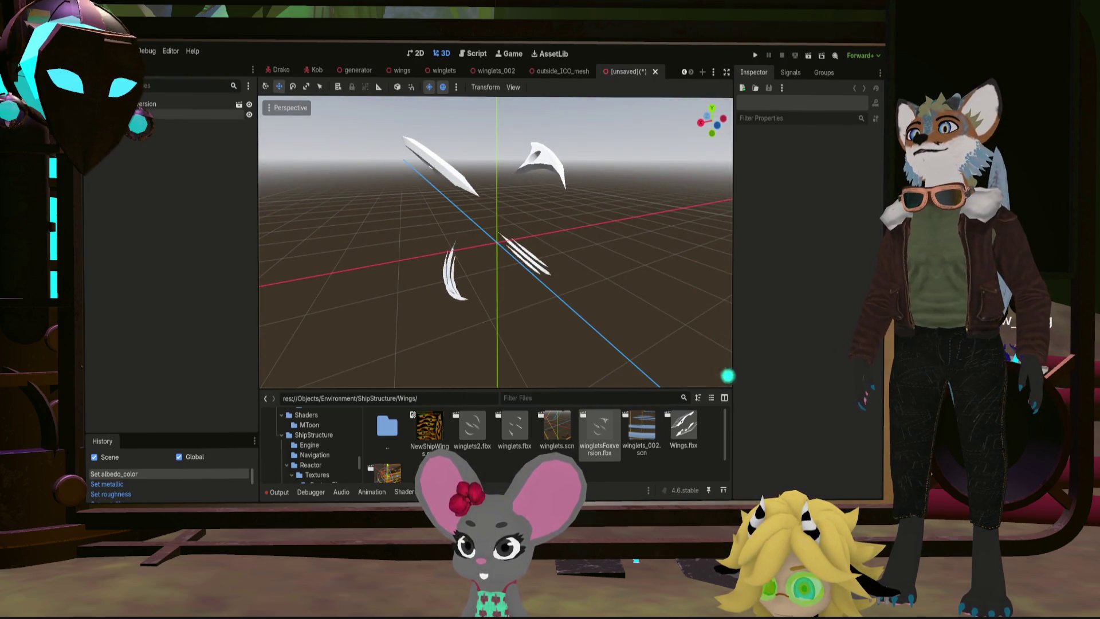
# Step: Paste the WingletsFoxy mesh into a new 3D scene and select its root node
pyautogui.click(523, 256)
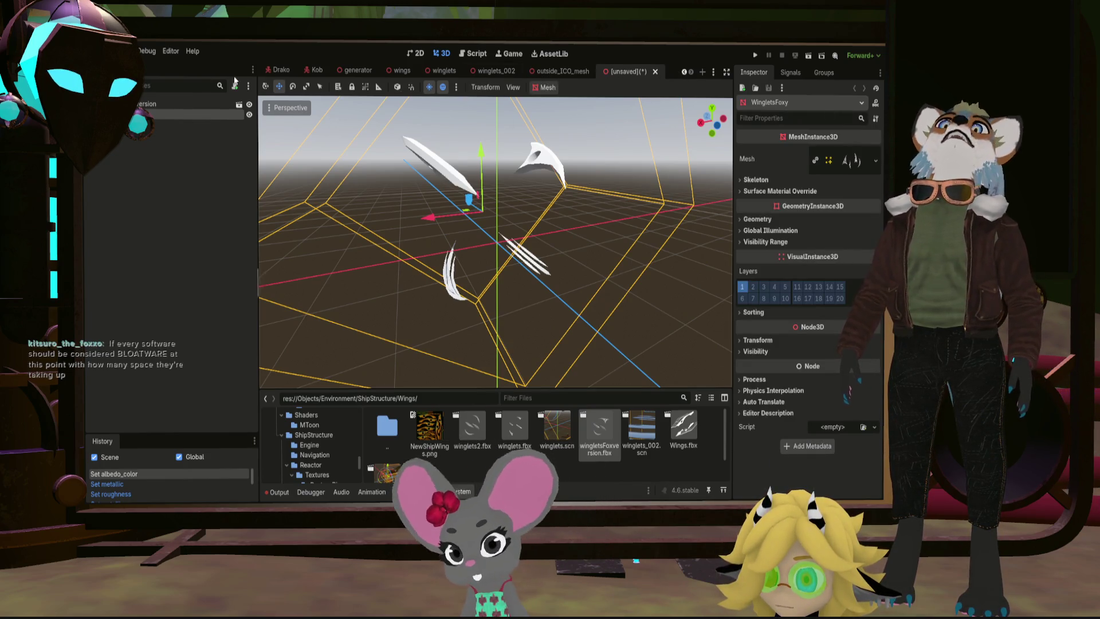
pyautogui.click(703, 72)
pyautogui.click(166, 134)
pyautogui.hotkey('ctrl', 'v')
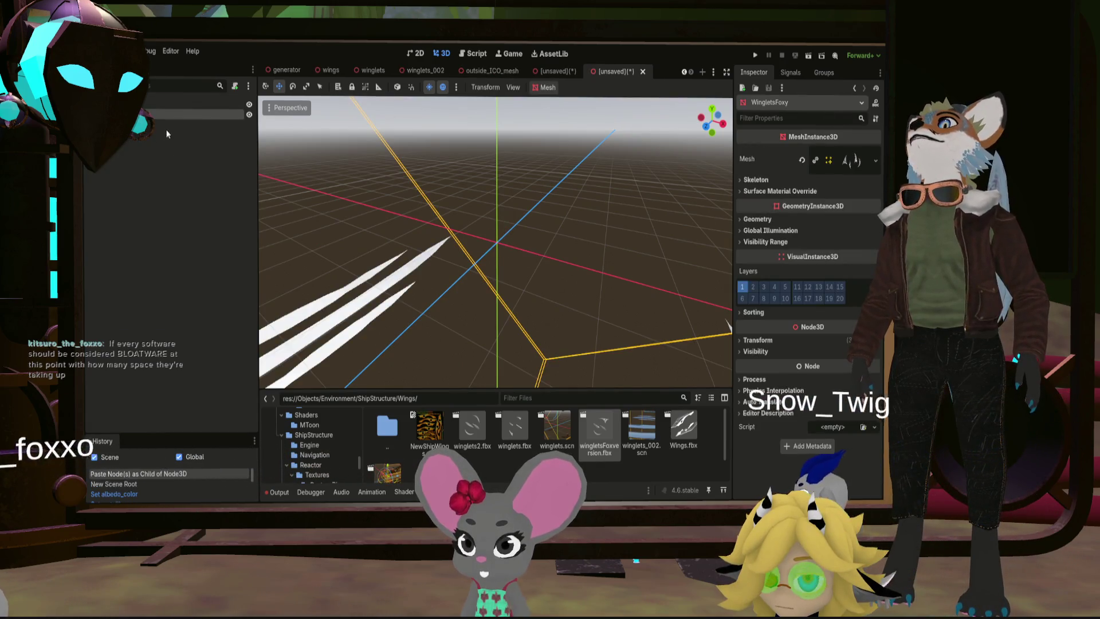
pyautogui.click(146, 107)
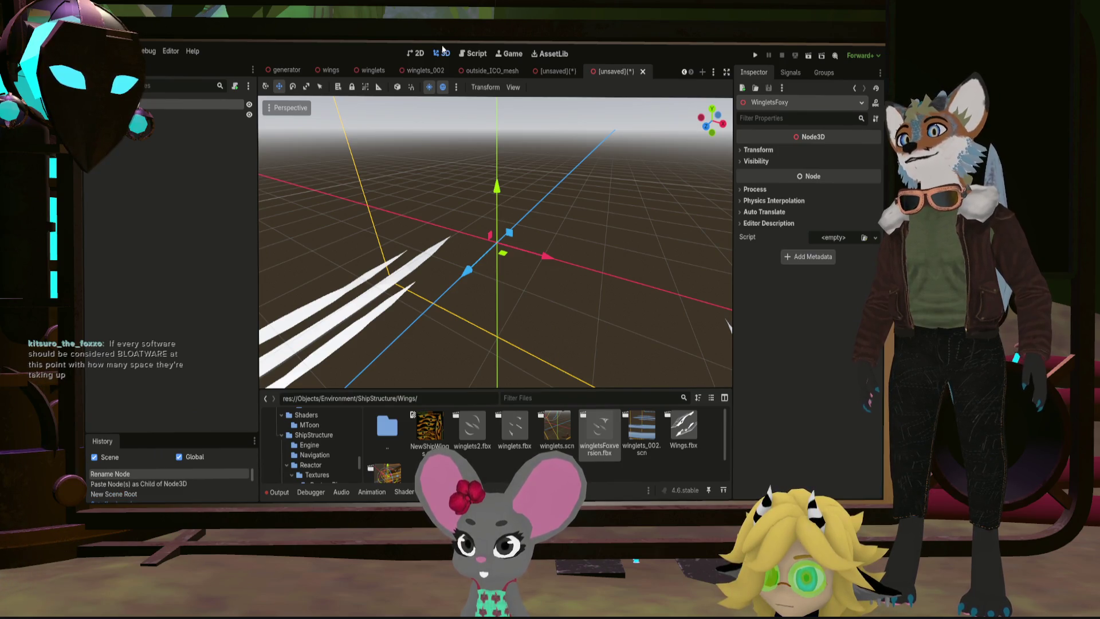
pyautogui.moveTo(417, 172)
pyautogui.mouseDown(button='middle')
pyautogui.moveTo(500, 227)
pyautogui.moveTo(406, 236)
pyautogui.moveTo(418, 224)
pyautogui.moveTo(336, 194)
pyautogui.moveTo(395, 201)
pyautogui.moveTo(404, 132)
pyautogui.mouseUp(button='middle')
pyautogui.scroll(-5, 499, 227)
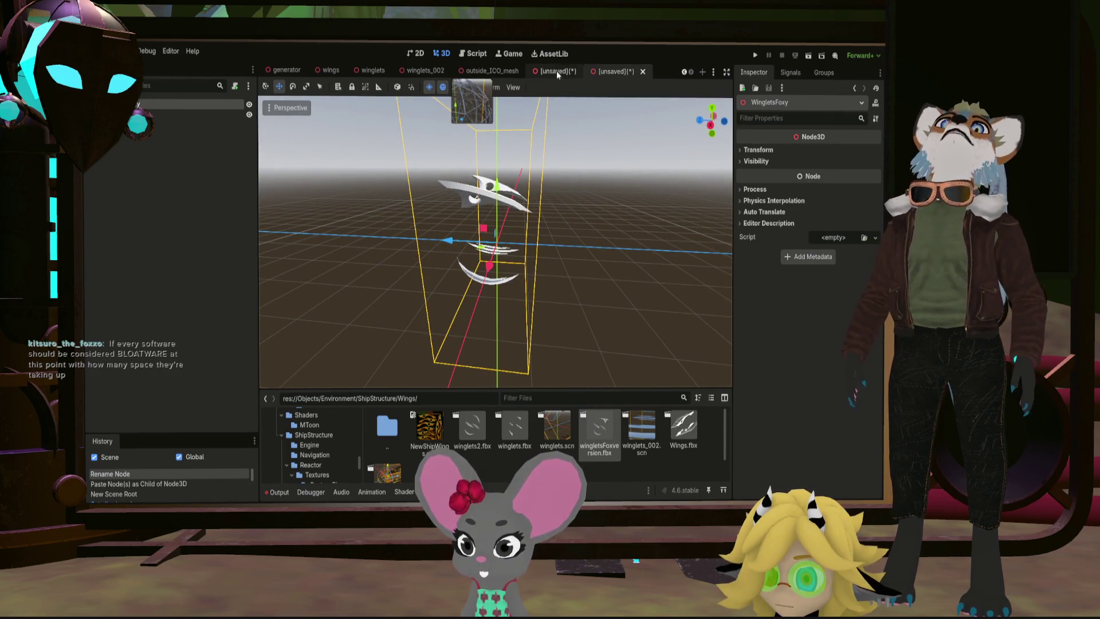
# Step: Close the imported winglets, outside_ICO_mesh, winglets_002 and winglets scene tabs
pyautogui.click(565, 71)
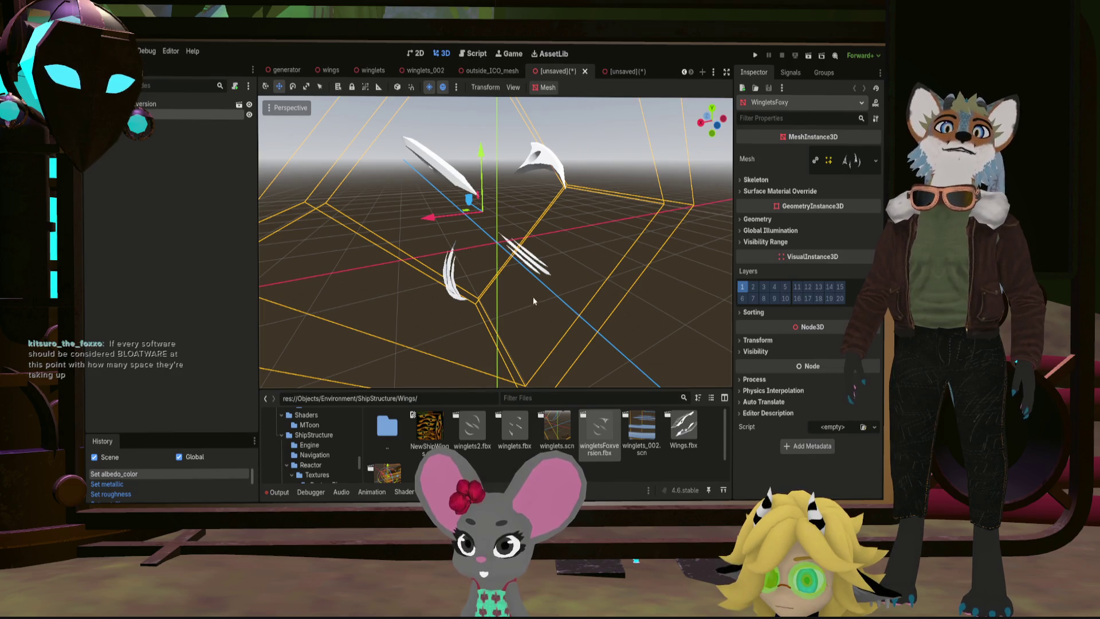
pyautogui.click(585, 71)
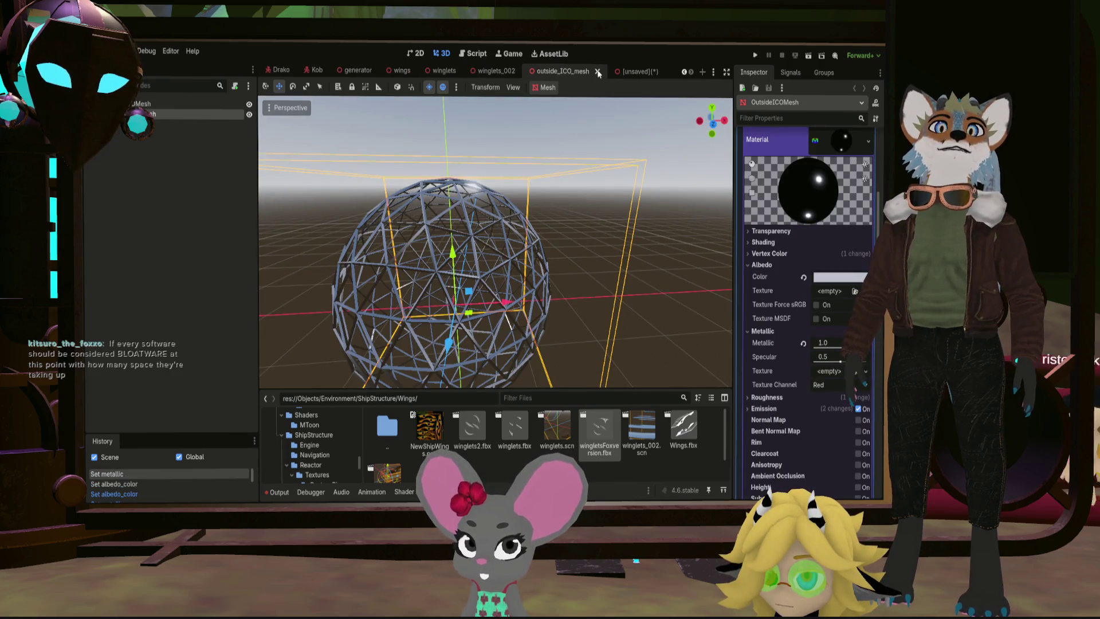
pyautogui.click(598, 72)
pyautogui.click(568, 71)
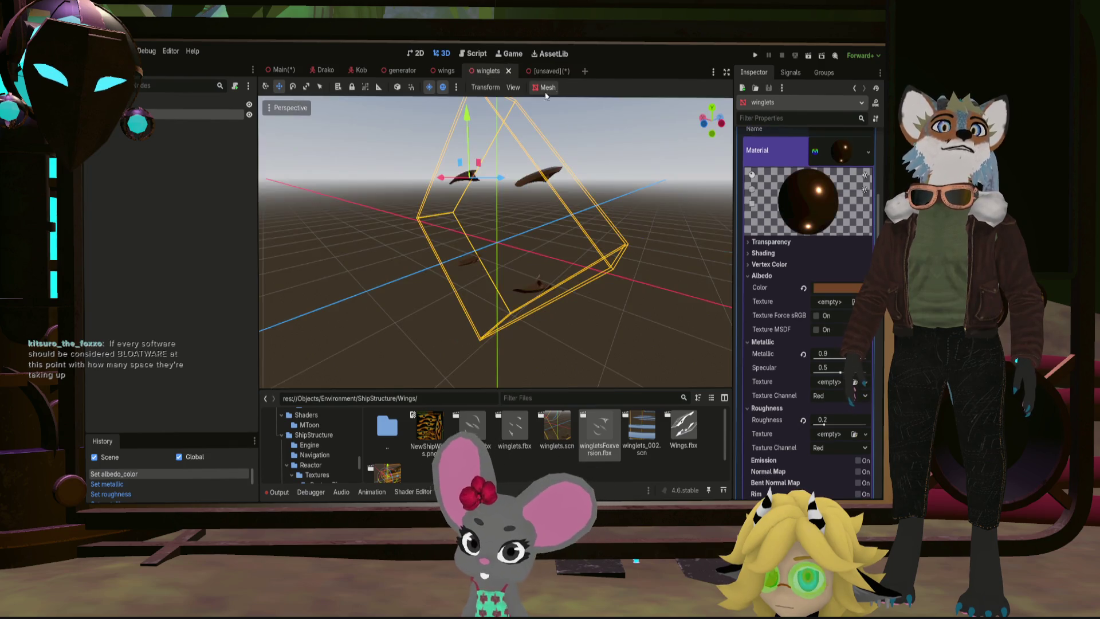
pyautogui.click(508, 71)
pyautogui.click(494, 71)
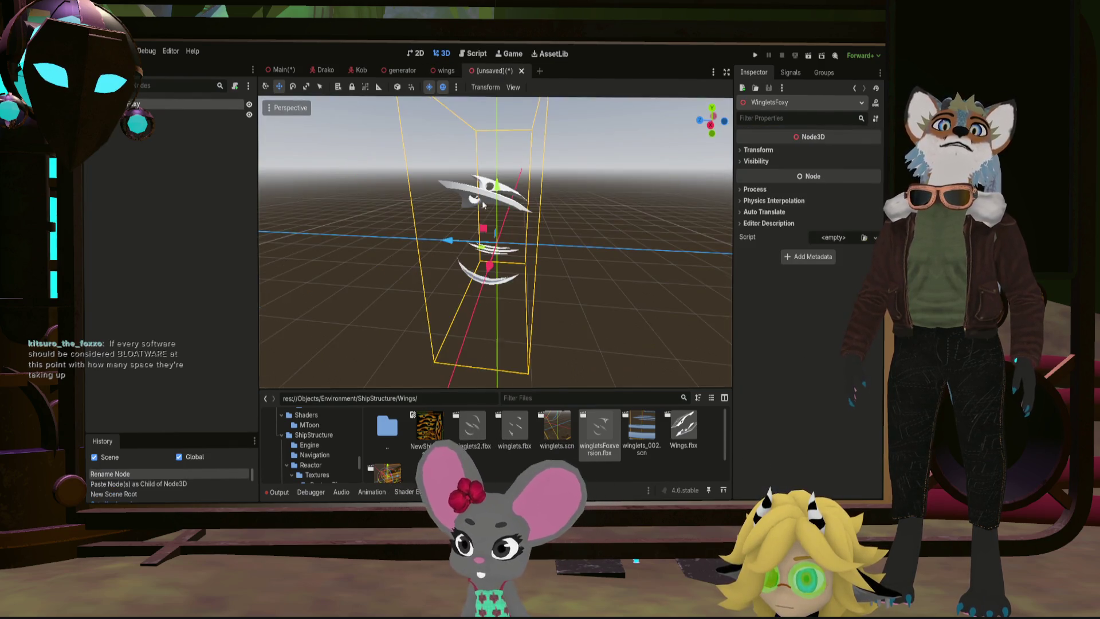
pyautogui.scroll(3, 713, 195)
pyautogui.moveTo(668, 188); pyautogui.dragTo(207, 129, button='middle')
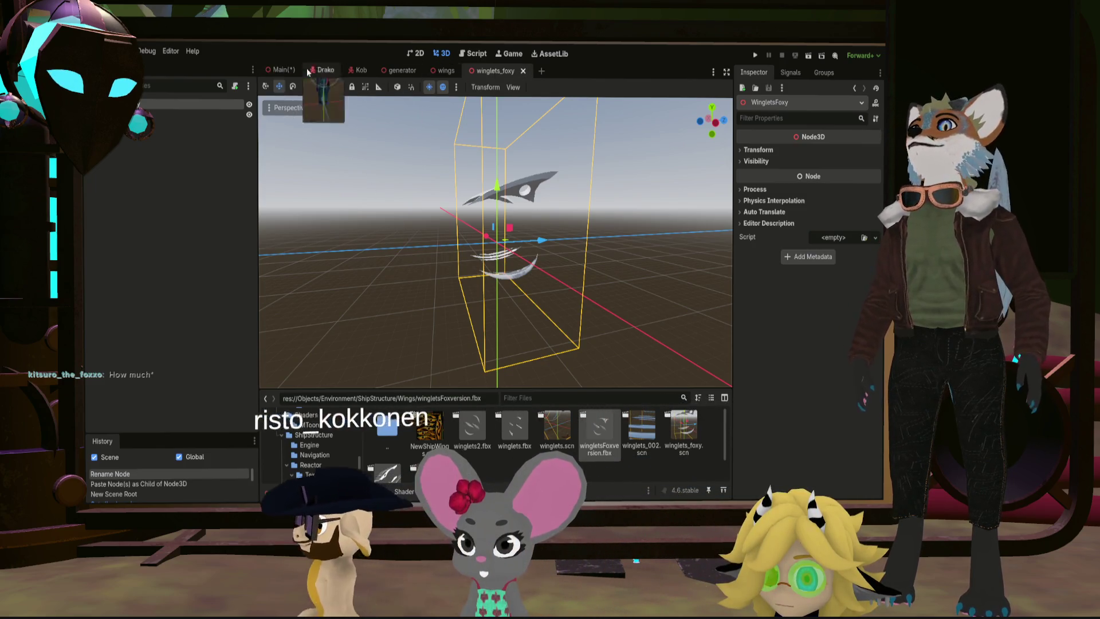
# Step: Drag winglets_foxy.scn from FileSystem into the Main scene tree
pyautogui.click(284, 70)
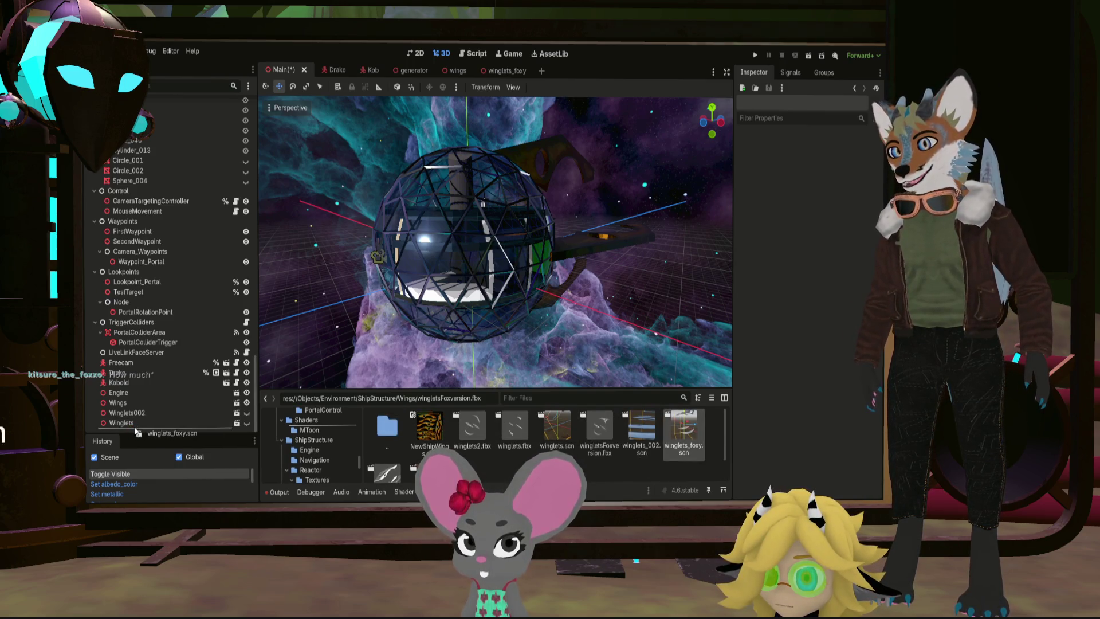
pyautogui.moveTo(136, 431); pyautogui.dragTo(138, 429)
pyautogui.moveTo(386, 362)
pyautogui.mouseDown(button='middle')
pyautogui.moveTo(408, 262)
pyautogui.moveTo(289, 322)
pyautogui.moveTo(637, 313)
pyautogui.moveTo(500, 275)
pyautogui.moveTo(418, 274)
pyautogui.moveTo(294, 295)
pyautogui.moveTo(414, 366)
pyautogui.moveTo(478, 363)
pyautogui.moveTo(533, 321)
pyautogui.mouseUp(button='middle')
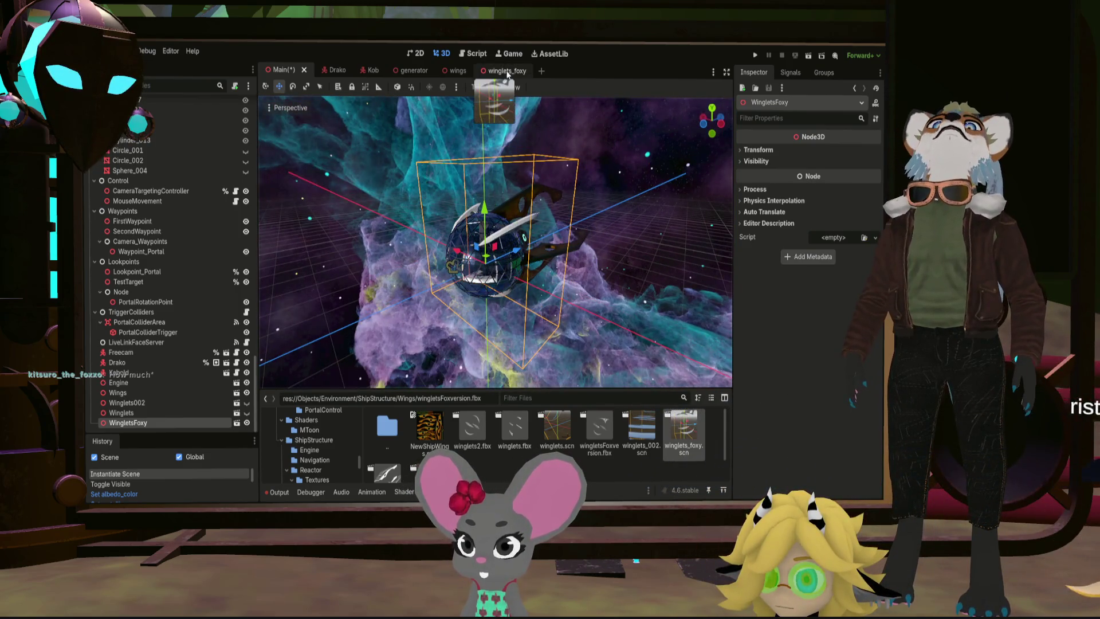
# Step: In winglets_foxy, select the WingletsFoxy mesh and expand its Surface 0 material
pyautogui.click(508, 72)
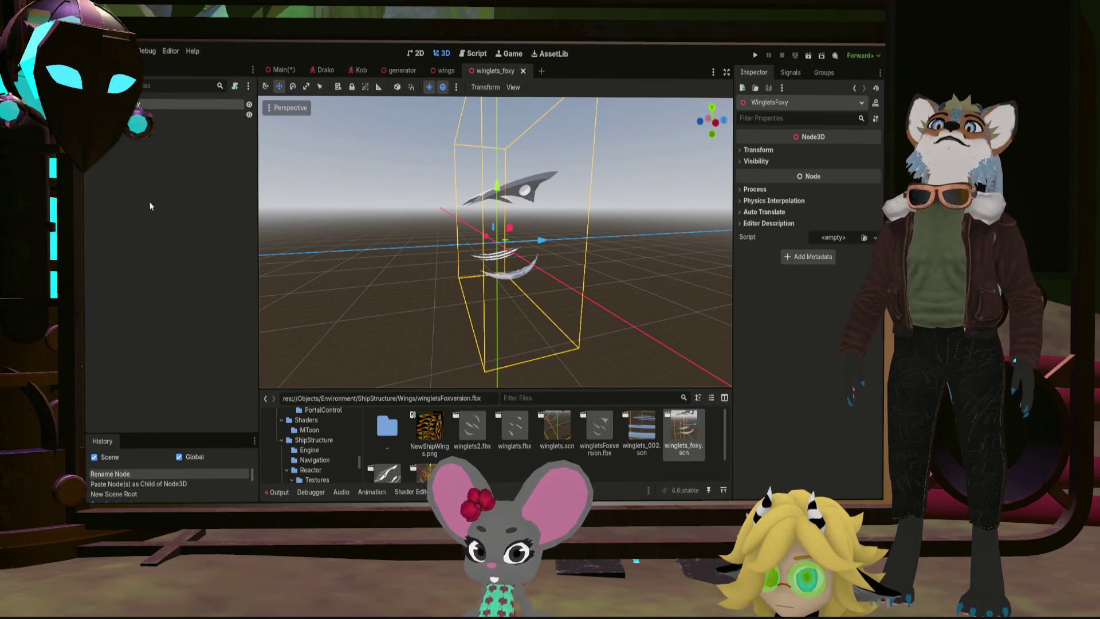
pyautogui.click(189, 115)
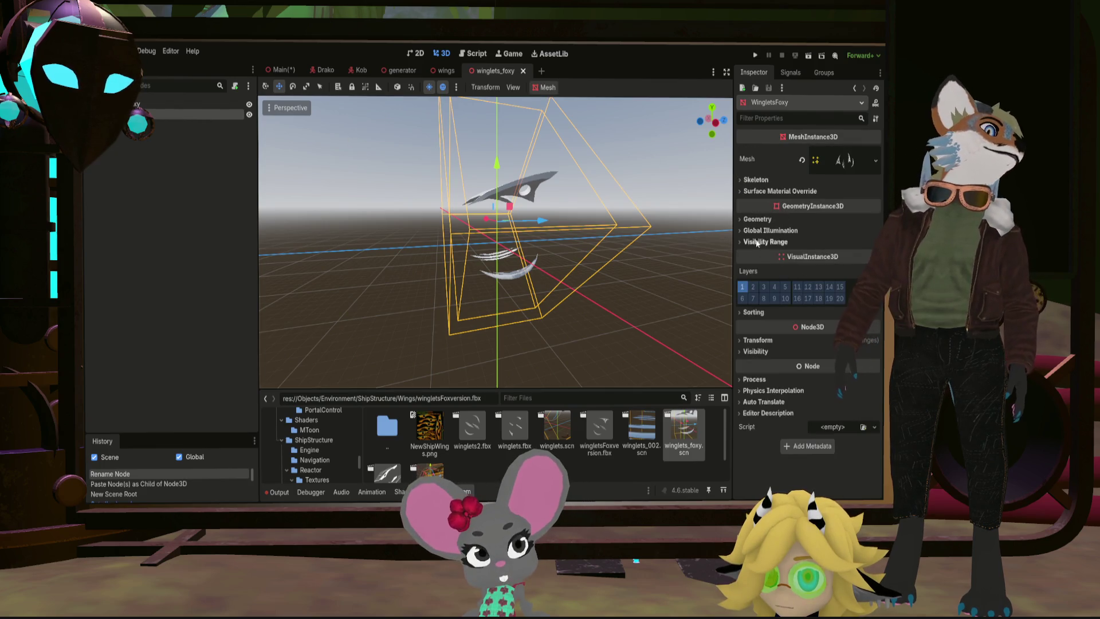
pyautogui.click(842, 161)
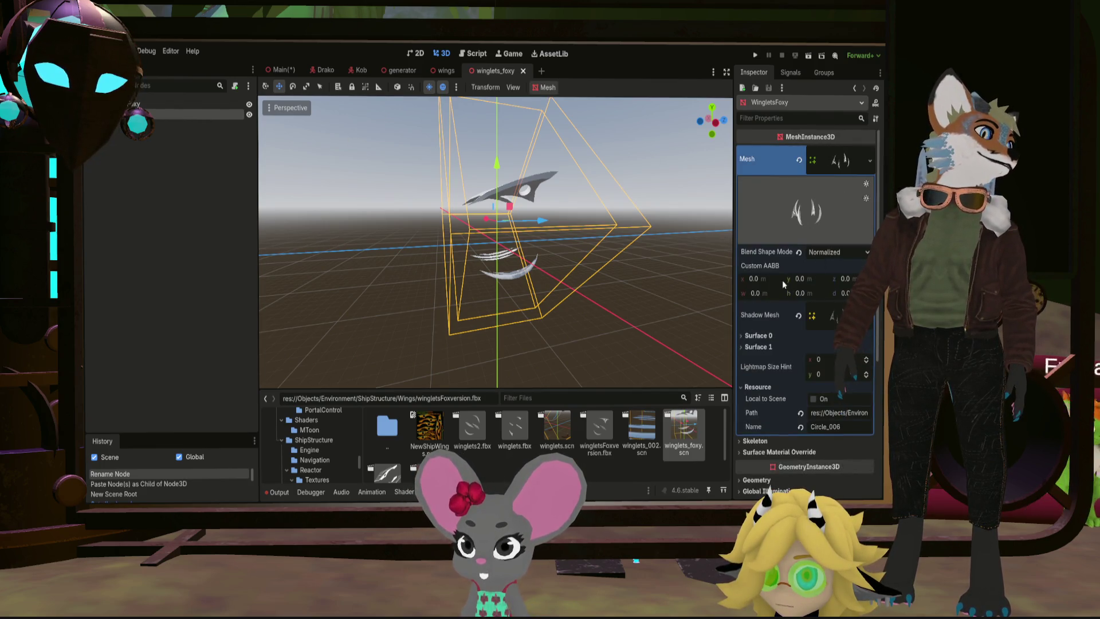
pyautogui.click(761, 337)
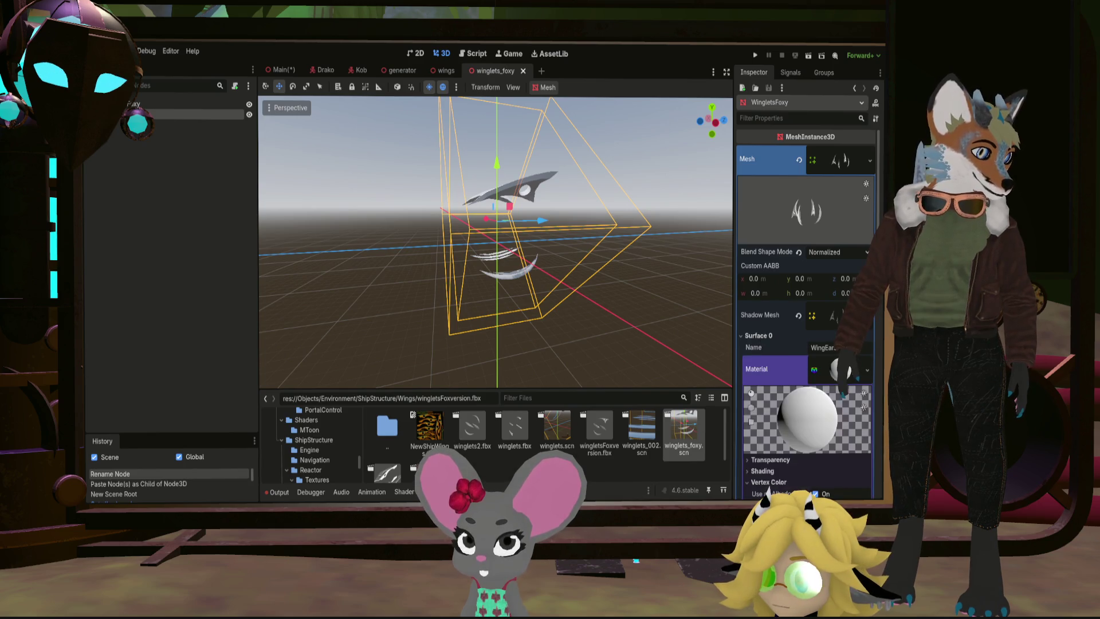
pyautogui.scroll(-5, 815, 378)
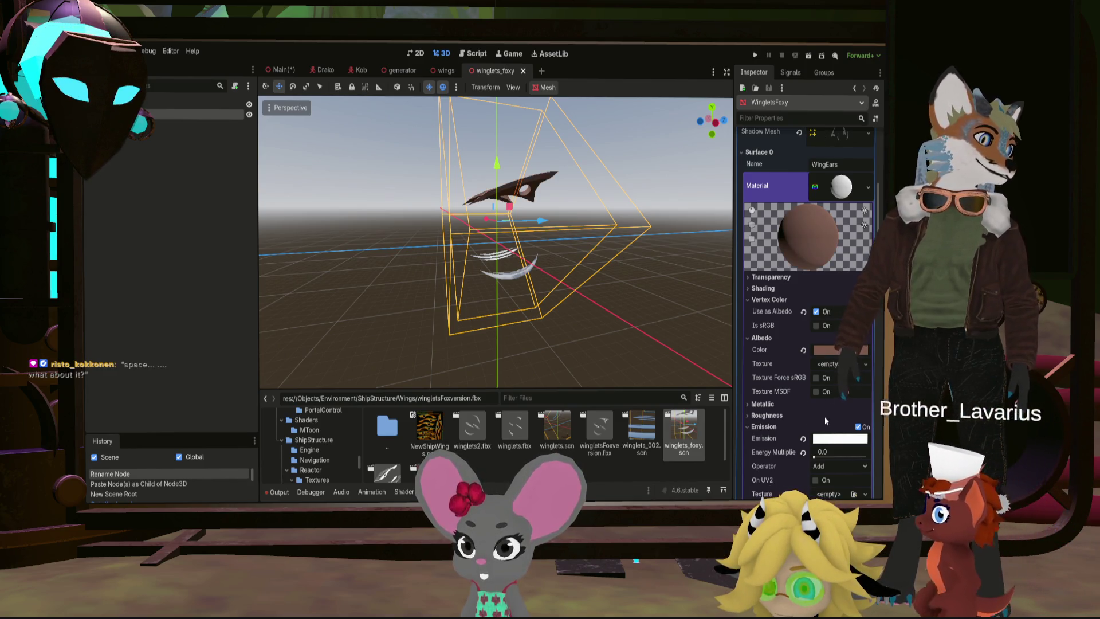
# Step: Raise the WingEars material's metallic to 0.95 and reveal its 0.11 roughness
pyautogui.moveTo(815, 419); pyautogui.dragTo(862, 420)
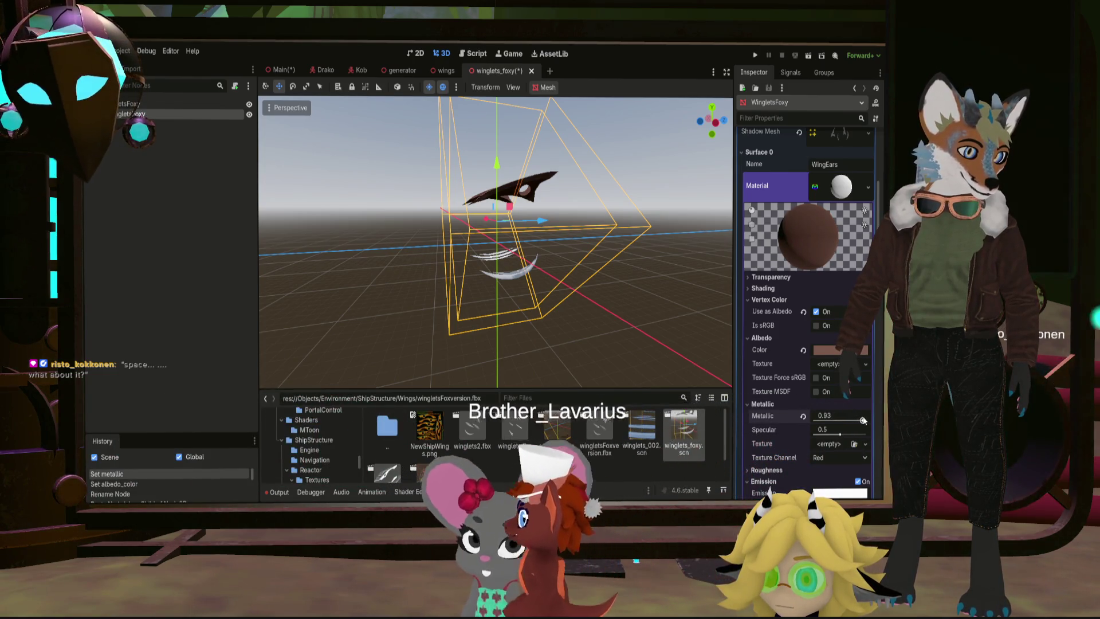
pyautogui.scroll(-5, 744, 396)
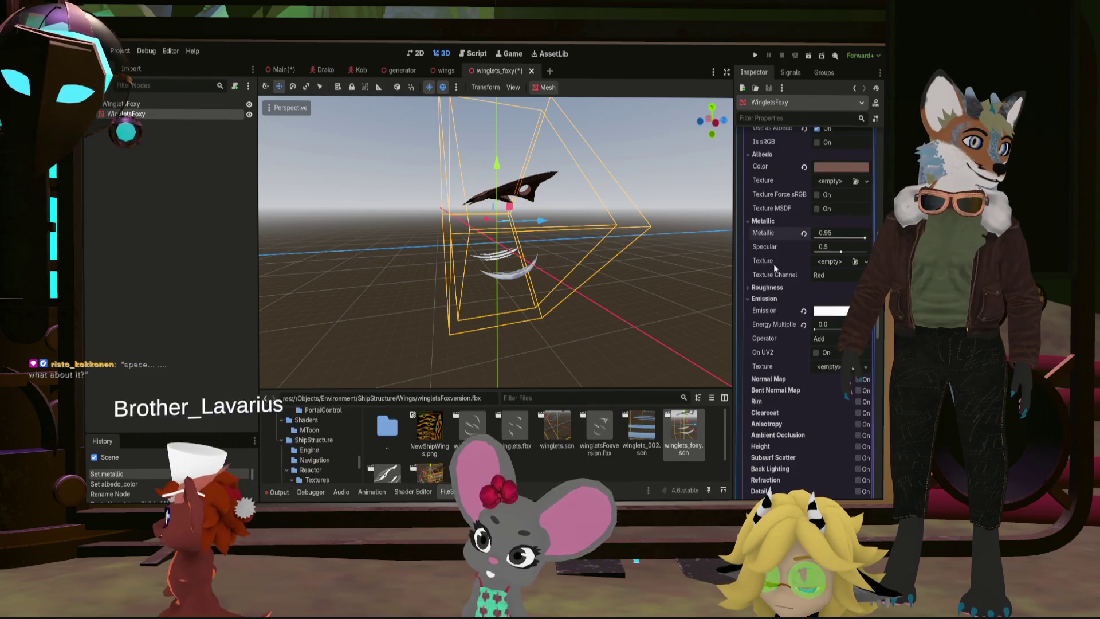
pyautogui.click(757, 286)
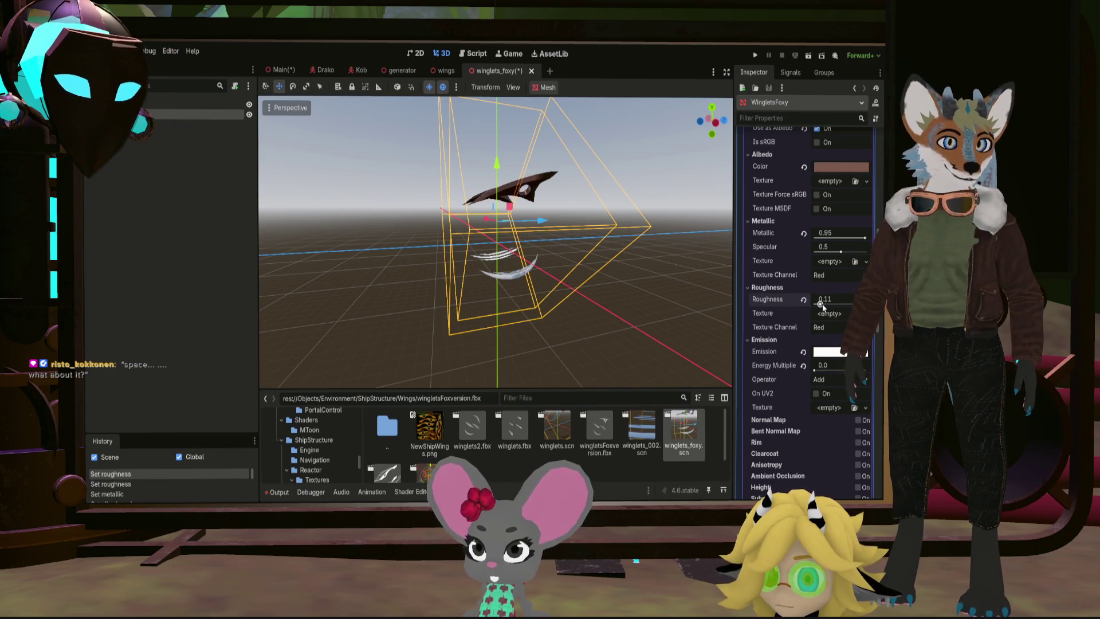
pyautogui.moveTo(466, 247)
pyautogui.mouseDown(button='middle')
pyautogui.moveTo(582, 302)
pyautogui.moveTo(628, 251)
pyautogui.moveTo(585, 287)
pyautogui.moveTo(523, 241)
pyautogui.moveTo(500, 271)
pyautogui.moveTo(435, 304)
pyautogui.moveTo(610, 222)
pyautogui.mouseUp(button='middle')
pyautogui.scroll(5, 584, 297)
pyautogui.scroll(-4, 522, 242)
pyautogui.scroll(-2, 610, 222)
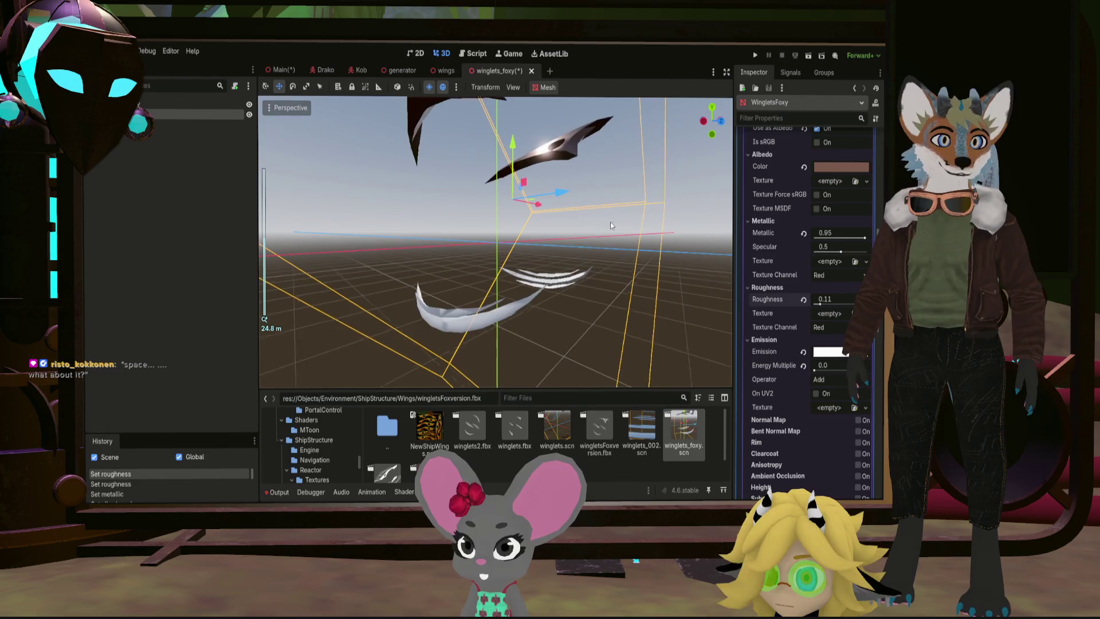
pyautogui.scroll(6, 789, 245)
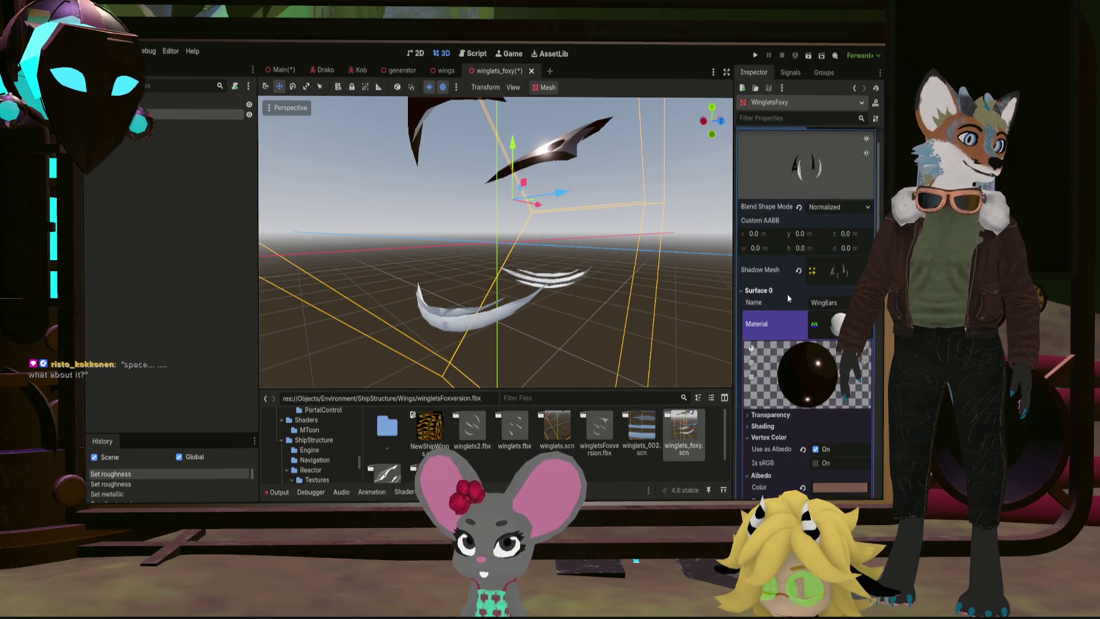
pyautogui.scroll(5, 573, 287)
pyautogui.moveTo(573, 287)
pyautogui.mouseDown(button='middle')
pyautogui.moveTo(571, 309)
pyautogui.moveTo(554, 232)
pyautogui.moveTo(690, 297)
pyautogui.mouseUp(button='middle')
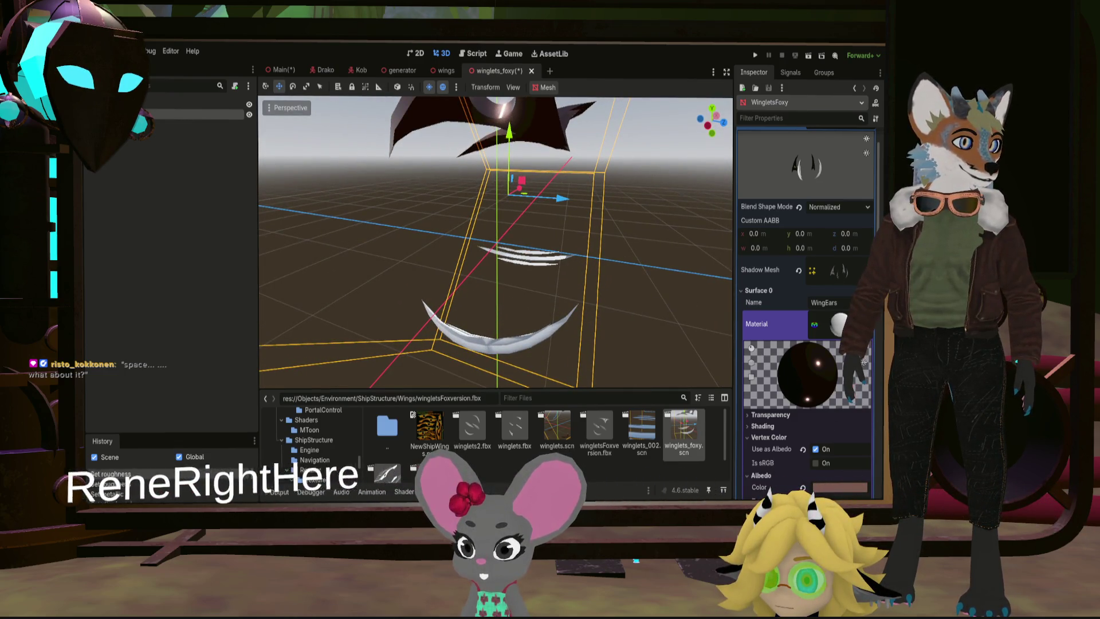
pyautogui.moveTo(616, 186)
pyautogui.mouseDown(button='middle')
pyautogui.moveTo(601, 257)
pyautogui.moveTo(589, 246)
pyautogui.moveTo(484, 243)
pyautogui.moveTo(610, 253)
pyautogui.mouseUp(button='middle')
# Step: Select WingletsFoxy and drag its material's Metallic slider up to 1.0
pyautogui.click(593, 248)
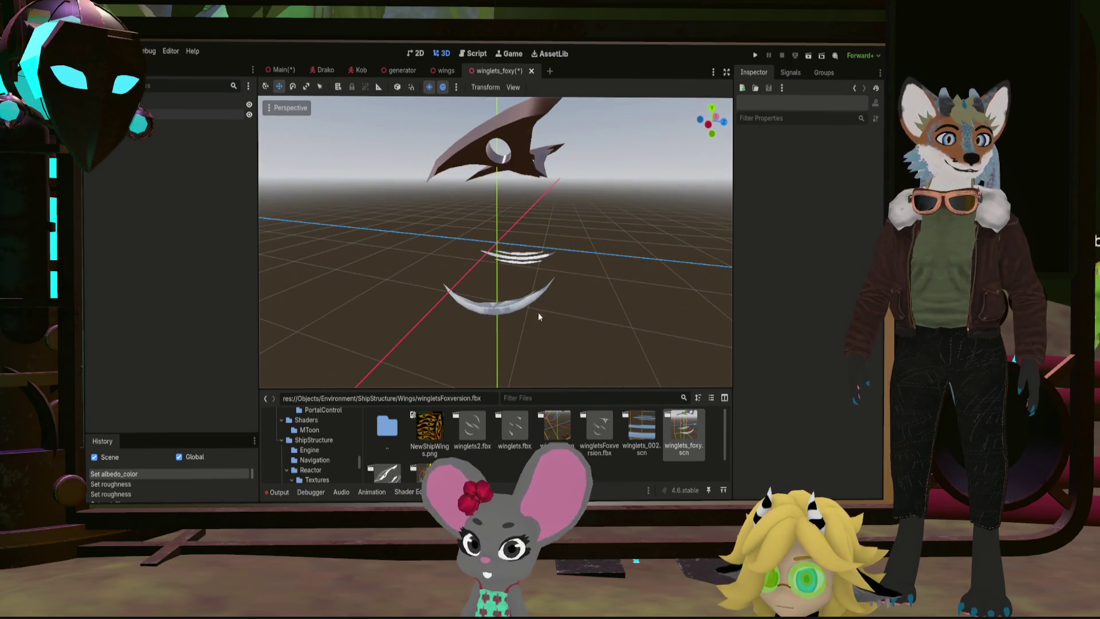
pyautogui.click(163, 115)
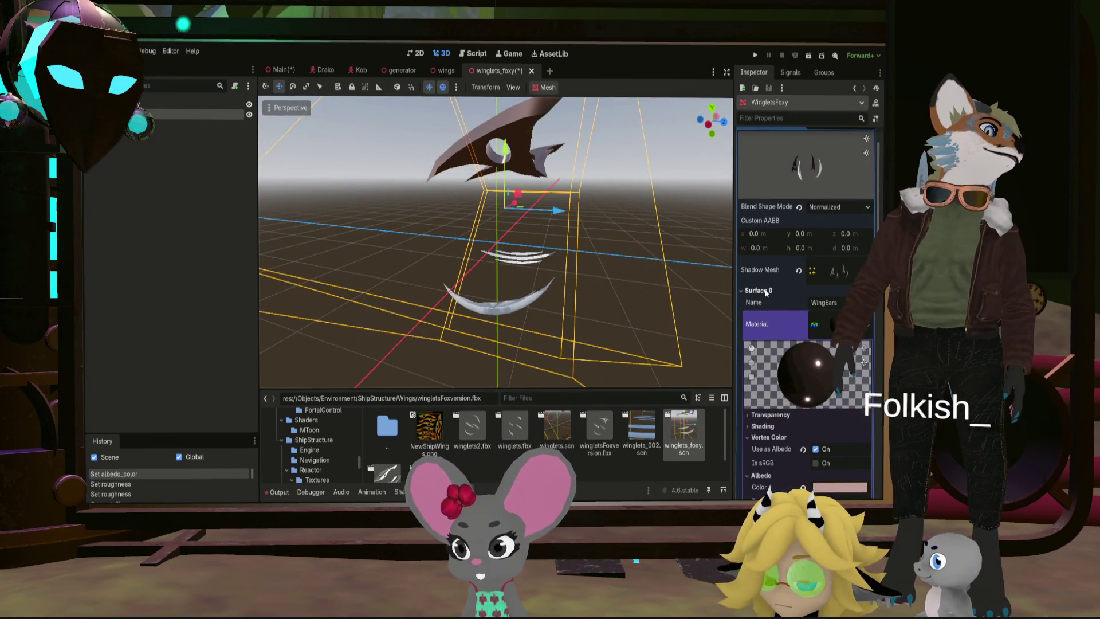
pyautogui.scroll(-5, 835, 359)
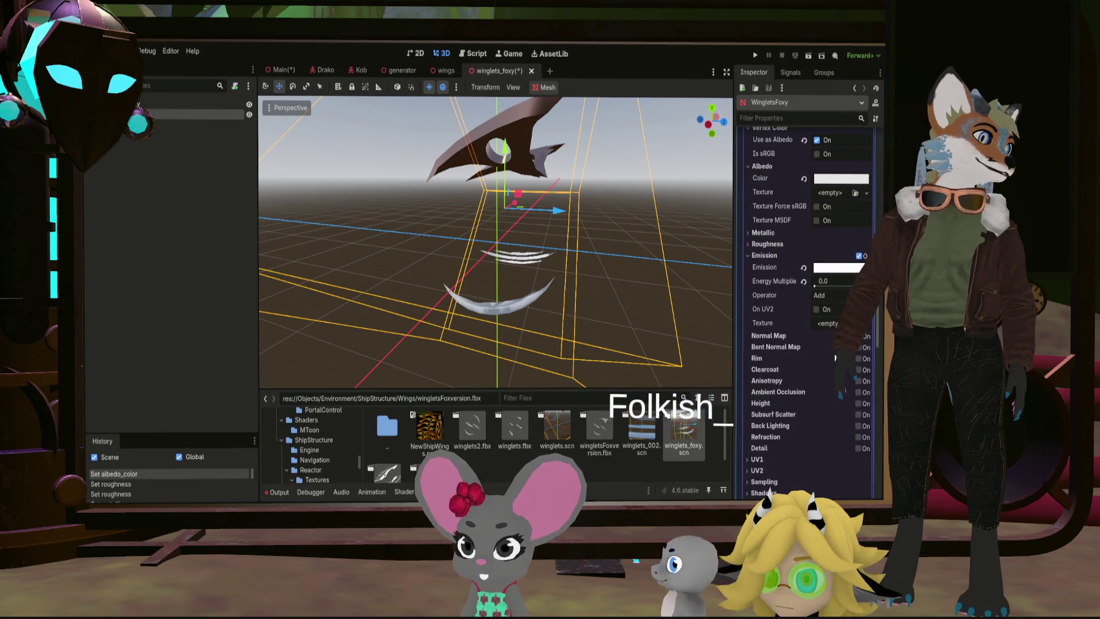
pyautogui.moveTo(838, 249); pyautogui.dragTo(868, 248)
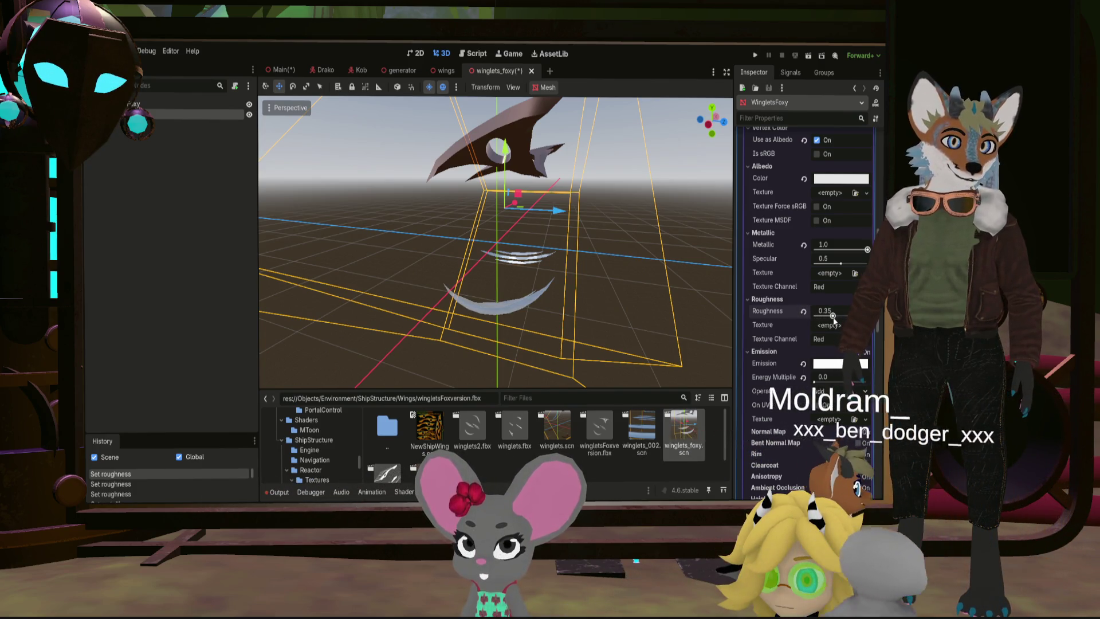
pyautogui.moveTo(708, 270)
pyautogui.mouseDown(button='middle')
pyautogui.moveTo(691, 298)
pyautogui.moveTo(682, 254)
pyautogui.moveTo(313, 349)
pyautogui.moveTo(676, 318)
pyautogui.moveTo(576, 284)
pyautogui.moveTo(614, 119)
pyautogui.mouseUp(button='middle')
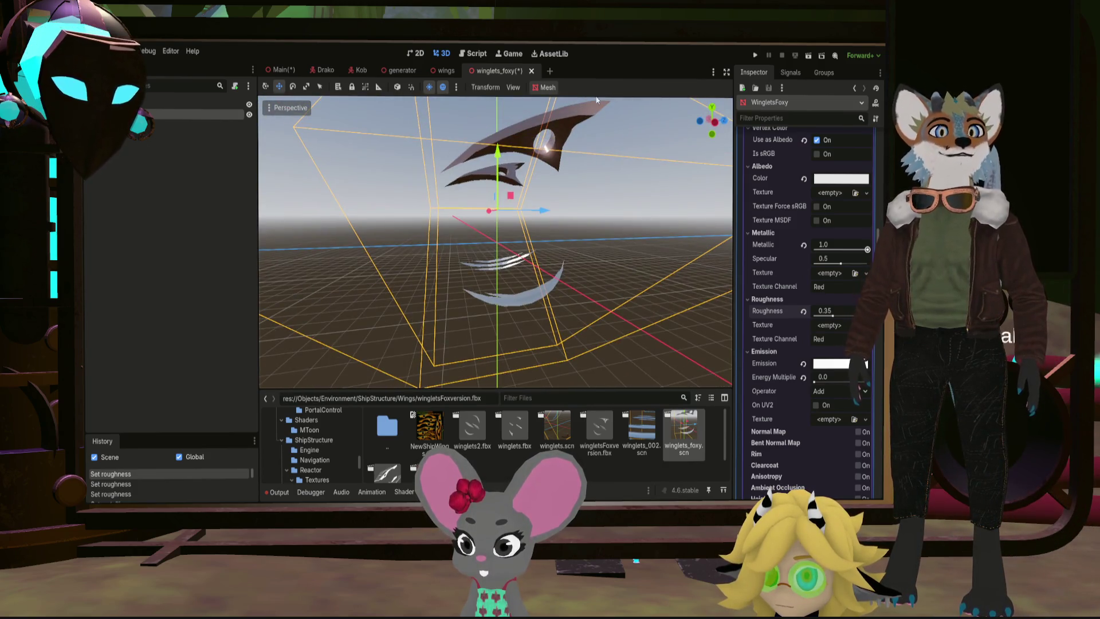
pyautogui.click(288, 69)
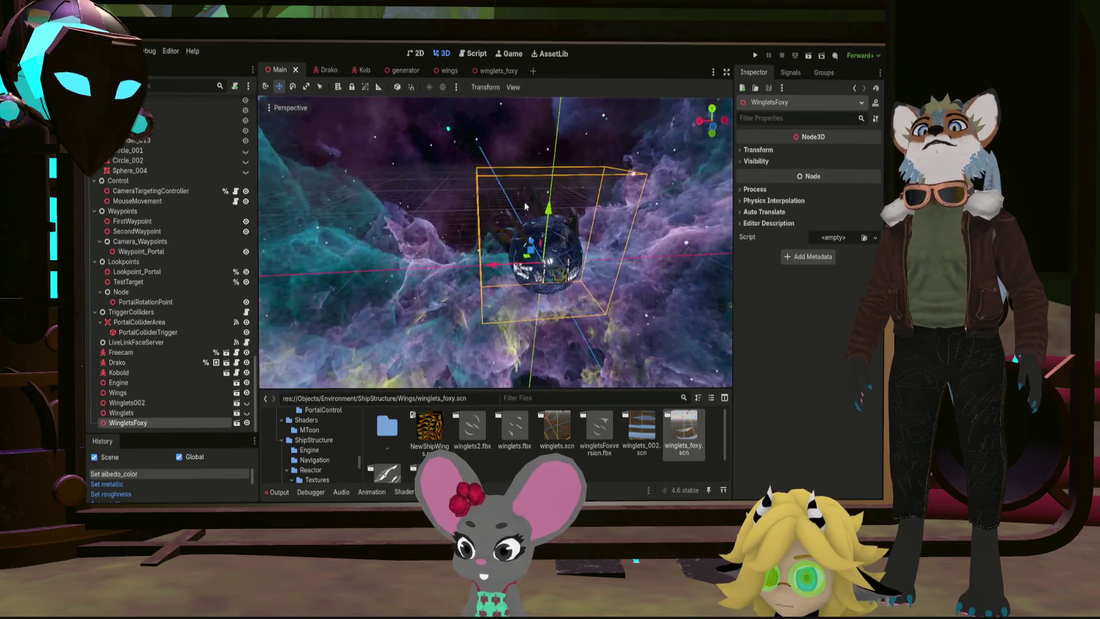
# Step: Orbit and zoom around the glass sphere ship, deselecting WingletsFoxy
pyautogui.moveTo(600, 176)
pyautogui.mouseDown(button='middle')
pyautogui.moveTo(682, 166)
pyautogui.moveTo(411, 170)
pyautogui.moveTo(524, 186)
pyautogui.moveTo(526, 208)
pyautogui.moveTo(442, 236)
pyautogui.moveTo(459, 225)
pyautogui.moveTo(438, 197)
pyautogui.moveTo(378, 199)
pyautogui.moveTo(309, 229)
pyautogui.moveTo(493, 215)
pyautogui.mouseUp(button='middle')
pyautogui.scroll(5, 411, 169)
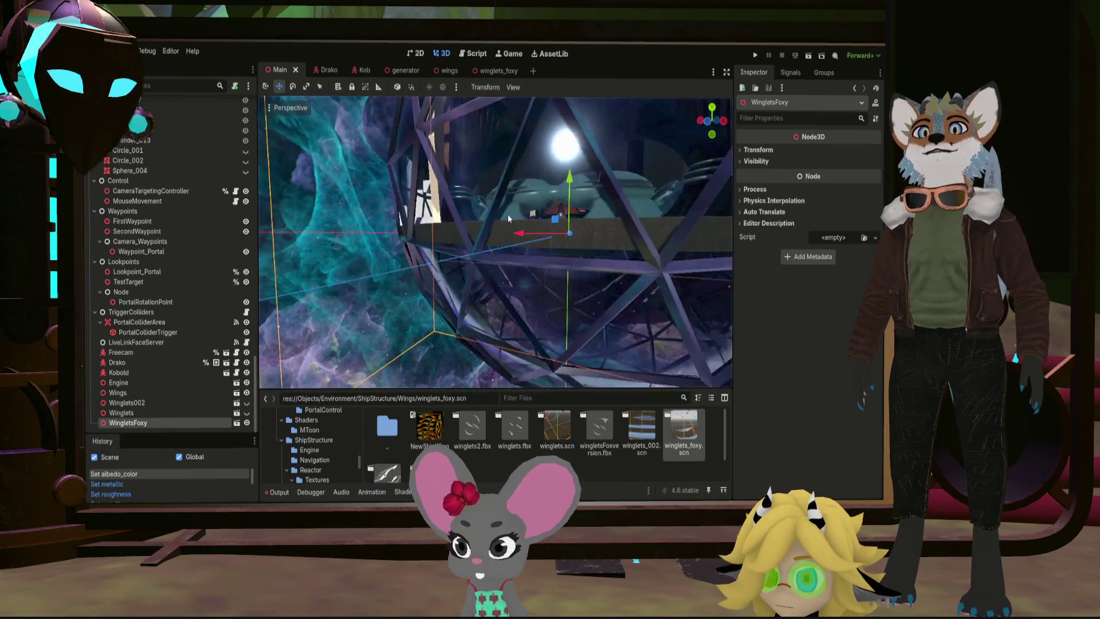
pyautogui.scroll(-5, 504, 215)
pyautogui.scroll(-2, 377, 200)
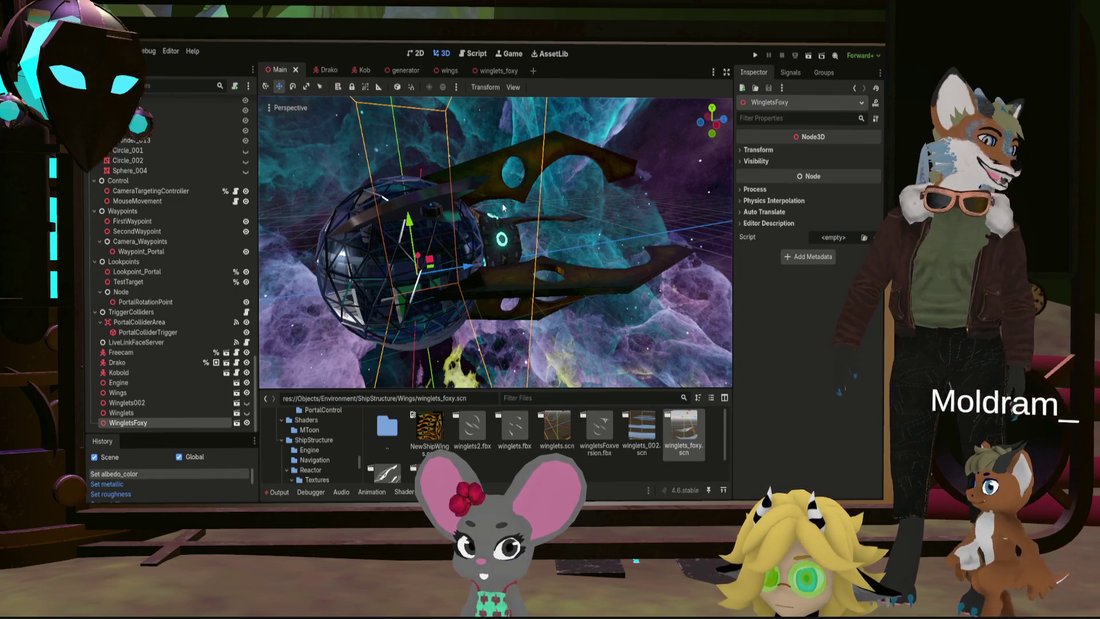
pyautogui.moveTo(504, 207)
pyautogui.mouseDown(button='middle')
pyautogui.moveTo(460, 187)
pyautogui.moveTo(533, 229)
pyautogui.moveTo(370, 239)
pyautogui.moveTo(579, 260)
pyautogui.moveTo(594, 243)
pyautogui.moveTo(492, 234)
pyautogui.mouseUp(button='middle')
pyautogui.scroll(-5, 533, 229)
pyautogui.scroll(-3, 611, 267)
pyautogui.click(607, 266)
pyautogui.scroll(4, 491, 234)
pyautogui.scroll(3, 492, 234)
pyautogui.moveTo(446, 180)
pyautogui.mouseDown(button='middle')
pyautogui.moveTo(435, 178)
pyautogui.moveTo(422, 218)
pyautogui.moveTo(445, 205)
pyautogui.moveTo(477, 222)
pyautogui.moveTo(516, 208)
pyautogui.moveTo(668, 253)
pyautogui.moveTo(600, 219)
pyautogui.moveTo(586, 230)
pyautogui.moveTo(411, 230)
pyautogui.moveTo(406, 247)
pyautogui.moveTo(402, 188)
pyautogui.moveTo(351, 228)
pyautogui.moveTo(366, 271)
pyautogui.moveTo(309, 255)
pyautogui.moveTo(294, 209)
pyautogui.moveTo(516, 151)
pyautogui.moveTo(596, 197)
pyautogui.moveTo(577, 164)
pyautogui.moveTo(502, 167)
pyautogui.moveTo(515, 172)
pyautogui.mouseUp(button='middle')
# Step: Orbit around the sphere ship to view its metallic wings from several angles, including below
pyautogui.scroll(2, 516, 172)
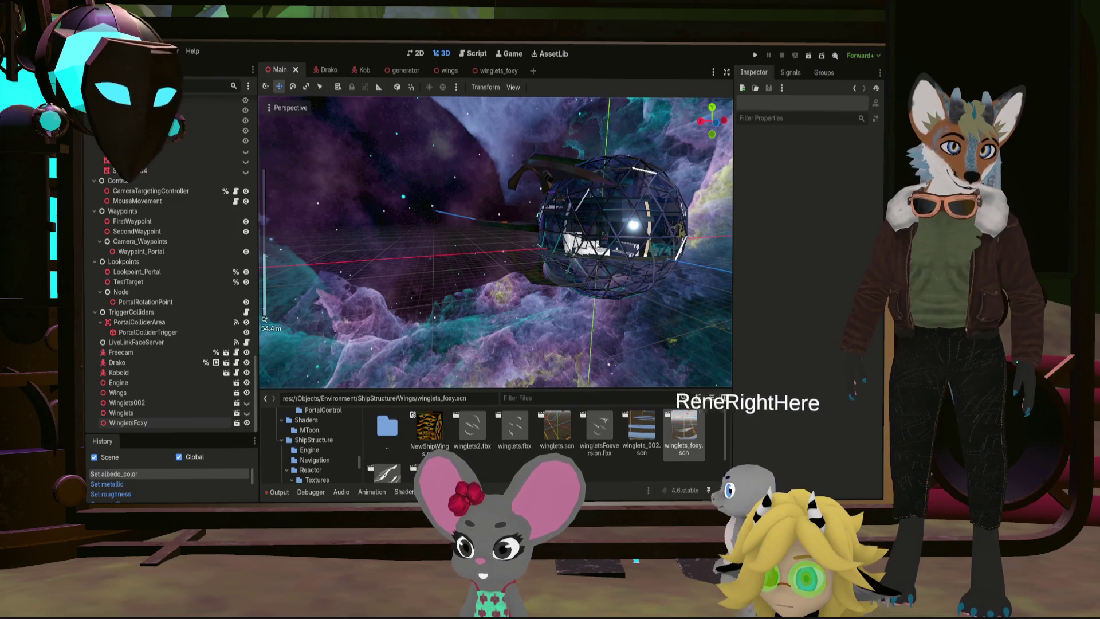
pyautogui.moveTo(595, 242)
pyautogui.mouseDown(button='middle')
pyautogui.moveTo(419, 219)
pyautogui.moveTo(427, 235)
pyautogui.moveTo(414, 209)
pyautogui.moveTo(435, 183)
pyautogui.moveTo(276, 226)
pyautogui.moveTo(707, 211)
pyautogui.moveTo(267, 205)
pyautogui.moveTo(275, 196)
pyautogui.moveTo(428, 212)
pyautogui.moveTo(514, 206)
pyautogui.moveTo(404, 204)
pyautogui.moveTo(405, 159)
pyautogui.moveTo(442, 145)
pyautogui.moveTo(447, 260)
pyautogui.moveTo(432, 221)
pyautogui.moveTo(479, 221)
pyautogui.moveTo(547, 294)
pyautogui.moveTo(610, 276)
pyautogui.moveTo(535, 246)
pyautogui.moveTo(548, 267)
pyautogui.mouseUp(button='middle')
pyautogui.scroll(-2, 428, 235)
pyautogui.scroll(-3, 519, 205)
pyautogui.scroll(8, 405, 159)
pyautogui.scroll(-5, 522, 260)
pyautogui.scroll(5, 610, 276)
pyautogui.scroll(5, 535, 246)
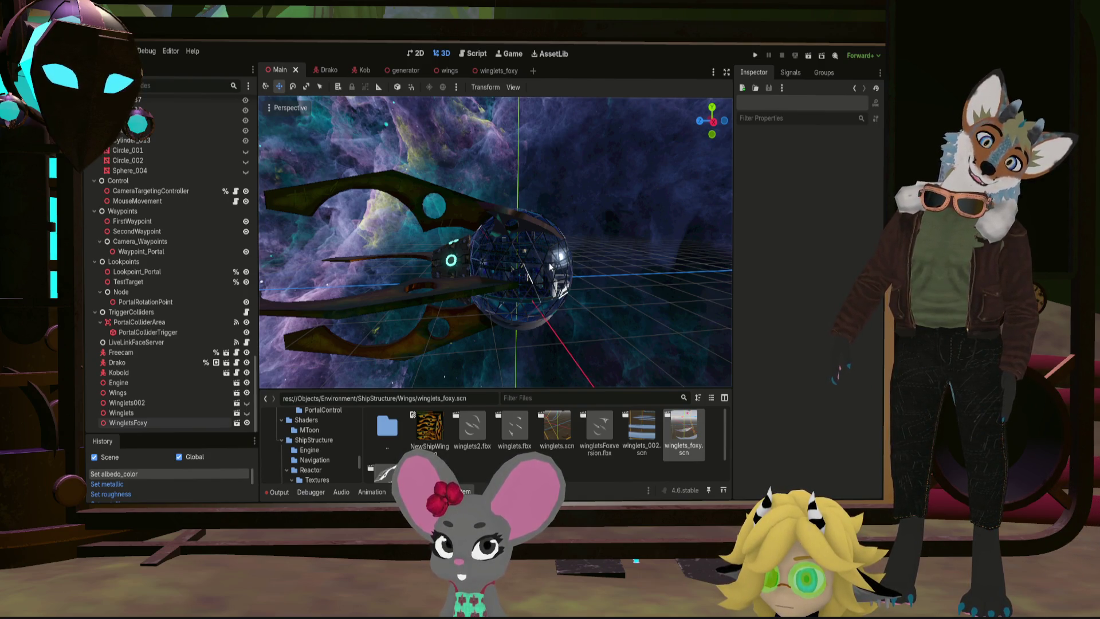
pyautogui.moveTo(549, 267)
pyautogui.mouseDown(button='middle')
pyautogui.moveTo(517, 221)
pyautogui.moveTo(615, 202)
pyautogui.moveTo(632, 220)
pyautogui.moveTo(593, 243)
pyautogui.moveTo(567, 281)
pyautogui.mouseUp(button='middle')
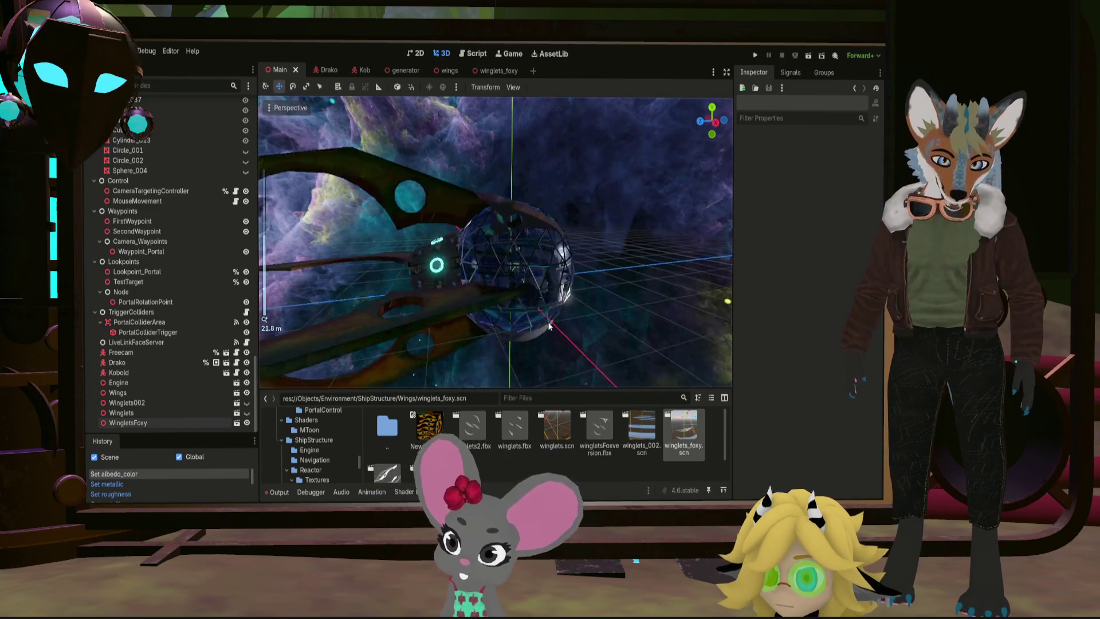
pyautogui.scroll(3, 543, 316)
pyautogui.scroll(8, 543, 316)
pyautogui.moveTo(548, 318)
pyautogui.mouseDown(button='middle')
pyautogui.moveTo(514, 168)
pyautogui.moveTo(443, 124)
pyautogui.mouseUp(button='middle')
pyautogui.click(488, 71)
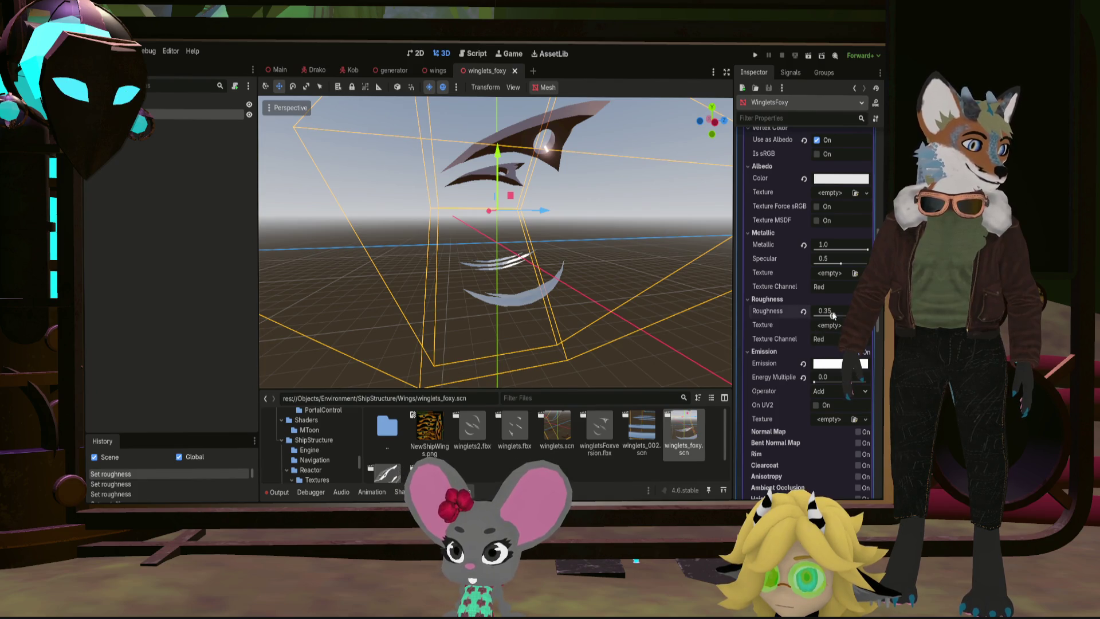
# Step: Save the winglets_foxy scene with Ctrl+S and go back to the Main scene
pyautogui.hotkey('ctrl', 's')
pyautogui.click(281, 71)
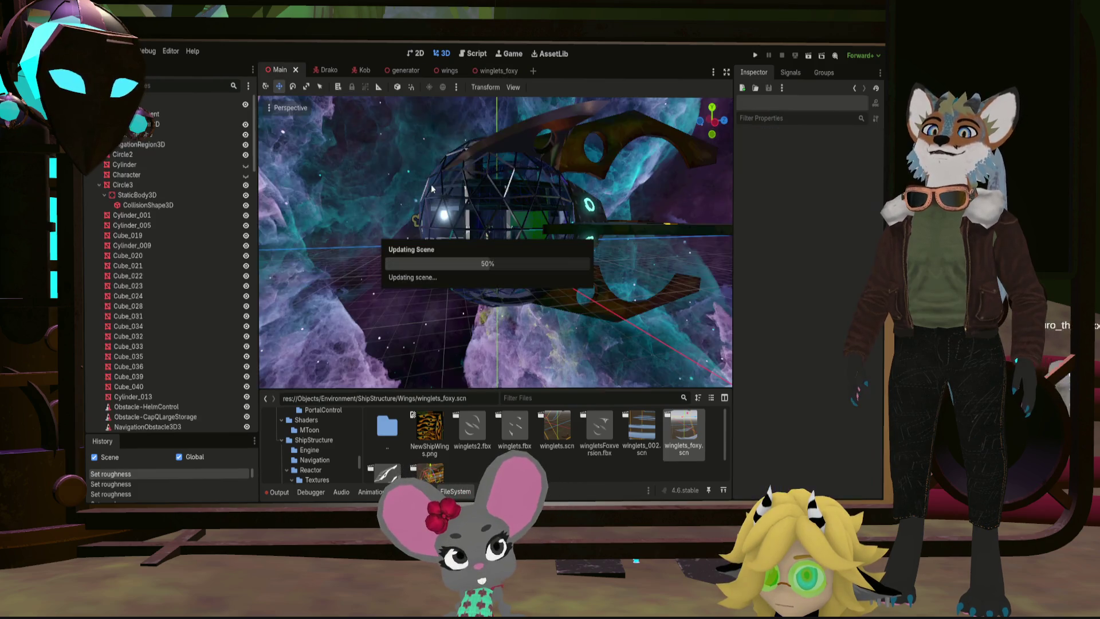
pyautogui.moveTo(459, 263)
pyautogui.mouseDown(button='middle')
pyautogui.moveTo(460, 219)
pyautogui.moveTo(608, 249)
pyautogui.moveTo(620, 233)
pyautogui.moveTo(444, 250)
pyautogui.moveTo(546, 261)
pyautogui.moveTo(435, 253)
pyautogui.moveTo(401, 275)
pyautogui.moveTo(448, 267)
pyautogui.moveTo(443, 254)
pyautogui.moveTo(404, 268)
pyautogui.moveTo(390, 289)
pyautogui.moveTo(692, 258)
pyautogui.moveTo(588, 249)
pyautogui.mouseUp(button='middle')
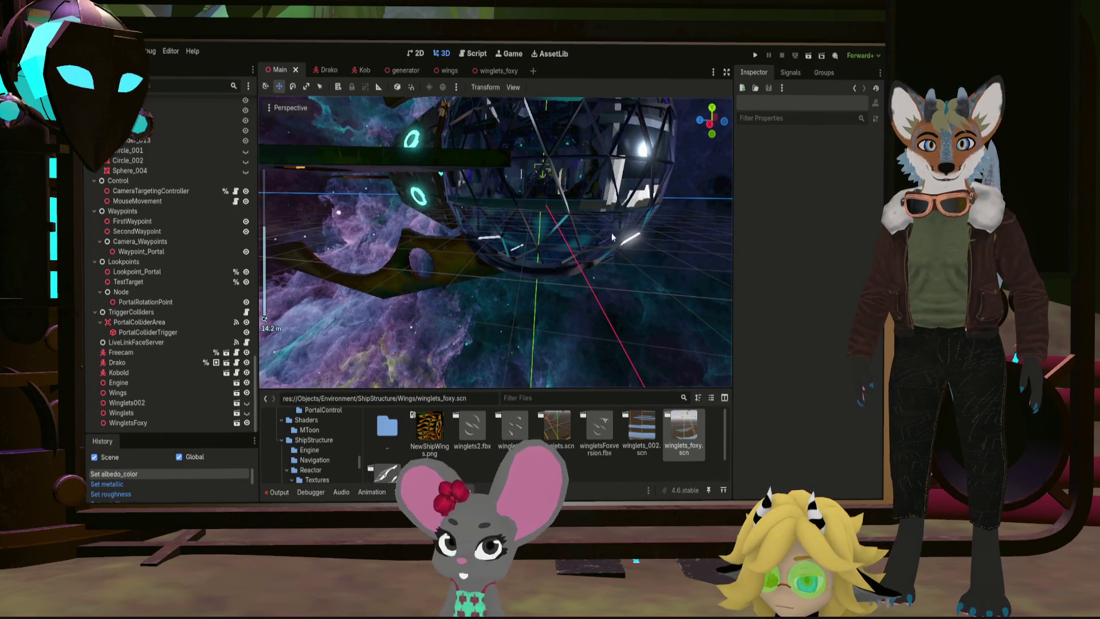
pyautogui.scroll(10, 558, 253)
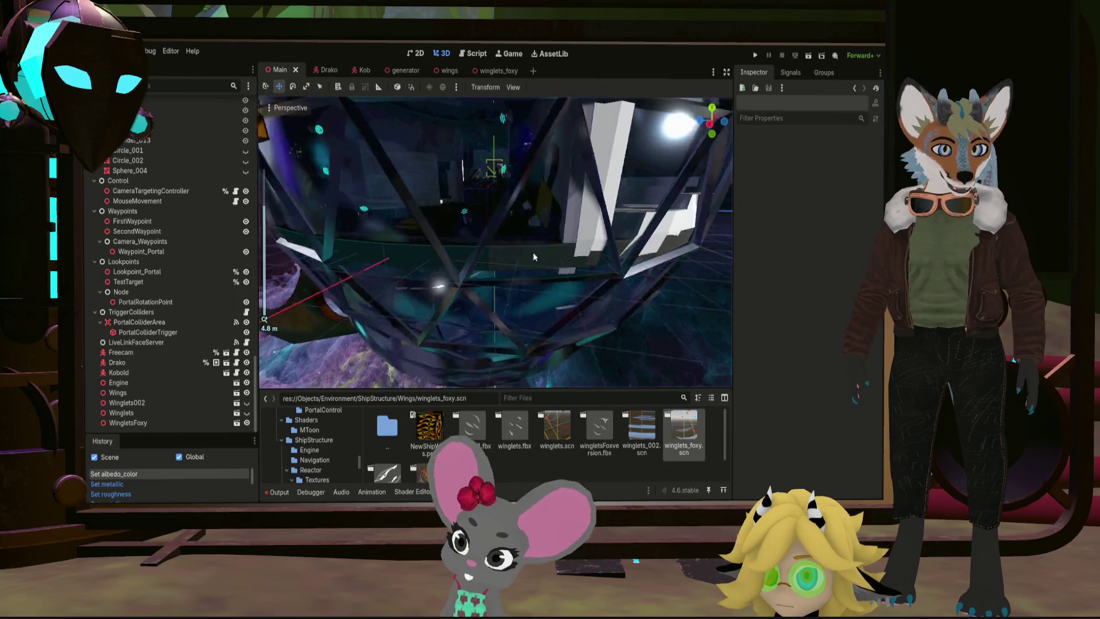
pyautogui.moveTo(533, 256); pyautogui.dragTo(411, 258, button='middle')
pyautogui.moveTo(640, 246)
pyautogui.mouseDown(button='middle')
pyautogui.moveTo(452, 287)
pyautogui.moveTo(487, 270)
pyautogui.moveTo(458, 275)
pyautogui.moveTo(509, 235)
pyautogui.moveTo(418, 209)
pyautogui.moveTo(564, 238)
pyautogui.moveTo(517, 291)
pyautogui.moveTo(555, 228)
pyautogui.moveTo(494, 228)
pyautogui.moveTo(572, 254)
pyautogui.moveTo(702, 258)
pyautogui.moveTo(669, 237)
pyautogui.moveTo(668, 275)
pyautogui.moveTo(596, 217)
pyautogui.mouseUp(button='middle')
pyautogui.scroll(-10, 551, 261)
pyautogui.scroll(3, 424, 211)
pyautogui.scroll(-3, 548, 247)
pyautogui.scroll(3, 494, 228)
pyautogui.scroll(-3, 572, 253)
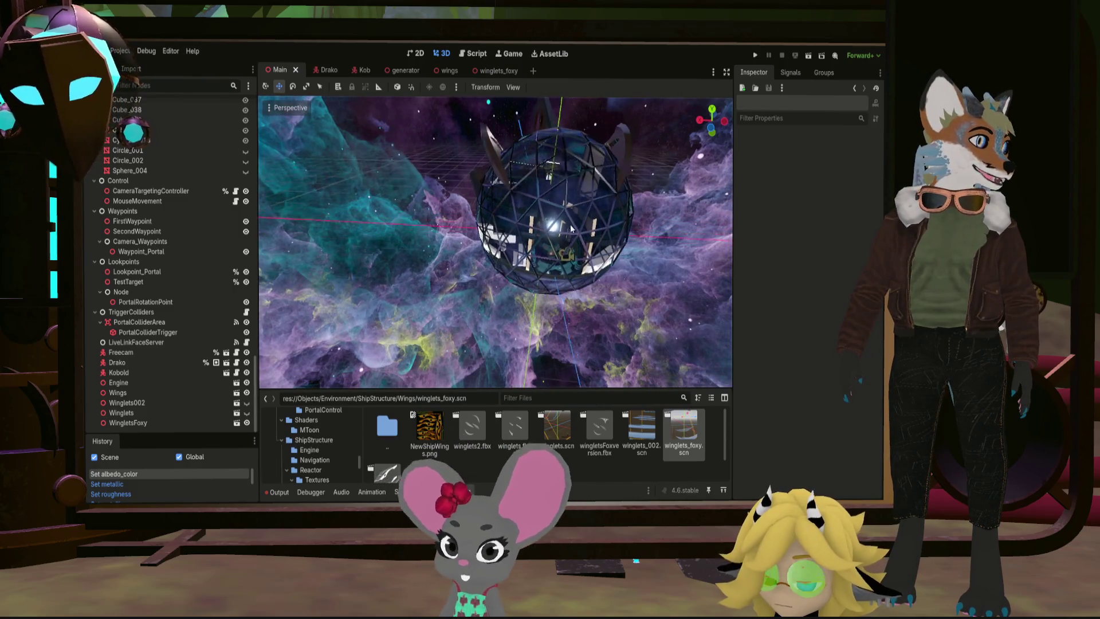
pyautogui.moveTo(518, 228)
pyautogui.mouseDown(button='middle')
pyautogui.moveTo(600, 212)
pyautogui.moveTo(538, 199)
pyautogui.moveTo(630, 259)
pyautogui.moveTo(505, 283)
pyautogui.moveTo(324, 294)
pyautogui.moveTo(263, 274)
pyautogui.moveTo(682, 208)
pyautogui.moveTo(655, 129)
pyautogui.moveTo(697, 101)
pyautogui.moveTo(381, 170)
pyautogui.moveTo(441, 215)
pyautogui.moveTo(608, 243)
pyautogui.moveTo(623, 222)
pyautogui.moveTo(610, 235)
pyautogui.moveTo(645, 289)
pyautogui.moveTo(709, 263)
pyautogui.moveTo(298, 260)
pyautogui.moveTo(682, 284)
pyautogui.moveTo(599, 267)
pyautogui.moveTo(527, 270)
pyautogui.moveTo(562, 257)
pyautogui.moveTo(524, 222)
pyautogui.moveTo(433, 283)
pyautogui.moveTo(576, 289)
pyautogui.moveTo(618, 182)
pyautogui.mouseUp(button='middle')
pyautogui.scroll(3, 591, 258)
pyautogui.scroll(3, 618, 183)
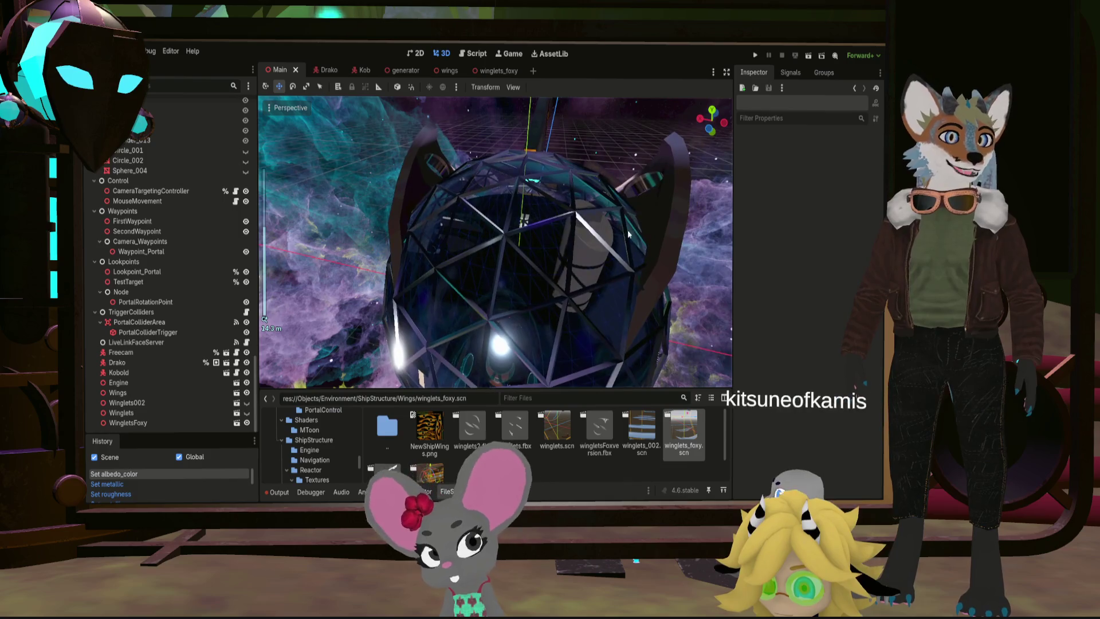
pyautogui.scroll(-3, 635, 207)
pyautogui.moveTo(635, 206)
pyautogui.mouseDown(button='middle')
pyautogui.moveTo(625, 283)
pyautogui.moveTo(681, 272)
pyautogui.moveTo(580, 236)
pyautogui.moveTo(575, 254)
pyautogui.moveTo(503, 256)
pyautogui.moveTo(397, 170)
pyautogui.moveTo(416, 285)
pyautogui.moveTo(576, 315)
pyautogui.moveTo(445, 277)
pyautogui.moveTo(362, 307)
pyautogui.moveTo(393, 285)
pyautogui.moveTo(486, 298)
pyautogui.moveTo(470, 262)
pyautogui.moveTo(516, 256)
pyautogui.moveTo(524, 224)
pyautogui.mouseUp(button='middle')
pyautogui.scroll(1, 680, 271)
pyautogui.scroll(-3, 445, 277)
pyautogui.scroll(-5, 470, 262)
pyautogui.scroll(-5, 528, 205)
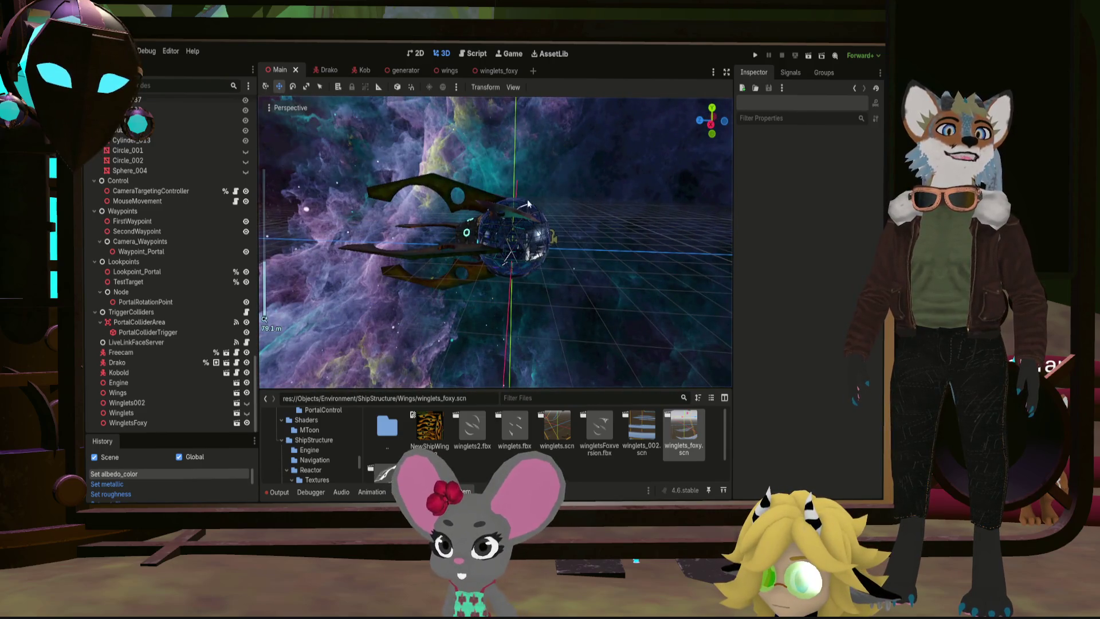
pyautogui.moveTo(496, 225)
pyautogui.mouseDown(button='middle')
pyautogui.moveTo(514, 232)
pyautogui.moveTo(428, 174)
pyautogui.moveTo(432, 136)
pyautogui.moveTo(563, 188)
pyautogui.moveTo(558, 217)
pyautogui.mouseUp(button='middle')
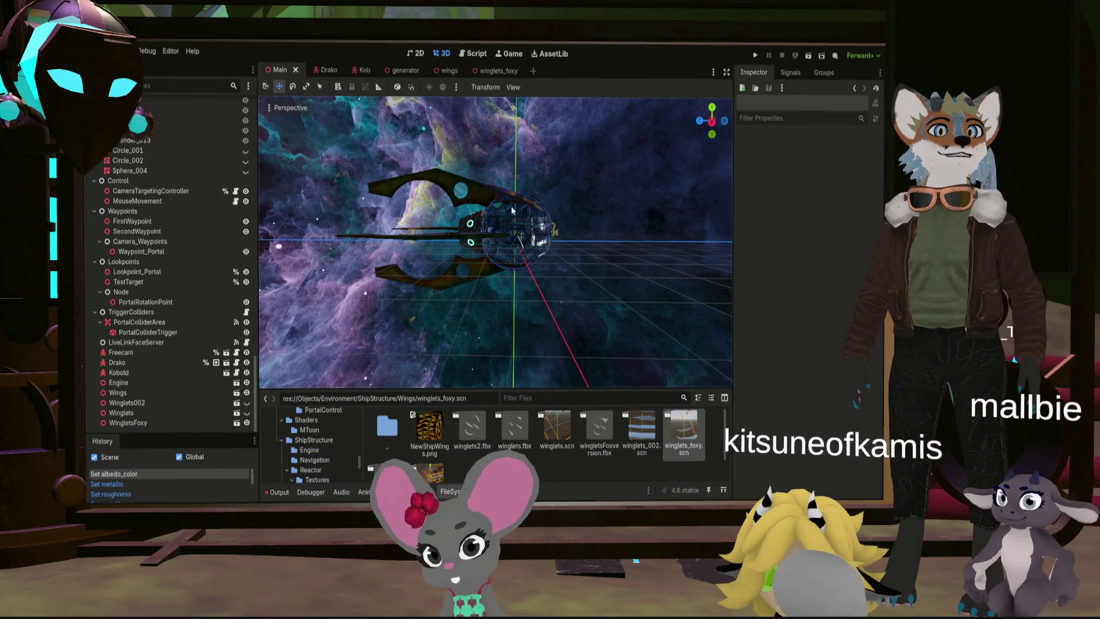
pyautogui.scroll(10, 436, 224)
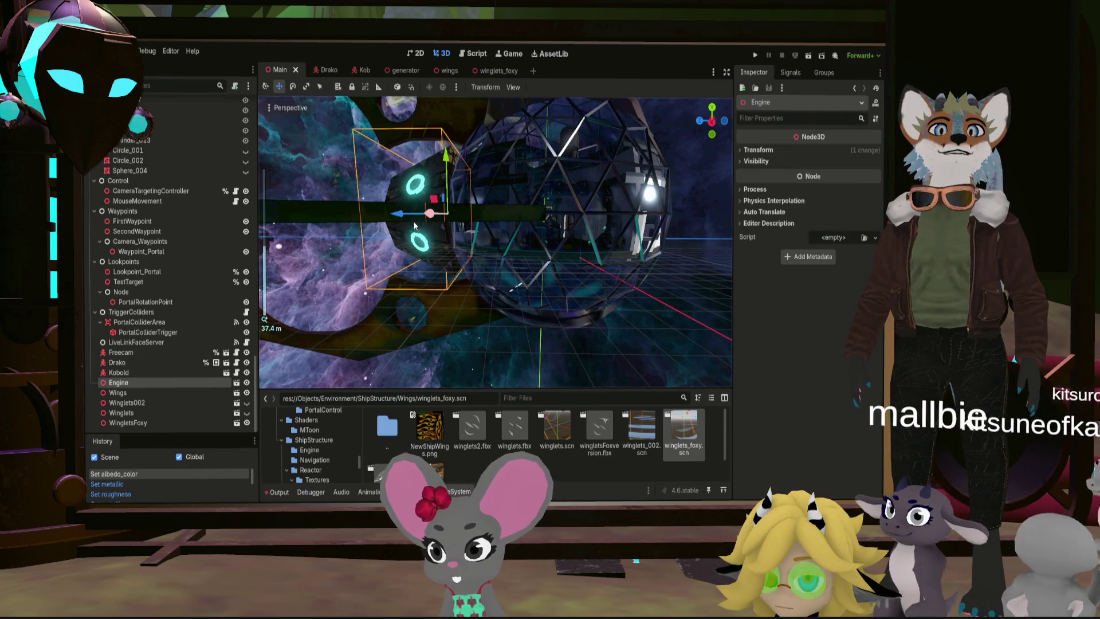
# Step: Try rotating the Wings object, undo it, then rotate Engine and Wings together
pyautogui.scroll(-7, 415, 225)
pyautogui.moveTo(393, 237); pyautogui.dragTo(408, 101, button='middle')
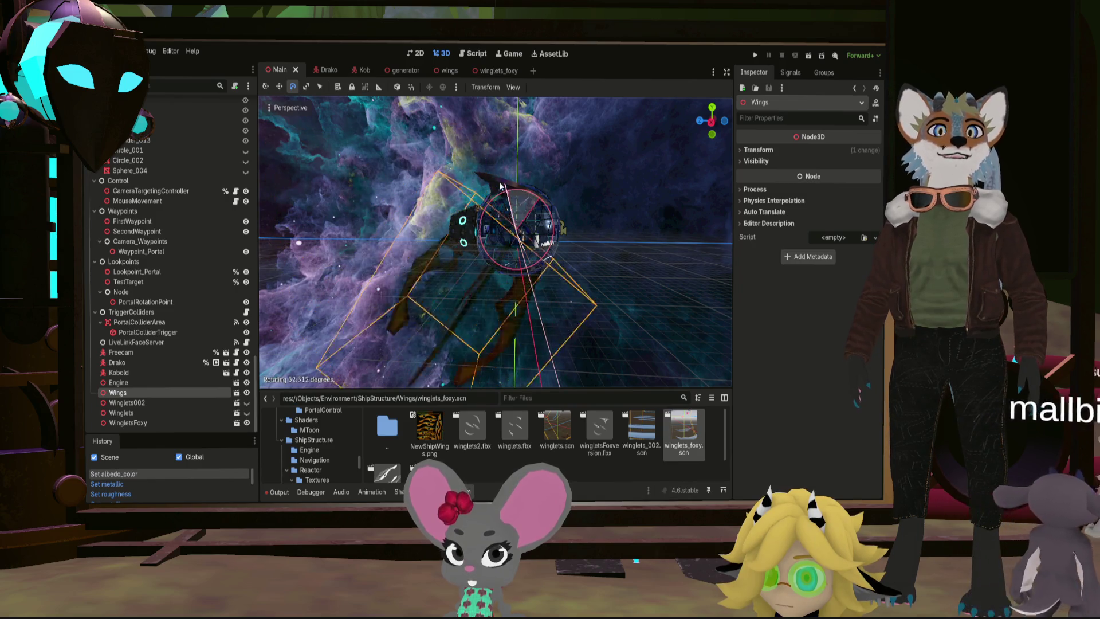
pyautogui.moveTo(477, 182); pyautogui.dragTo(452, 182)
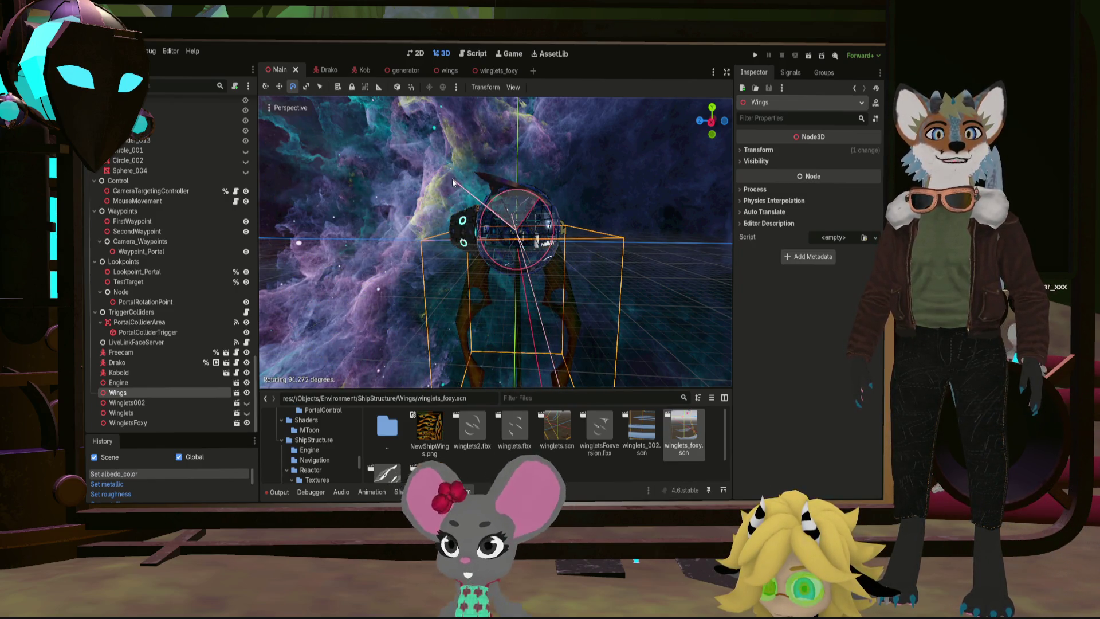
pyautogui.moveTo(548, 198)
pyautogui.mouseDown(button='middle')
pyautogui.moveTo(631, 190)
pyautogui.moveTo(620, 193)
pyautogui.mouseUp(button='middle')
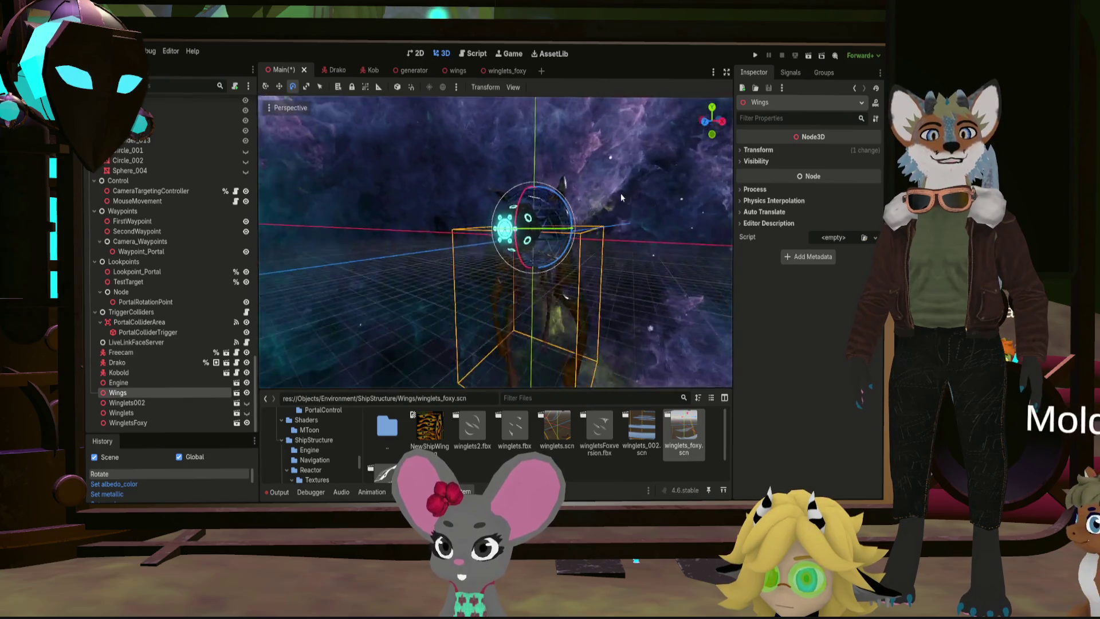
pyautogui.hotkey('ctrl', 'z')
pyautogui.moveTo(467, 214); pyautogui.dragTo(468, 219, button='middle')
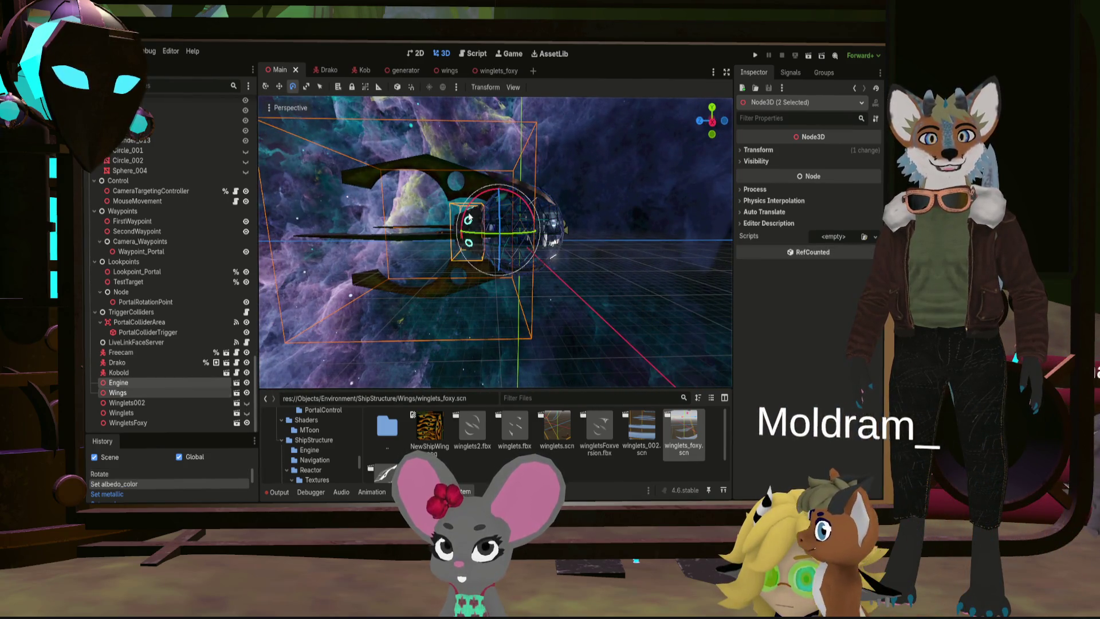
pyautogui.moveTo(506, 209)
pyautogui.mouseDown()
pyautogui.moveTo(497, 192)
pyautogui.moveTo(472, 237)
pyautogui.moveTo(523, 199)
pyautogui.mouseUp()
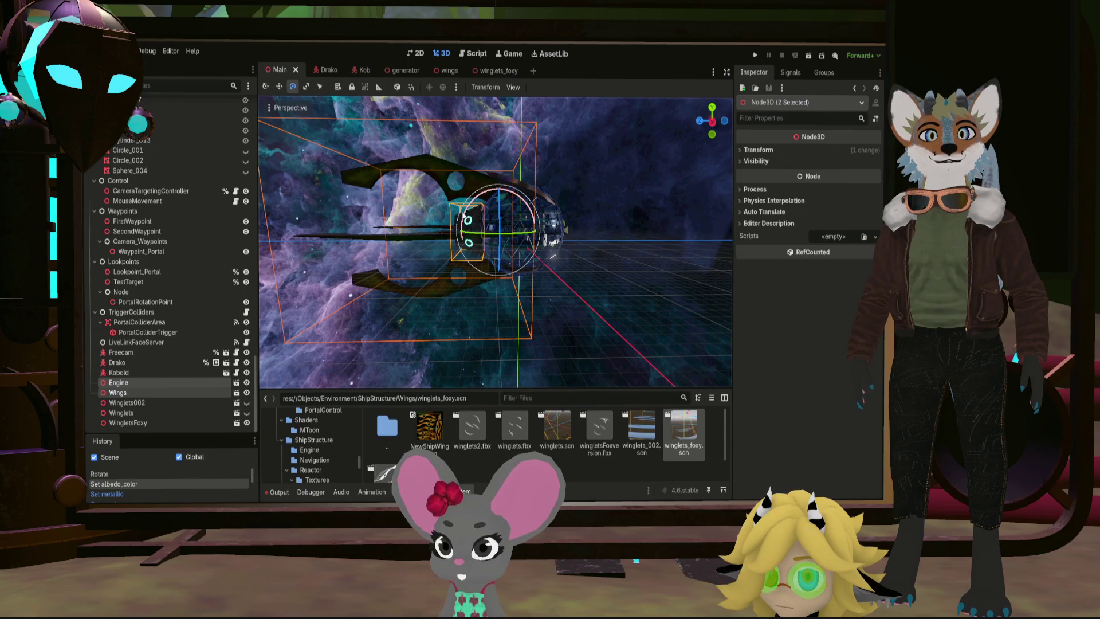
# Step: Rotate only the Wings object about 91 degrees and view it from the front
pyautogui.click(463, 176)
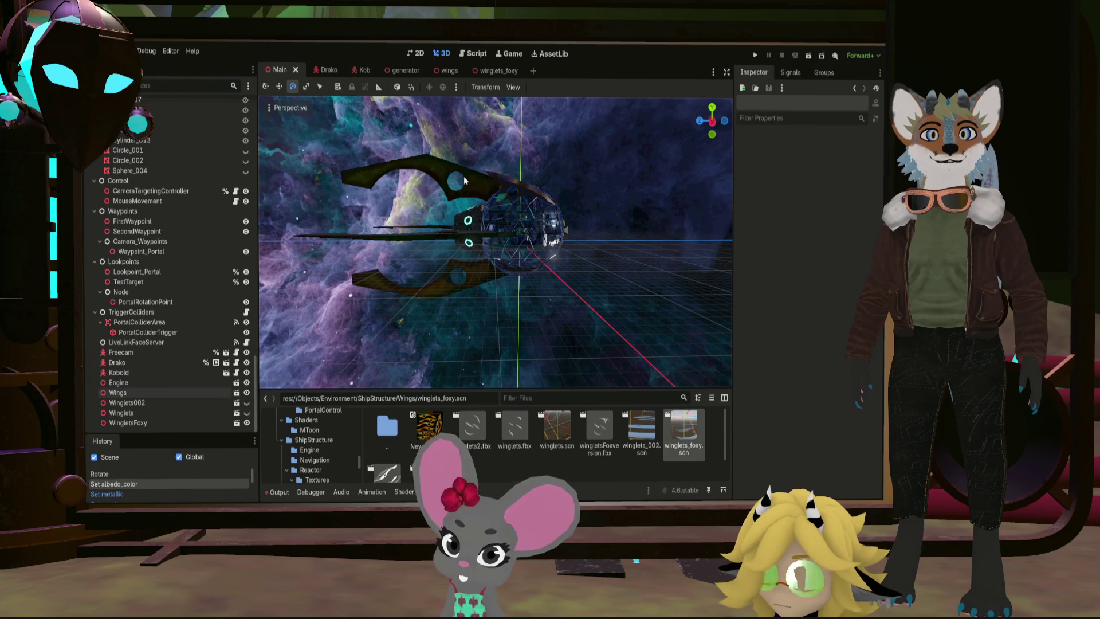
pyautogui.click(520, 198)
pyautogui.moveTo(515, 195); pyautogui.dragTo(468, 242)
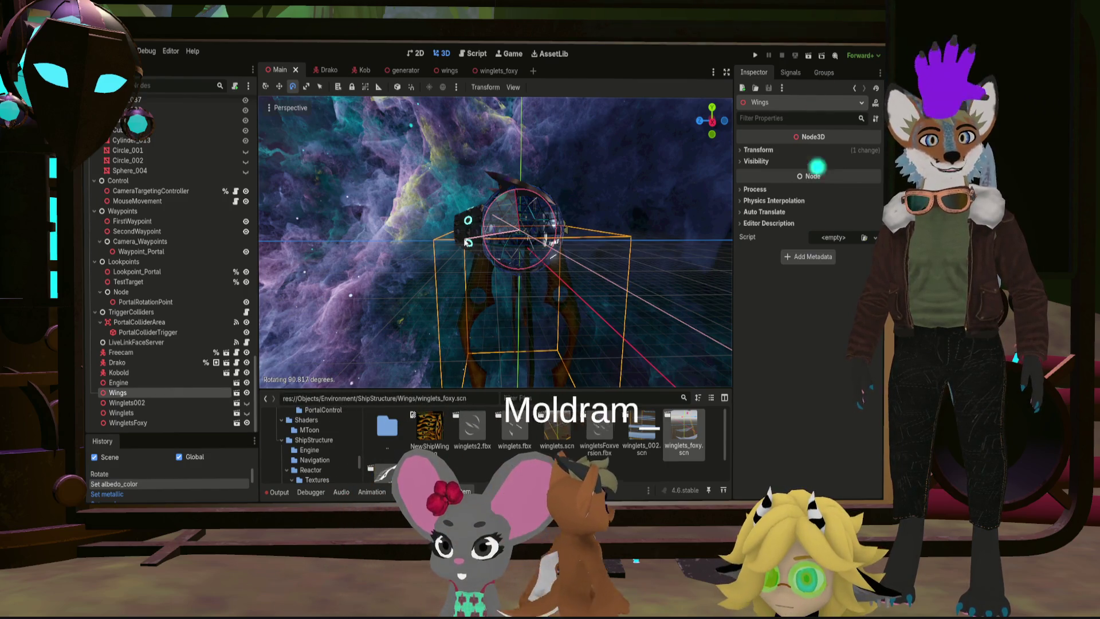
pyautogui.moveTo(468, 242); pyautogui.dragTo(468, 244)
pyautogui.moveTo(467, 243)
pyautogui.mouseDown(button='middle')
pyautogui.moveTo(319, 223)
pyautogui.moveTo(273, 198)
pyautogui.moveTo(375, 220)
pyautogui.mouseUp(button='middle')
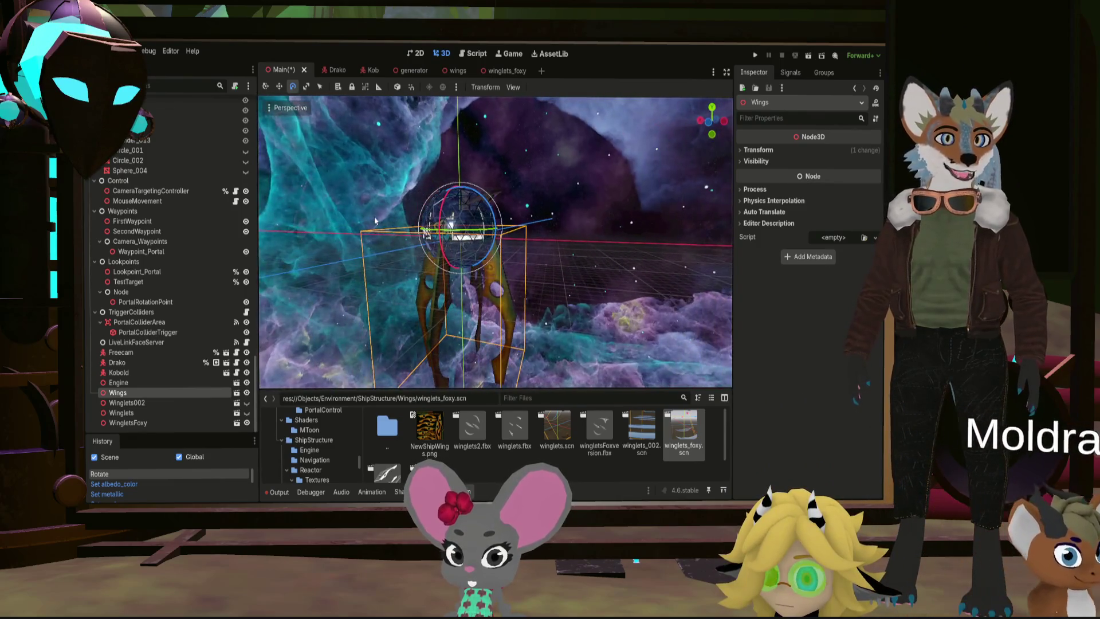
pyautogui.moveTo(472, 249)
pyautogui.mouseDown(button='middle')
pyautogui.moveTo(604, 270)
pyautogui.moveTo(570, 269)
pyautogui.moveTo(567, 286)
pyautogui.moveTo(566, 273)
pyautogui.moveTo(600, 289)
pyautogui.moveTo(412, 279)
pyautogui.moveTo(625, 275)
pyautogui.moveTo(690, 255)
pyautogui.moveTo(474, 294)
pyautogui.moveTo(479, 277)
pyautogui.moveTo(571, 222)
pyautogui.moveTo(559, 256)
pyautogui.moveTo(519, 233)
pyautogui.mouseUp(button='middle')
pyautogui.scroll(5, 604, 270)
pyautogui.scroll(-3, 567, 286)
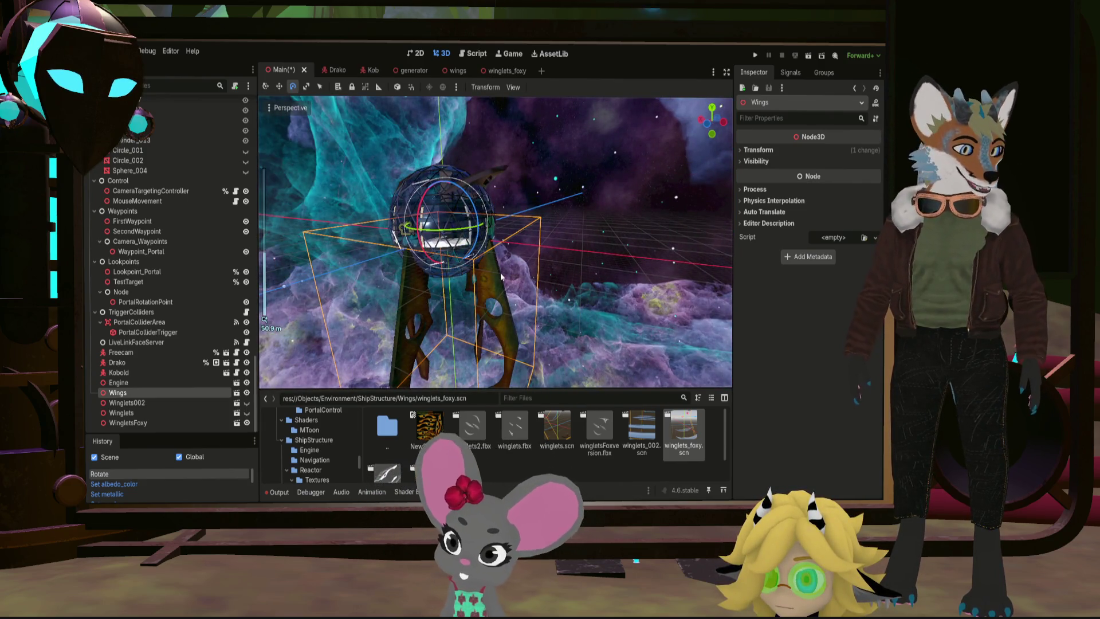
pyautogui.moveTo(496, 271)
pyautogui.mouseDown(button='middle')
pyautogui.moveTo(627, 270)
pyautogui.moveTo(665, 237)
pyautogui.moveTo(699, 246)
pyautogui.moveTo(692, 228)
pyautogui.mouseUp(button='middle')
# Step: Deselect the Wings and zoom inside the wireframe sphere to look around the cage interior
pyautogui.click(567, 268)
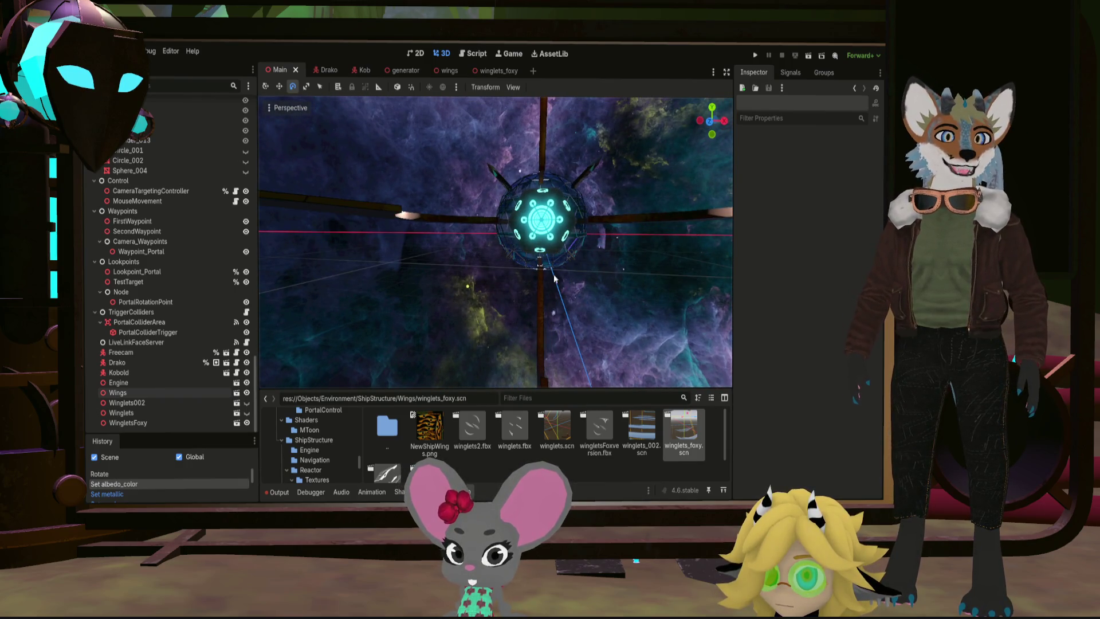
pyautogui.moveTo(627, 219)
pyautogui.mouseDown(button='middle')
pyautogui.moveTo(308, 219)
pyautogui.moveTo(392, 219)
pyautogui.mouseUp(button='middle')
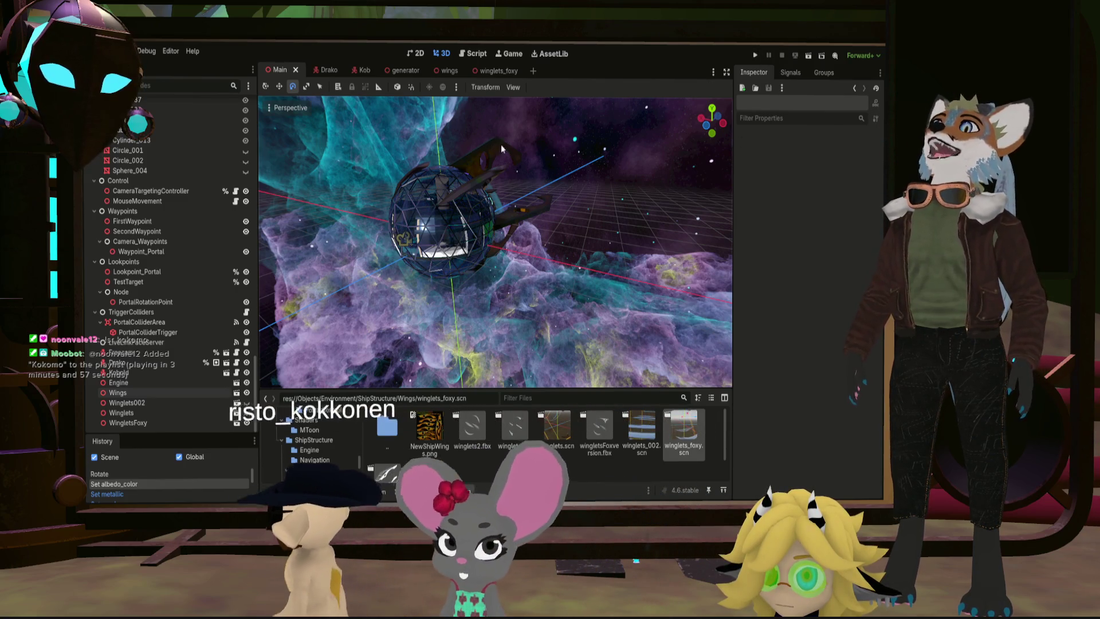
pyautogui.scroll(10, 410, 225)
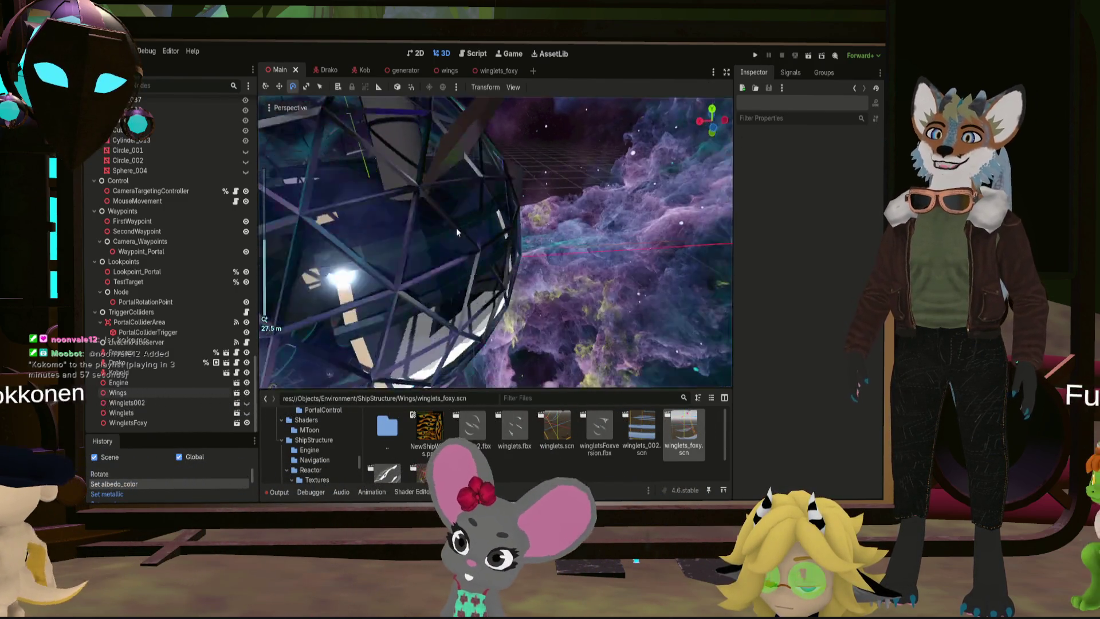
pyautogui.scroll(-2, 441, 279)
pyautogui.moveTo(442, 275); pyautogui.dragTo(455, 283, button='middle')
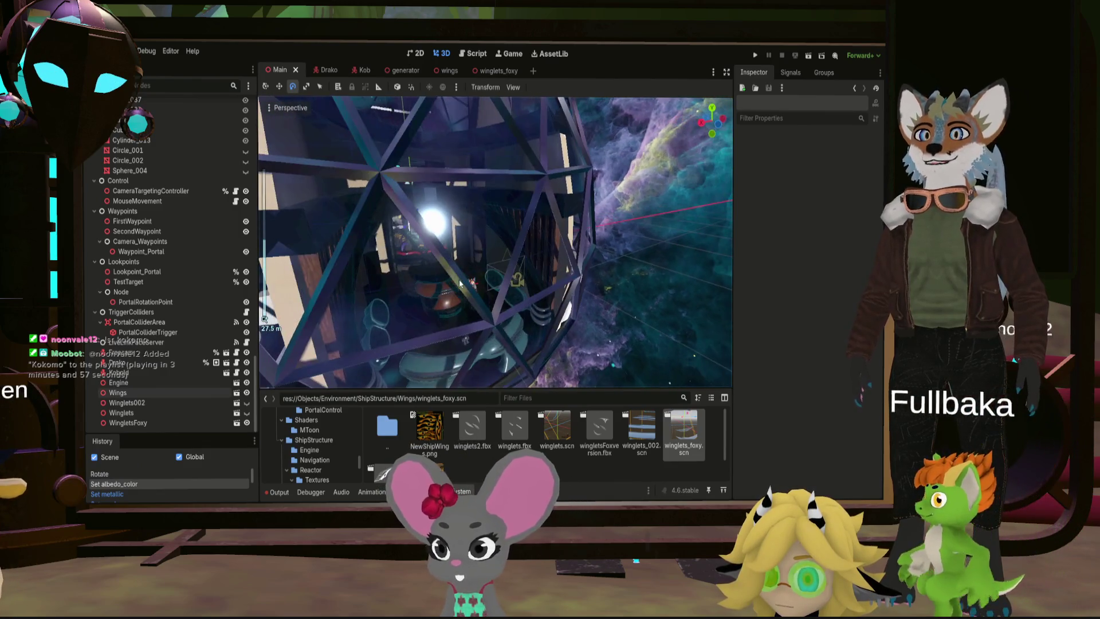
pyautogui.scroll(8, 504, 273)
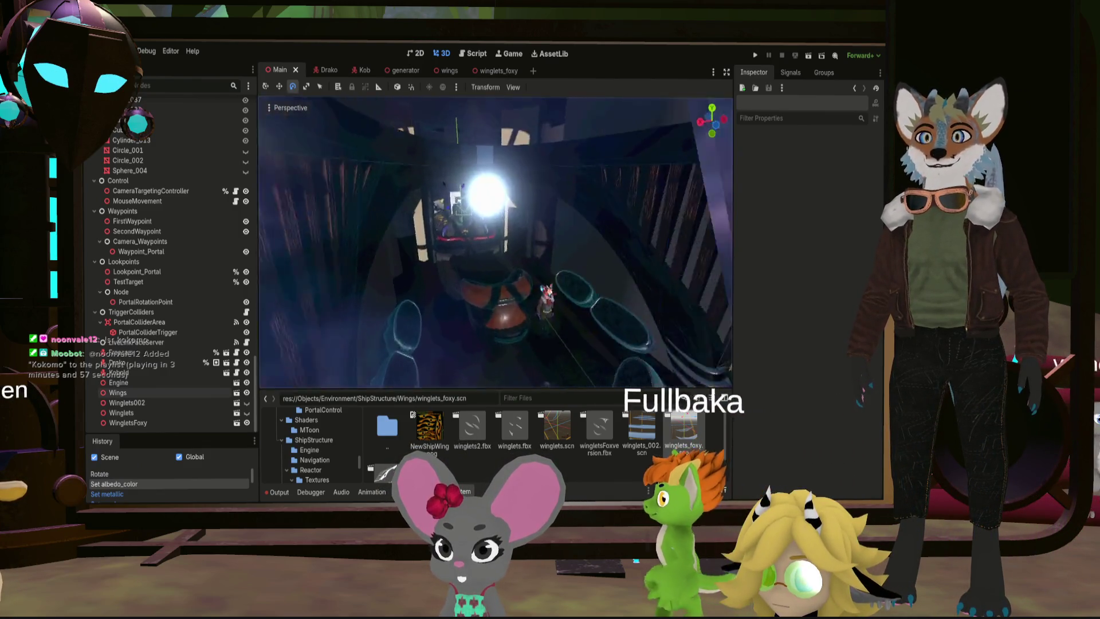
pyautogui.moveTo(496, 241)
pyautogui.mouseDown(button='right')
pyautogui.moveTo(565, 258)
pyautogui.moveTo(533, 240)
pyautogui.moveTo(453, 246)
pyautogui.moveTo(424, 218)
pyautogui.moveTo(413, 241)
pyautogui.mouseUp(button='right')
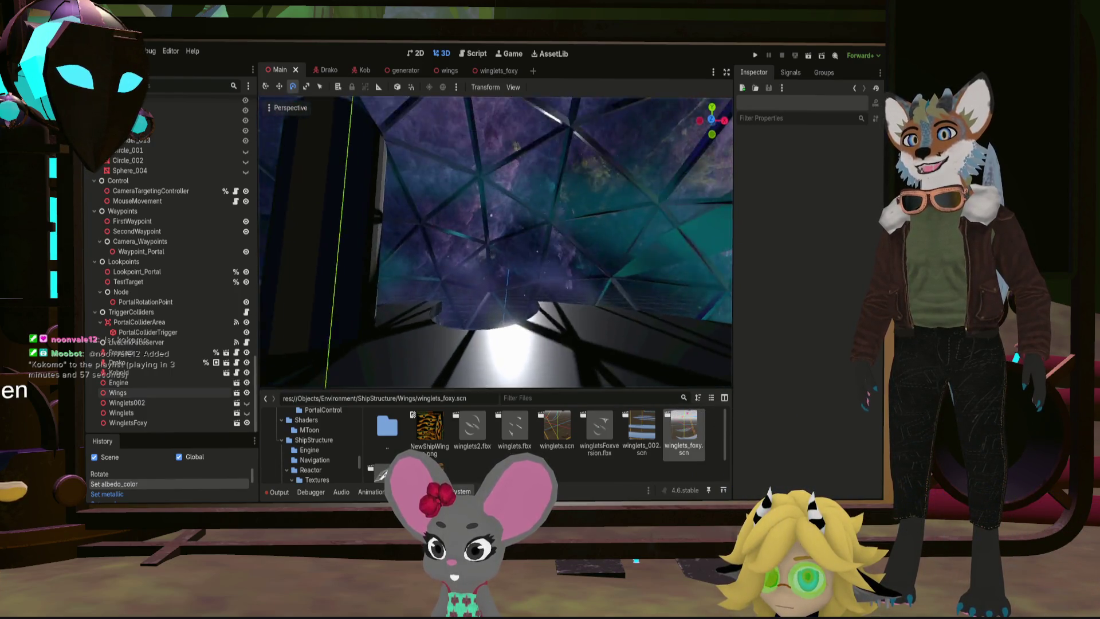
pyautogui.moveTo(413, 240); pyautogui.dragTo(390, 207, button='right')
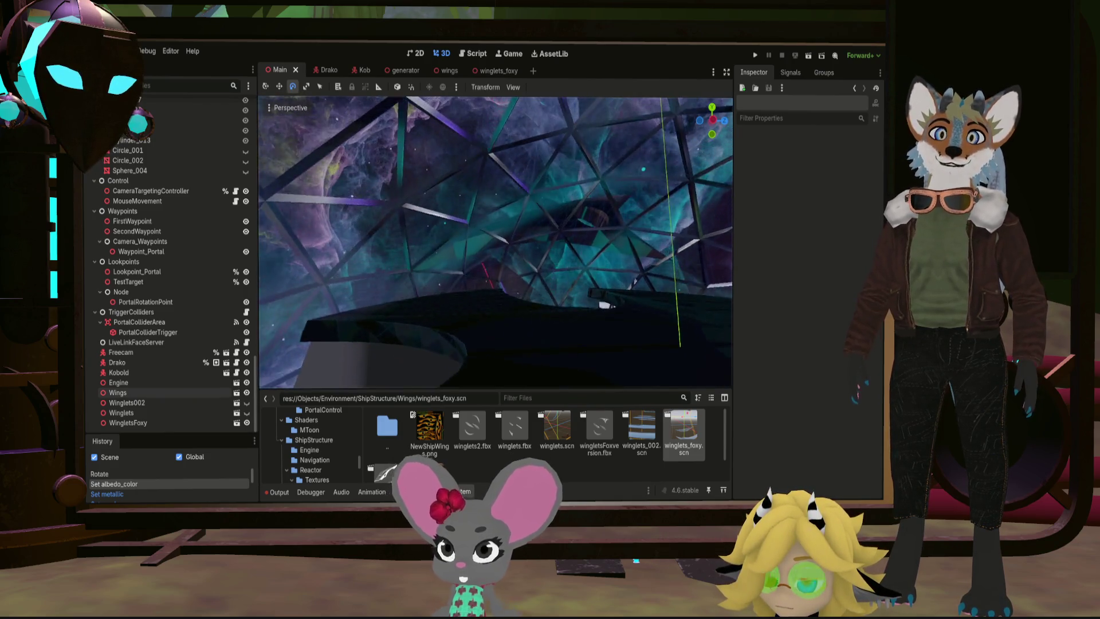
pyautogui.moveTo(390, 206); pyautogui.dragTo(387, 203, button='right')
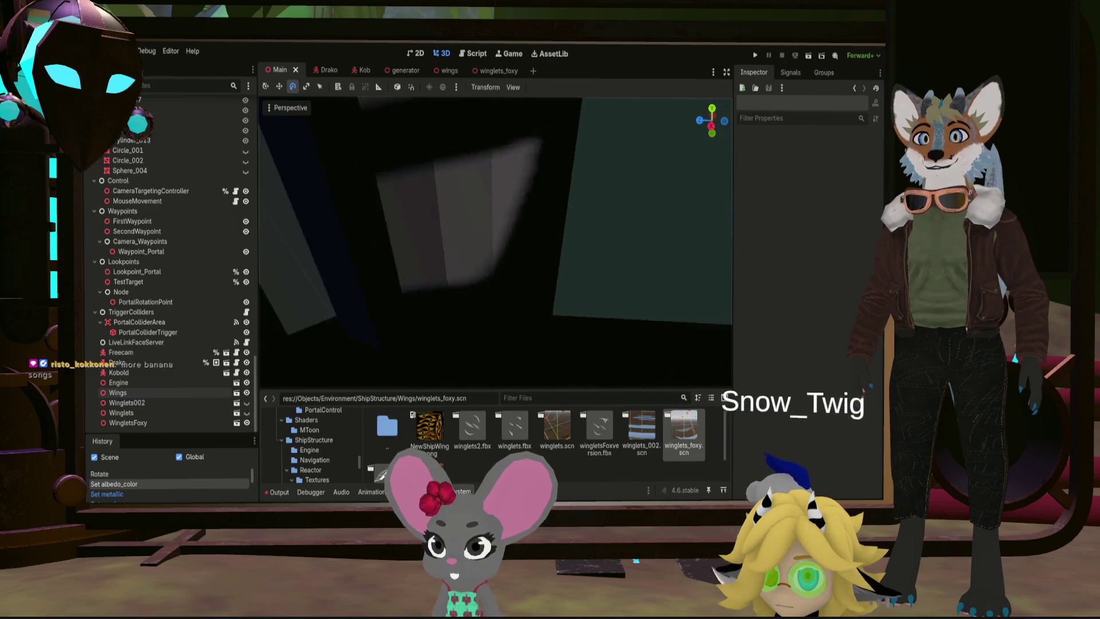
pyautogui.moveTo(495, 241); pyautogui.dragTo(496, 241, button='right')
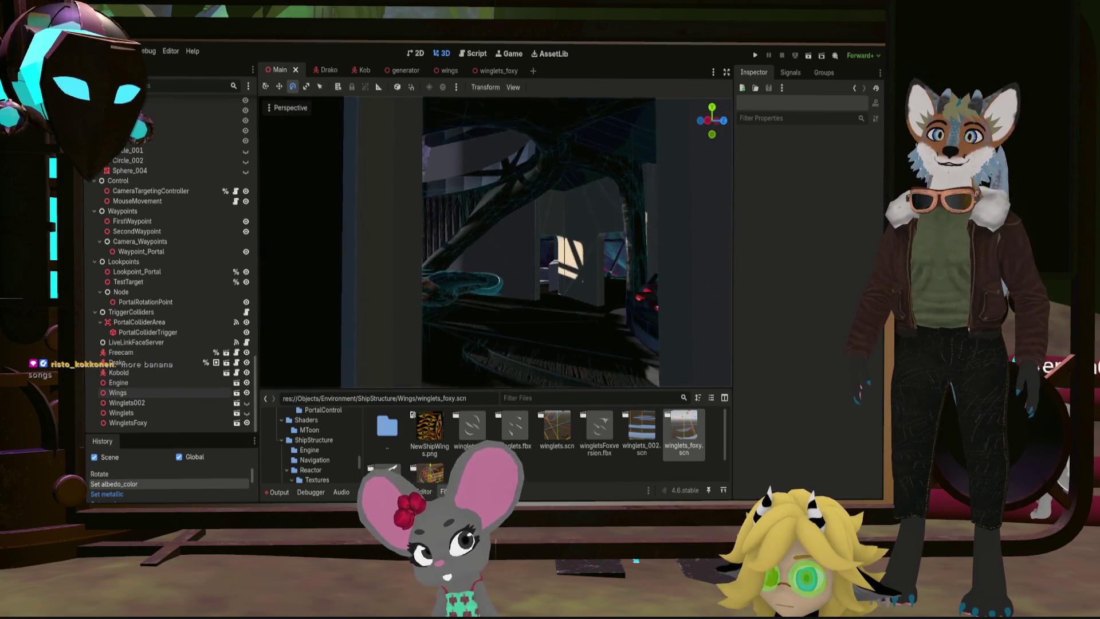
# Step: Fly the camera back out with freelook until the whole sphere ship is visible
pyautogui.press('s')
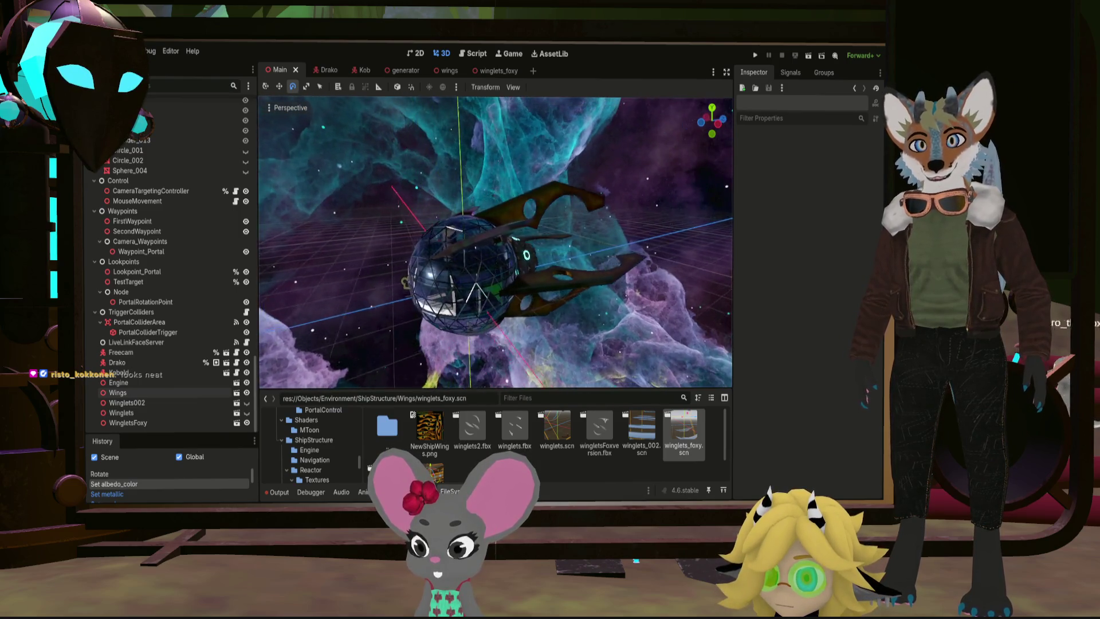
# Step: Orbit around the glass sphere ship until its curved wings and winglets are in view
pyautogui.moveTo(556, 203); pyautogui.dragTo(555, 204, button='middle')
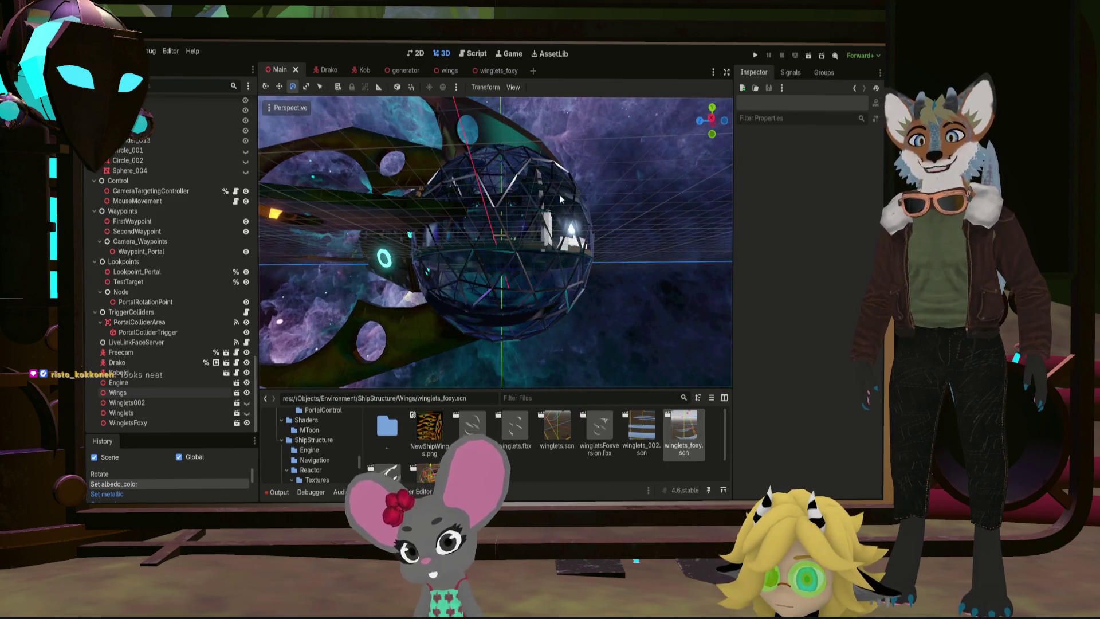
pyautogui.moveTo(573, 267); pyautogui.dragTo(573, 267, button='middle')
pyautogui.moveTo(471, 282)
pyautogui.mouseDown(button='middle')
pyautogui.moveTo(489, 267)
pyautogui.moveTo(431, 271)
pyautogui.moveTo(334, 375)
pyautogui.moveTo(281, 271)
pyautogui.moveTo(327, 253)
pyautogui.mouseUp(button='middle')
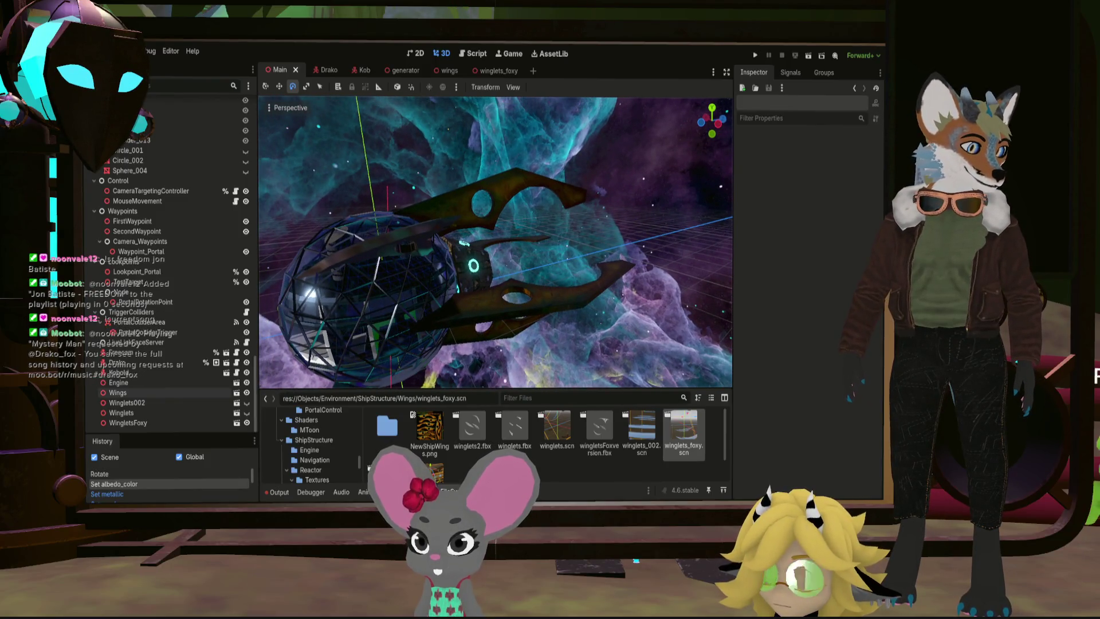
# Step: Move the view close to the ship and orbit around its wings beside the sphere
pyautogui.moveTo(535, 296); pyautogui.dragTo(535, 297, button='middle')
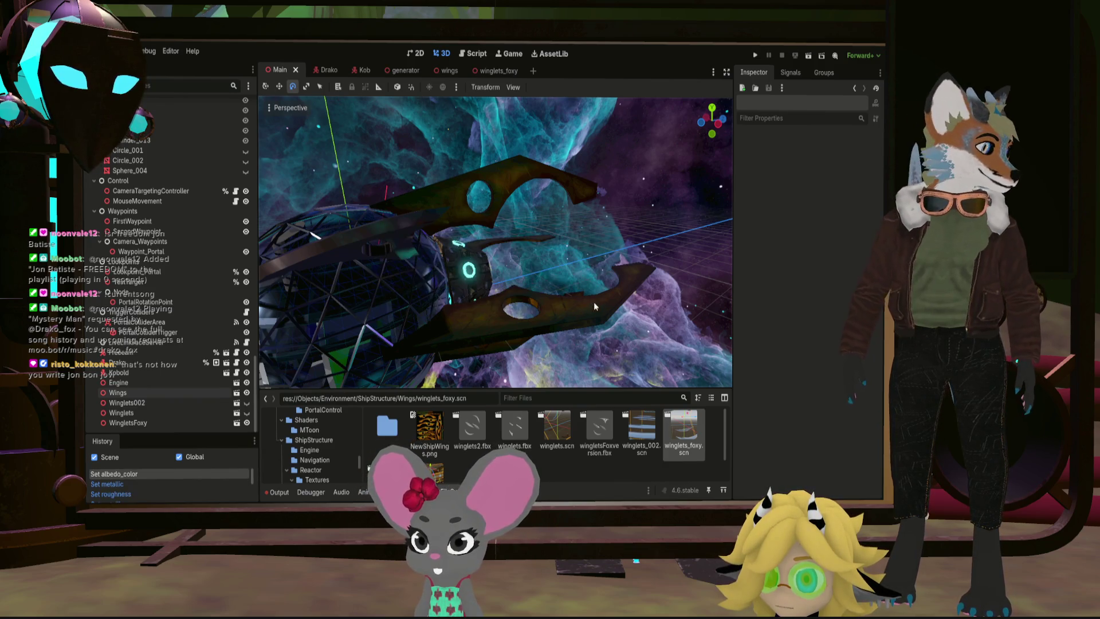
pyautogui.moveTo(643, 328); pyautogui.dragTo(619, 315, button='middle')
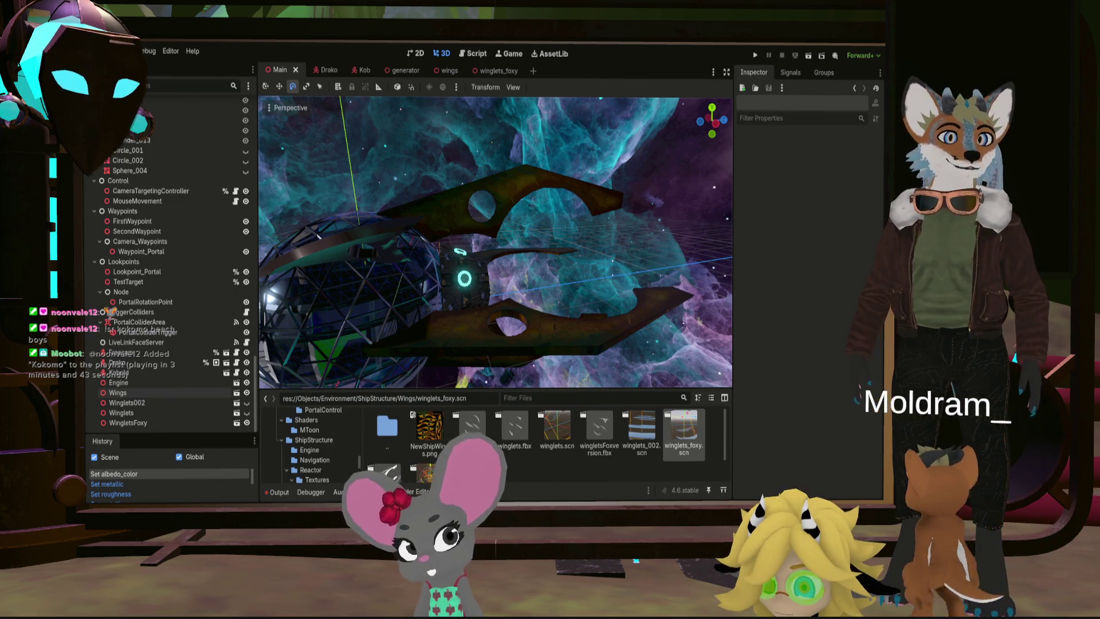
# Step: Orbit and zoom around the ship to look inside its lattice sphere
pyautogui.click(569, 260)
pyautogui.moveTo(439, 239)
pyautogui.mouseDown(button='middle')
pyautogui.moveTo(446, 258)
pyautogui.moveTo(524, 228)
pyautogui.moveTo(431, 274)
pyautogui.moveTo(277, 264)
pyautogui.moveTo(323, 243)
pyautogui.moveTo(514, 231)
pyautogui.mouseUp(button='middle')
pyautogui.scroll(-5, 515, 230)
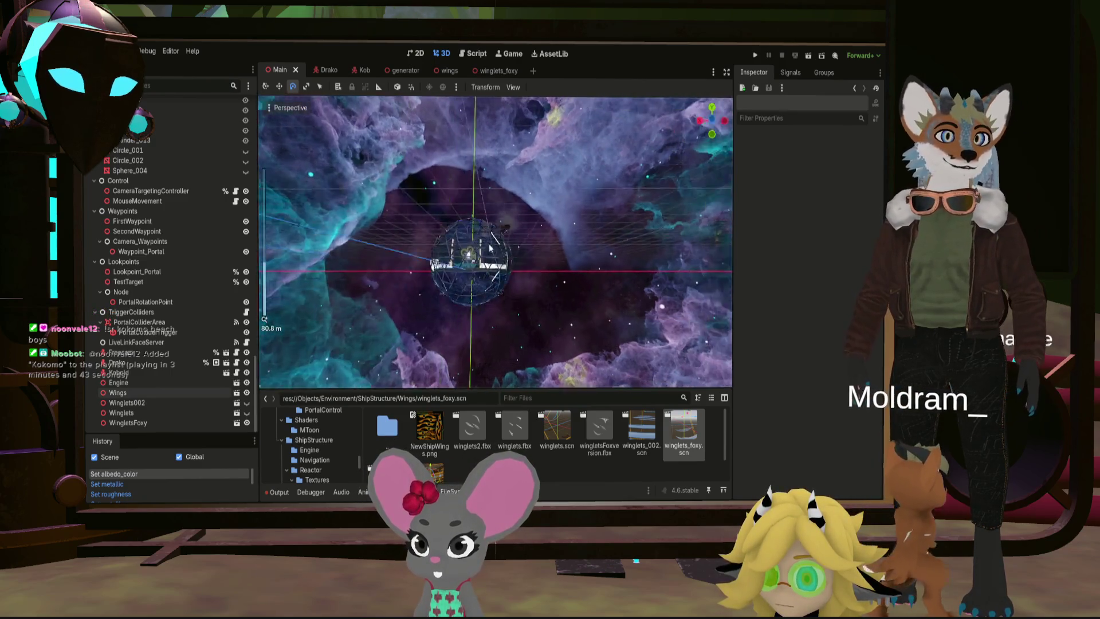
pyautogui.scroll(6, 579, 265)
pyautogui.moveTo(579, 265)
pyautogui.mouseDown(button='middle')
pyautogui.moveTo(524, 270)
pyautogui.moveTo(498, 198)
pyautogui.moveTo(457, 242)
pyautogui.moveTo(374, 223)
pyautogui.moveTo(459, 228)
pyautogui.moveTo(356, 218)
pyautogui.moveTo(442, 214)
pyautogui.moveTo(730, 265)
pyautogui.moveTo(338, 256)
pyautogui.moveTo(663, 243)
pyautogui.moveTo(686, 230)
pyautogui.moveTo(517, 172)
pyautogui.moveTo(570, 214)
pyautogui.mouseUp(button='middle')
pyautogui.scroll(-4, 457, 242)
pyautogui.scroll(5, 365, 206)
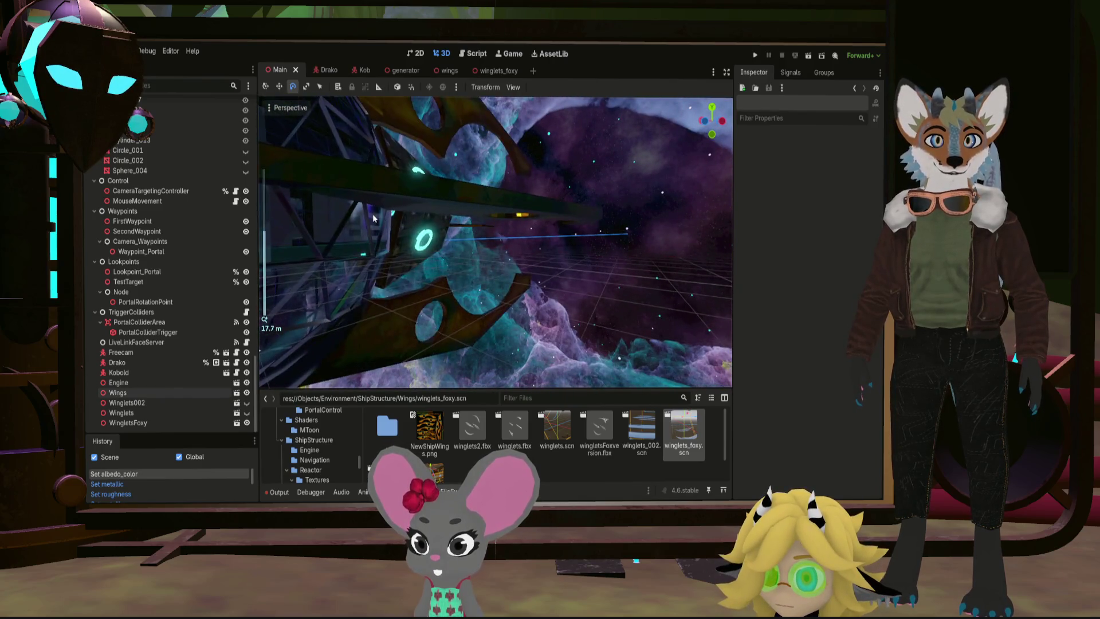
# Step: Swing inside toward the engine, freelook-fly behind the ship, then switch over to Blender
pyautogui.moveTo(365, 207)
pyautogui.mouseDown(button='middle')
pyautogui.moveTo(467, 223)
pyautogui.moveTo(380, 206)
pyautogui.moveTo(507, 172)
pyautogui.moveTo(443, 157)
pyautogui.mouseUp(button='middle')
pyautogui.scroll(-5, 468, 210)
pyautogui.scroll(5, 459, 189)
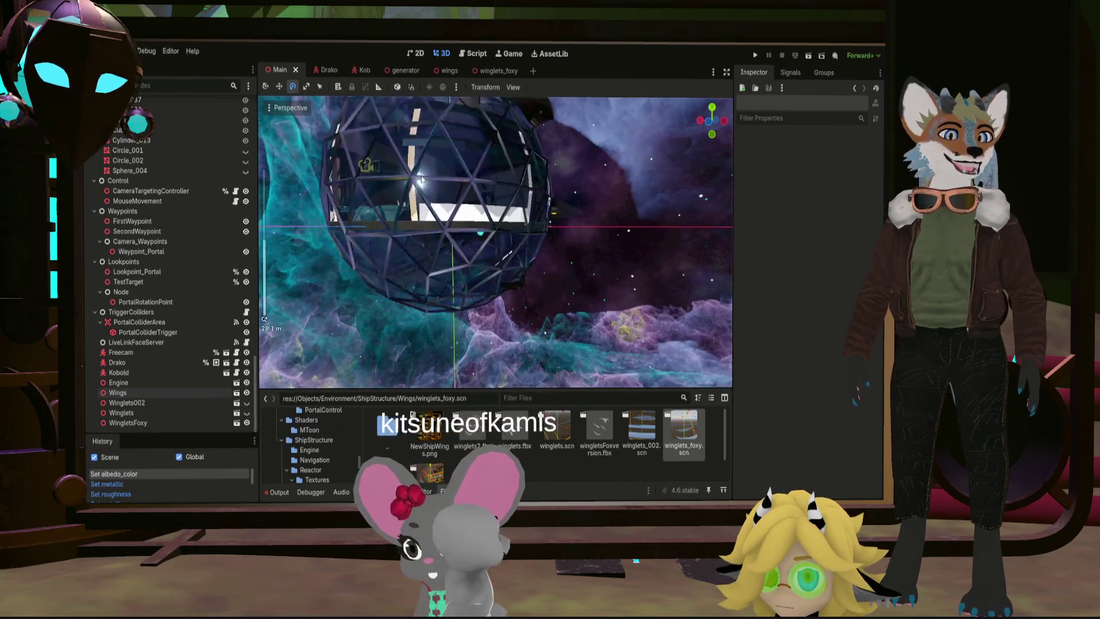
pyautogui.scroll(5, 477, 211)
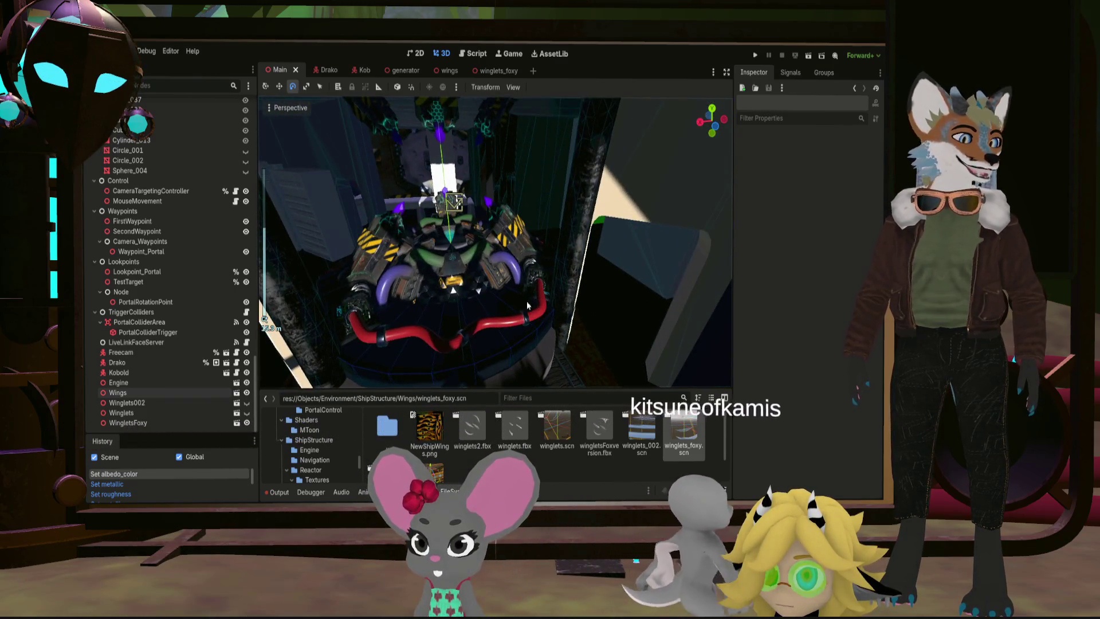
pyautogui.moveTo(477, 211); pyautogui.dragTo(513, 264, button='middle')
pyautogui.moveTo(515, 251); pyautogui.dragTo(516, 251, button='right')
pyautogui.scroll(-10, 516, 251)
pyautogui.press('w')
pyautogui.scroll(-2, 516, 251)
pyautogui.scroll(5, 516, 251)
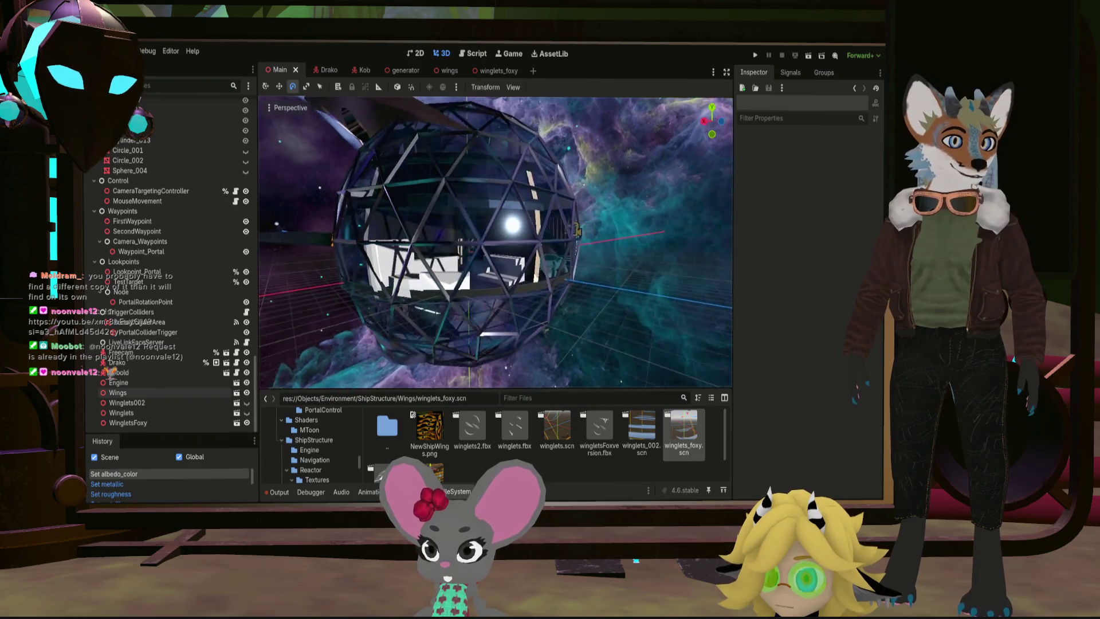
pyautogui.moveTo(516, 251); pyautogui.dragTo(516, 251, button='right')
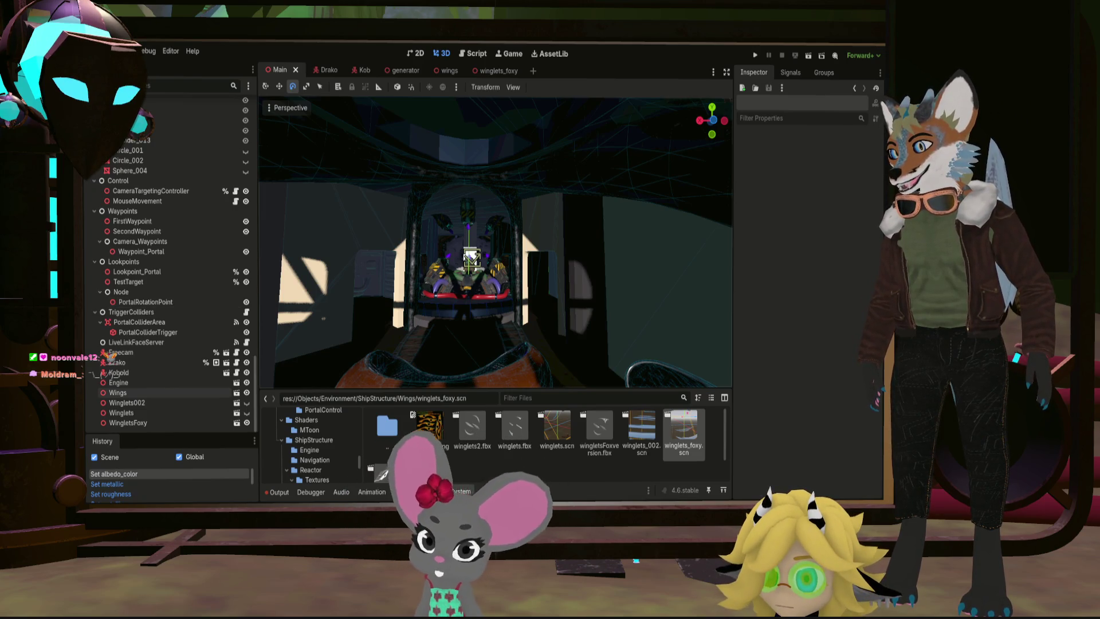
pyautogui.hotkey('alt', 'Tab')
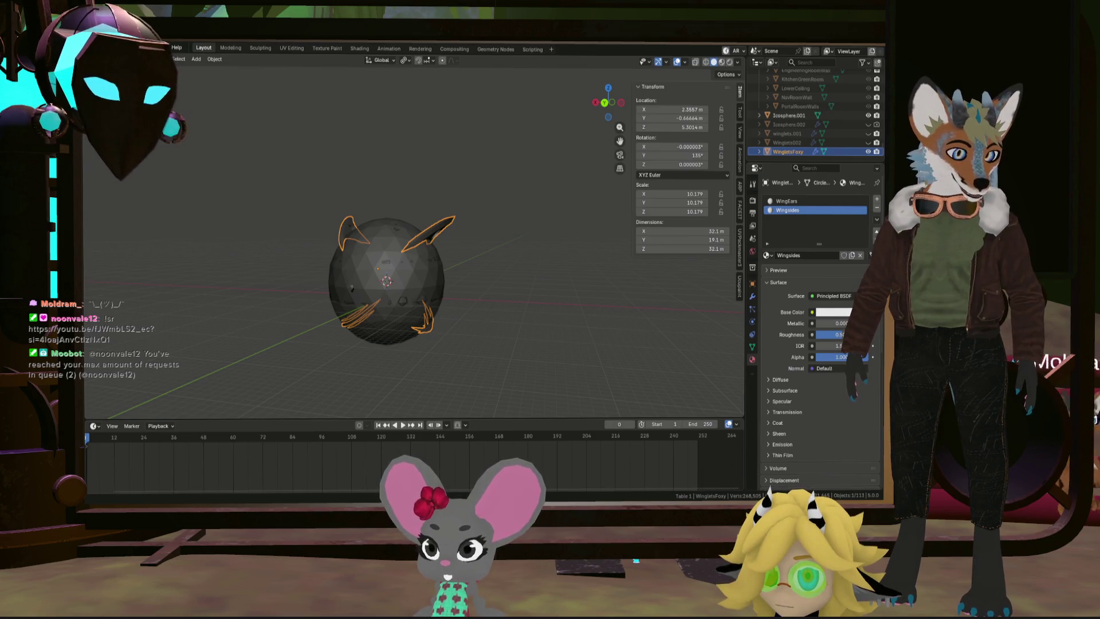
pyautogui.click(408, 265)
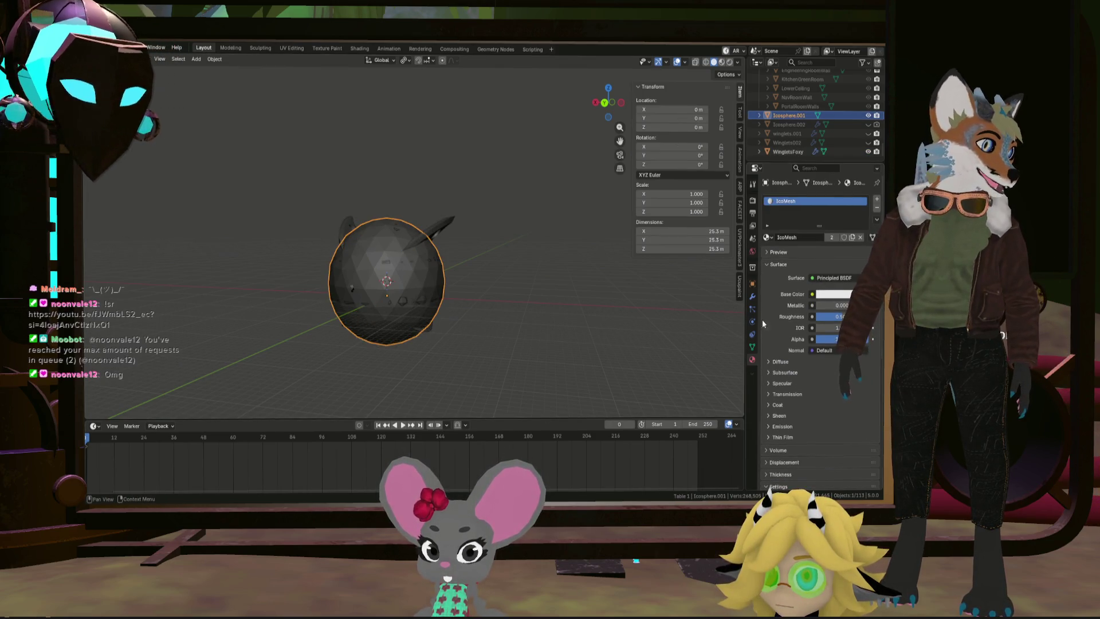
pyautogui.click(752, 296)
pyautogui.click(822, 204)
pyautogui.moveTo(821, 201)
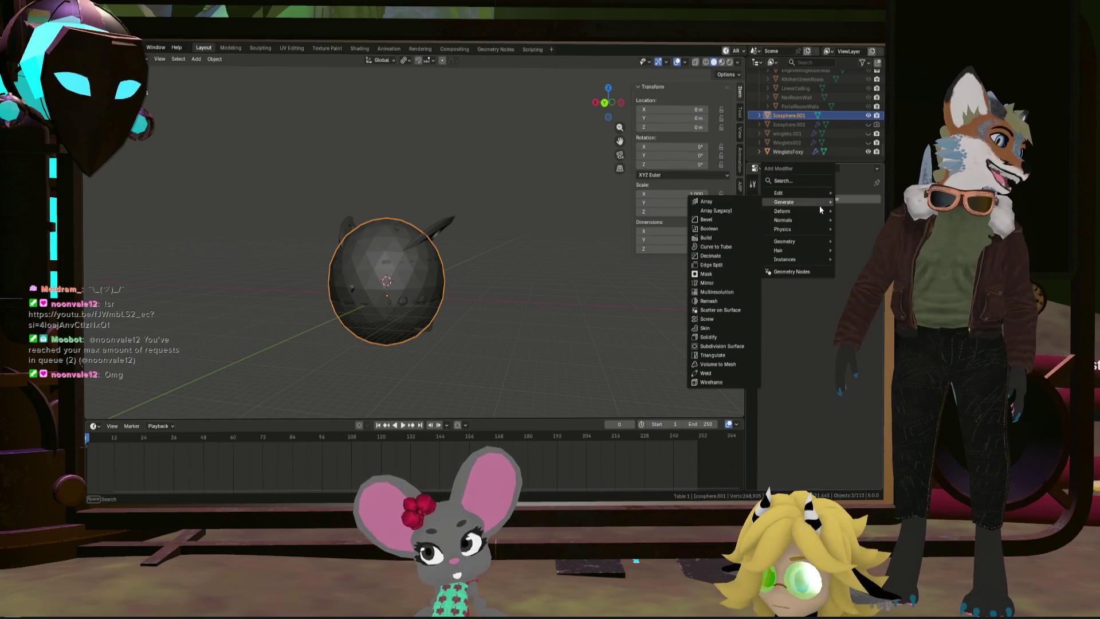
pyautogui.click(726, 381)
pyautogui.write('0.3m')
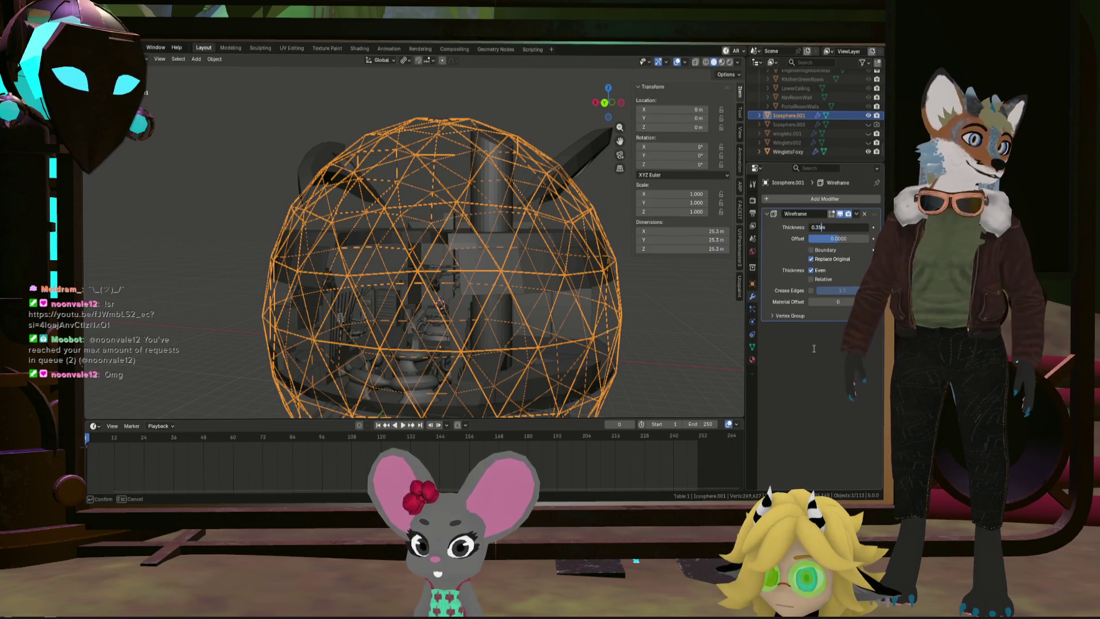
pyautogui.press('Return')
pyautogui.click(661, 315)
pyautogui.moveTo(661, 315)
pyautogui.mouseDown(button='middle')
pyautogui.moveTo(596, 308)
pyautogui.moveTo(737, 307)
pyautogui.moveTo(120, 314)
pyautogui.moveTo(731, 318)
pyautogui.moveTo(708, 337)
pyautogui.mouseUp(button='middle')
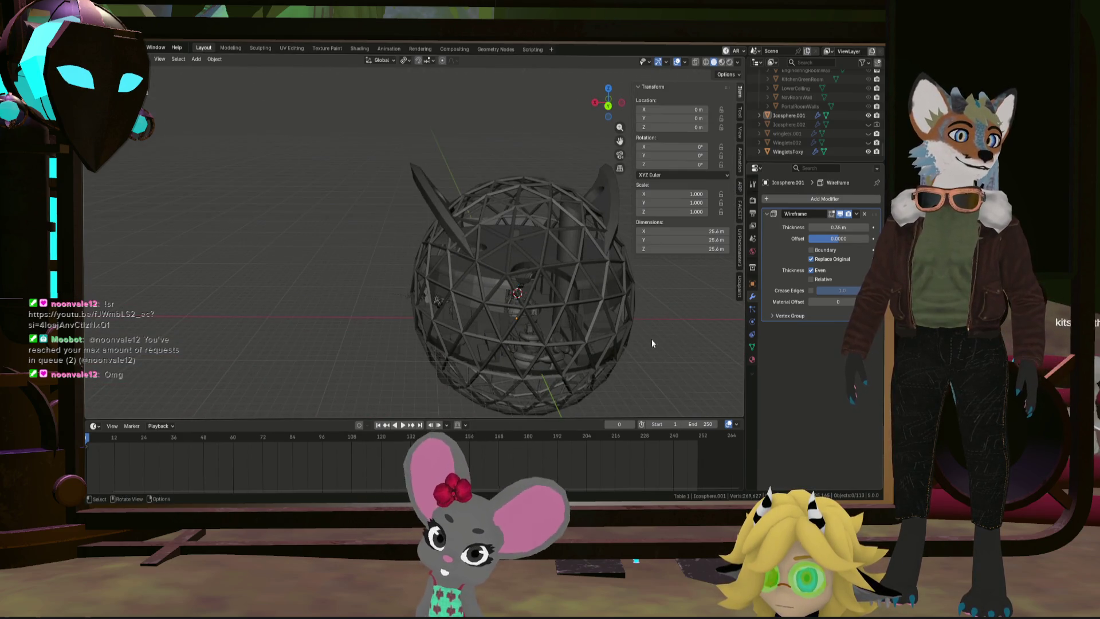
pyautogui.scroll(4, 586, 315)
pyautogui.moveTo(586, 315)
pyautogui.mouseDown(button='middle')
pyautogui.moveTo(581, 329)
pyautogui.moveTo(613, 298)
pyautogui.mouseUp(button='middle')
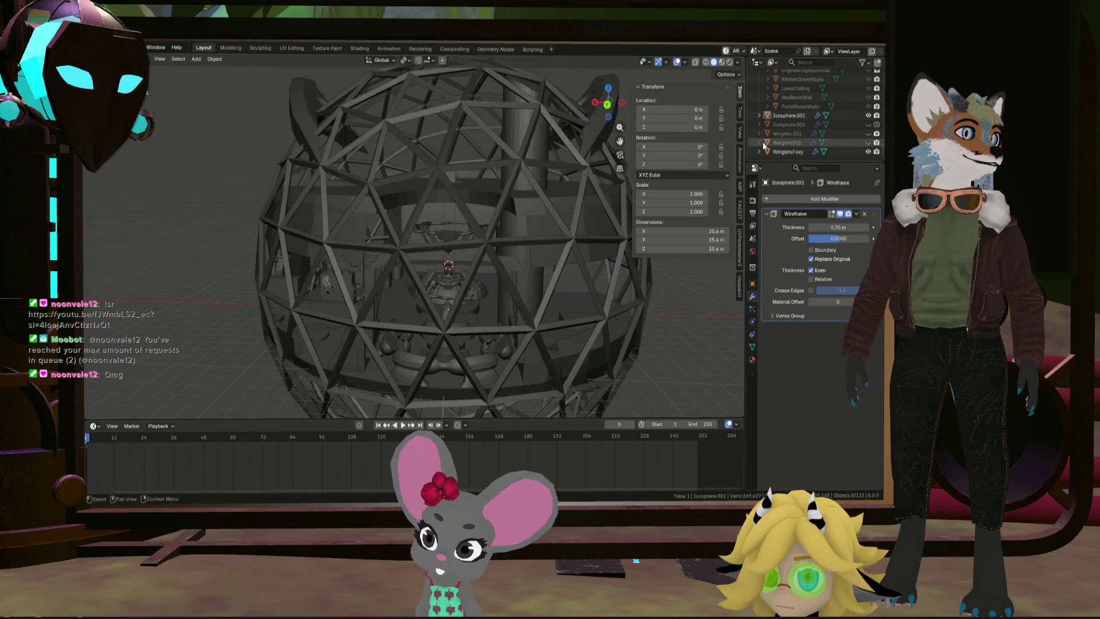
pyautogui.scroll(4, 809, 126)
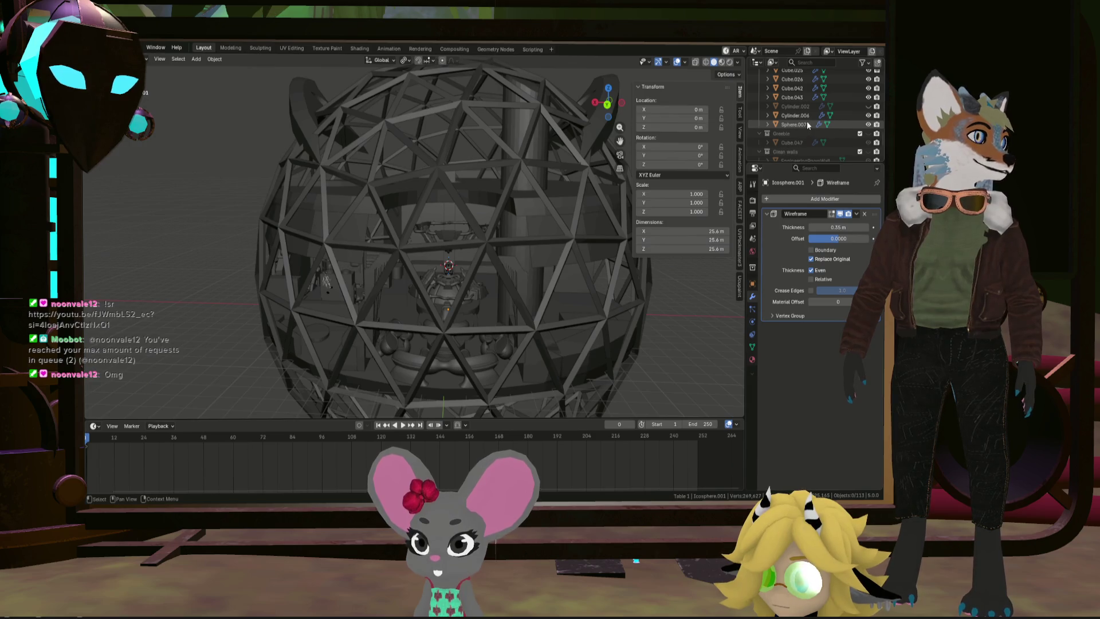
pyautogui.scroll(-3, 860, 112)
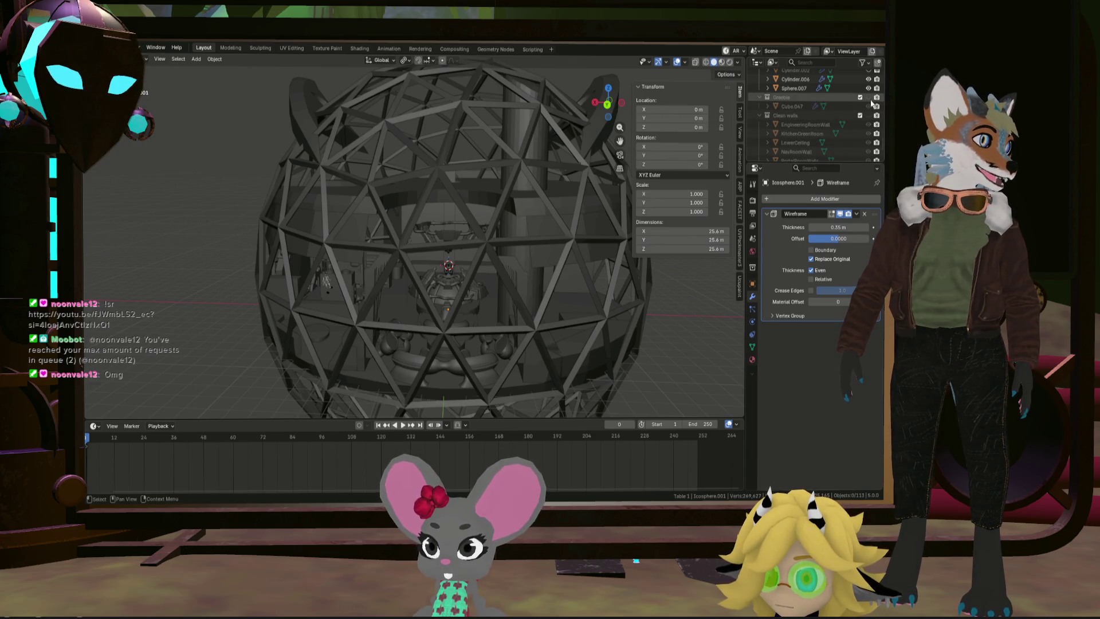
pyautogui.click(869, 98)
pyautogui.scroll(3, 508, 311)
# Step: Unhide the Clean walls collection, look around the wireframe dome, and select WingletsFoxy
pyautogui.moveTo(507, 311)
pyautogui.mouseDown(button='middle')
pyautogui.moveTo(607, 269)
pyautogui.moveTo(474, 247)
pyautogui.moveTo(580, 256)
pyautogui.moveTo(409, 238)
pyautogui.moveTo(499, 250)
pyautogui.moveTo(597, 243)
pyautogui.moveTo(419, 252)
pyautogui.moveTo(394, 288)
pyautogui.moveTo(355, 234)
pyautogui.moveTo(380, 189)
pyautogui.moveTo(356, 238)
pyautogui.moveTo(390, 79)
pyautogui.mouseUp(button='middle')
pyautogui.click(872, 117)
pyautogui.scroll(8, 345, 295)
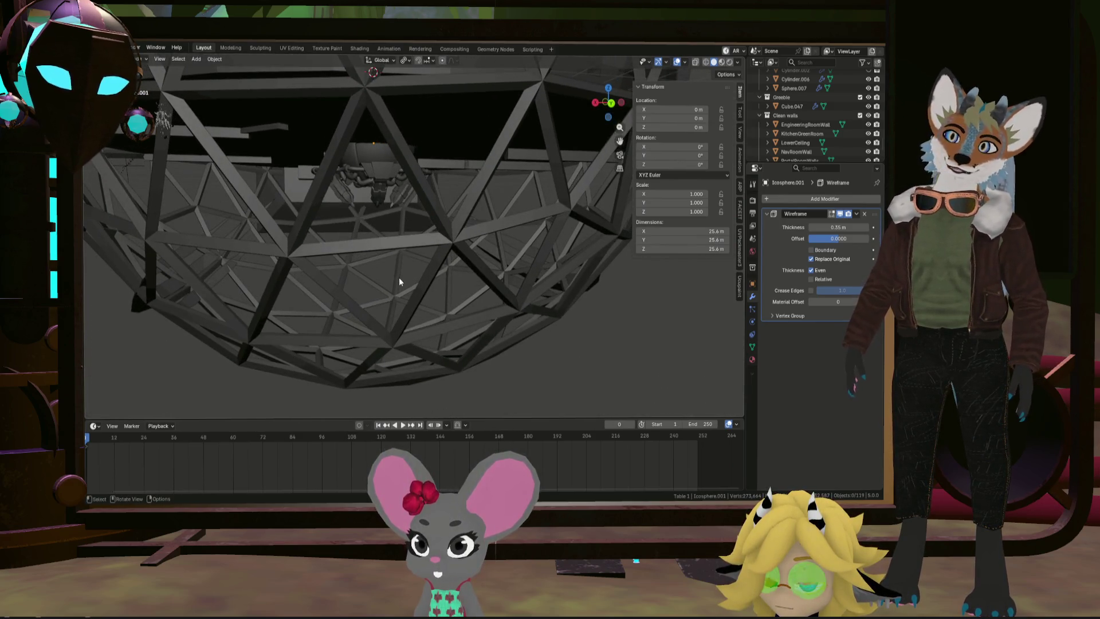
pyautogui.moveTo(392, 282)
pyautogui.mouseDown(button='middle')
pyautogui.moveTo(374, 284)
pyautogui.moveTo(381, 298)
pyautogui.mouseUp(button='middle')
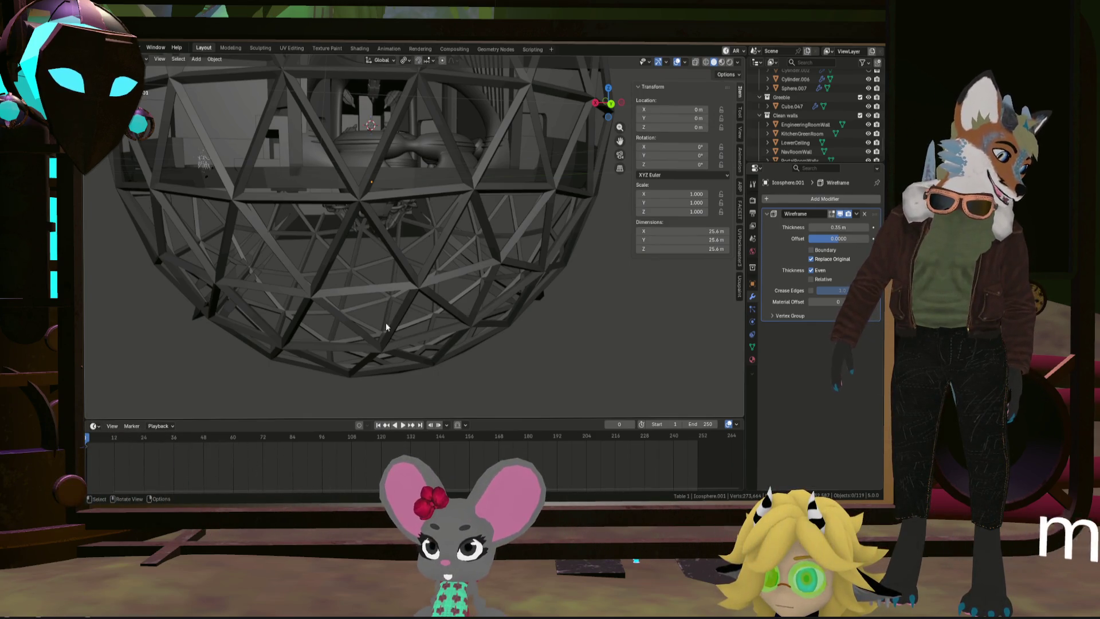
pyautogui.scroll(-6, 400, 350)
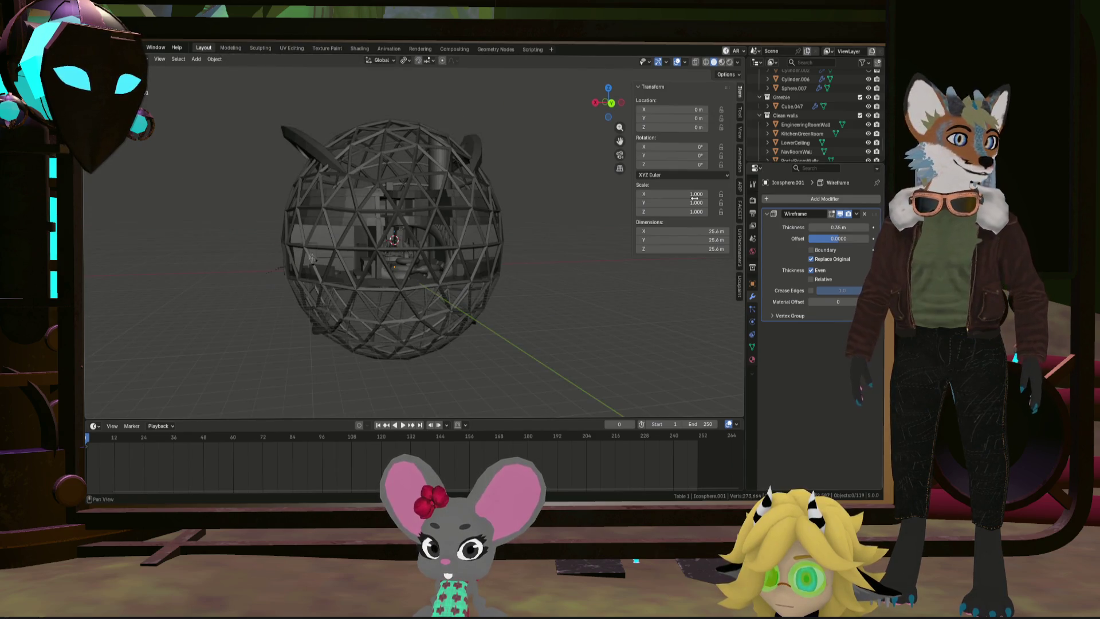
pyautogui.click(800, 149)
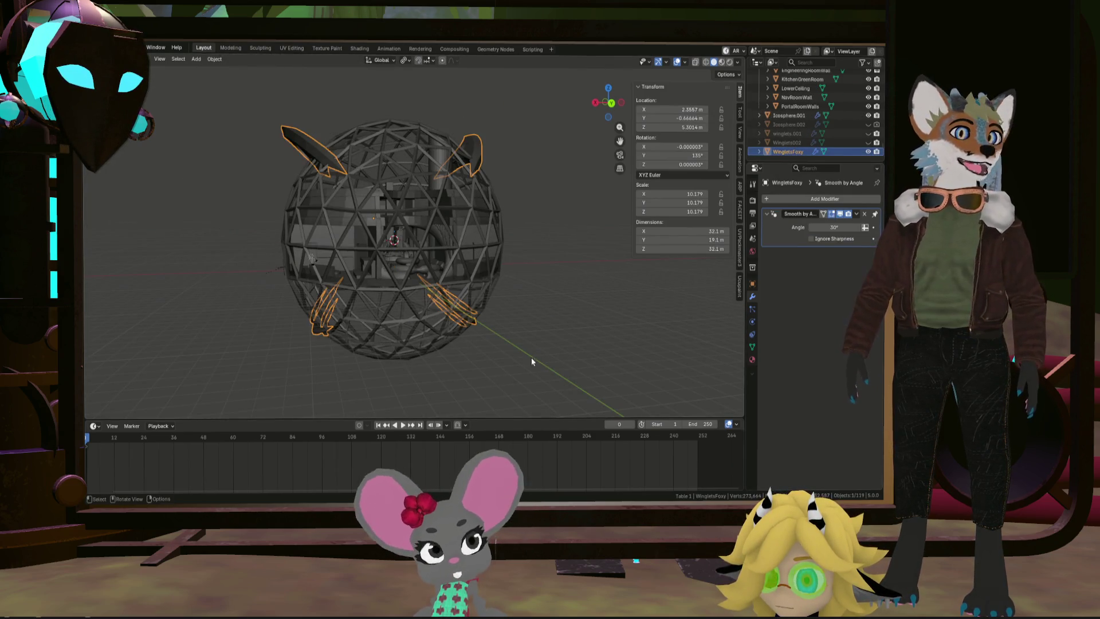
# Step: Add a cube, lower it below the dome and widen it to 12.59 in X and Y
pyautogui.moveTo(531, 358); pyautogui.dragTo(518, 355, button='middle')
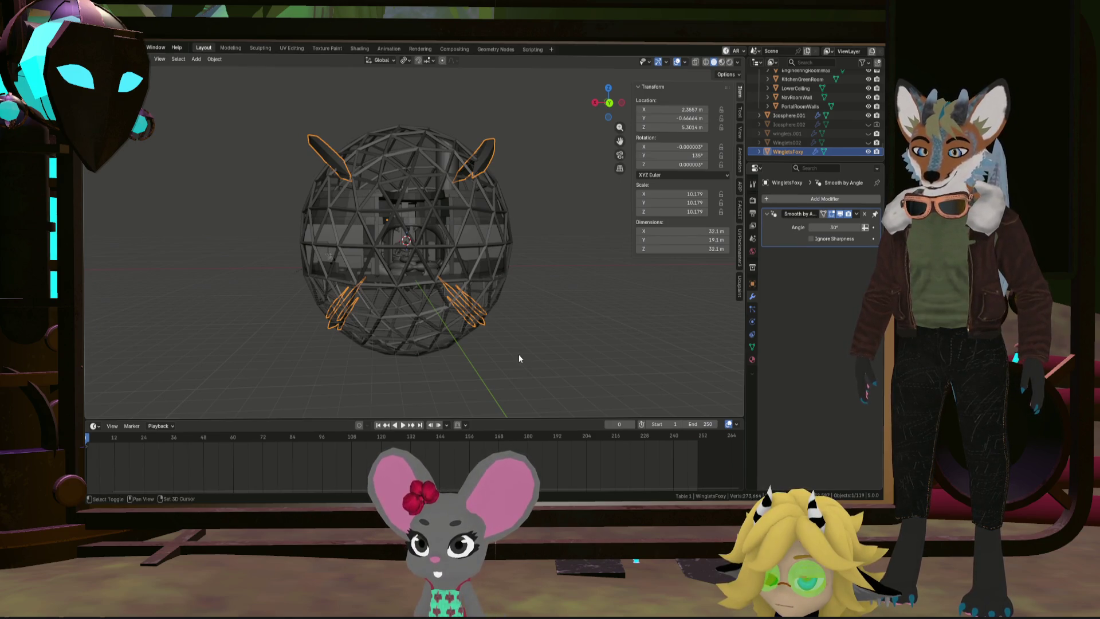
pyautogui.hotkey('shift', 'a')
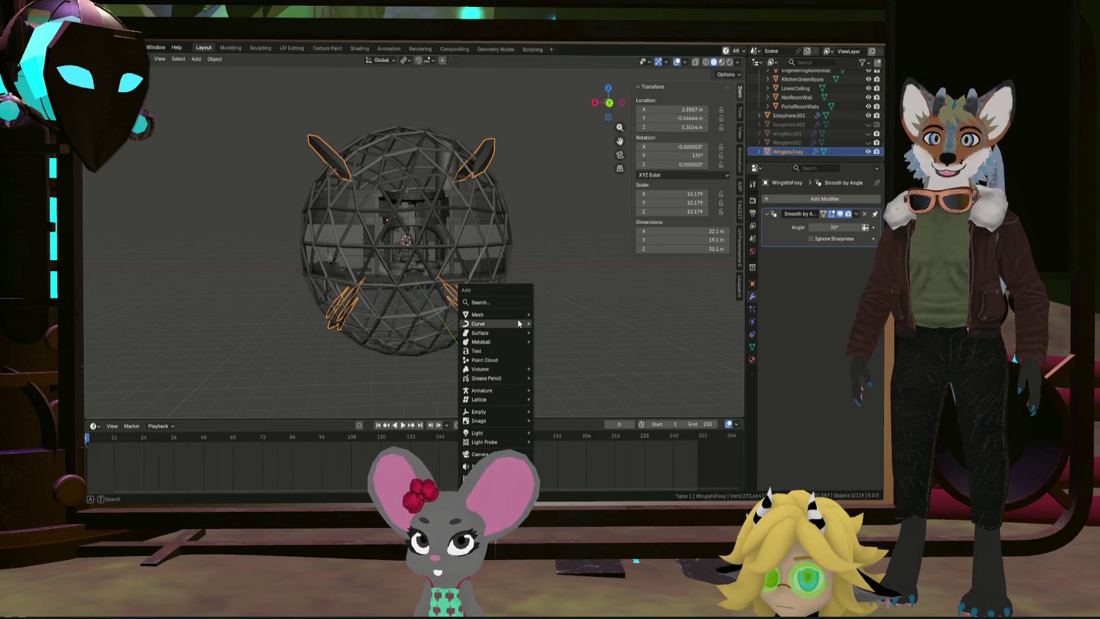
pyautogui.moveTo(516, 321)
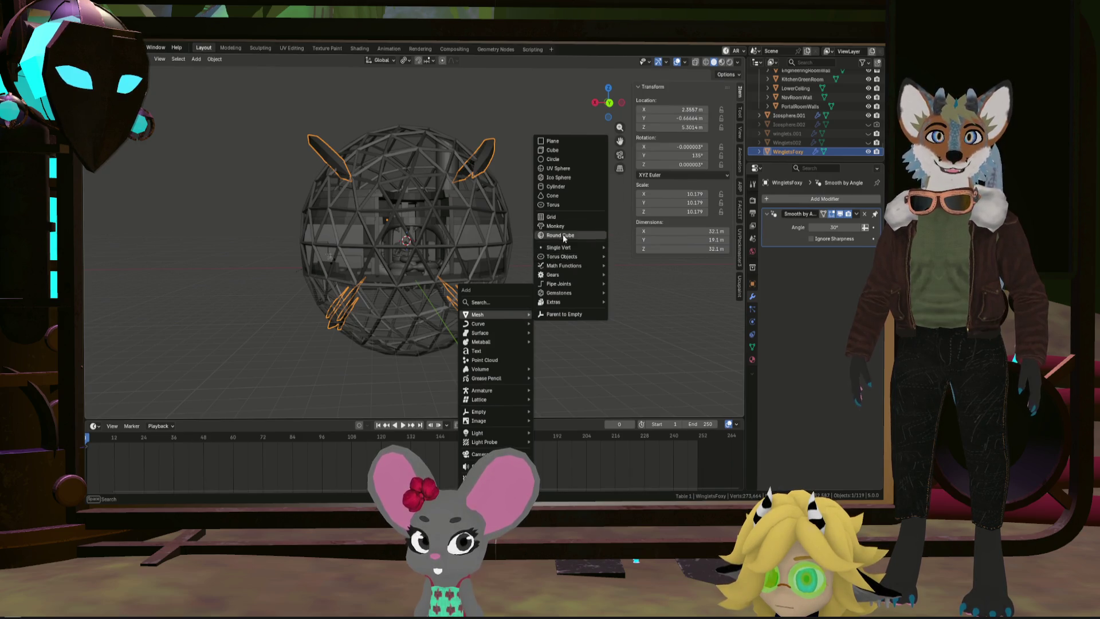
pyautogui.click(566, 150)
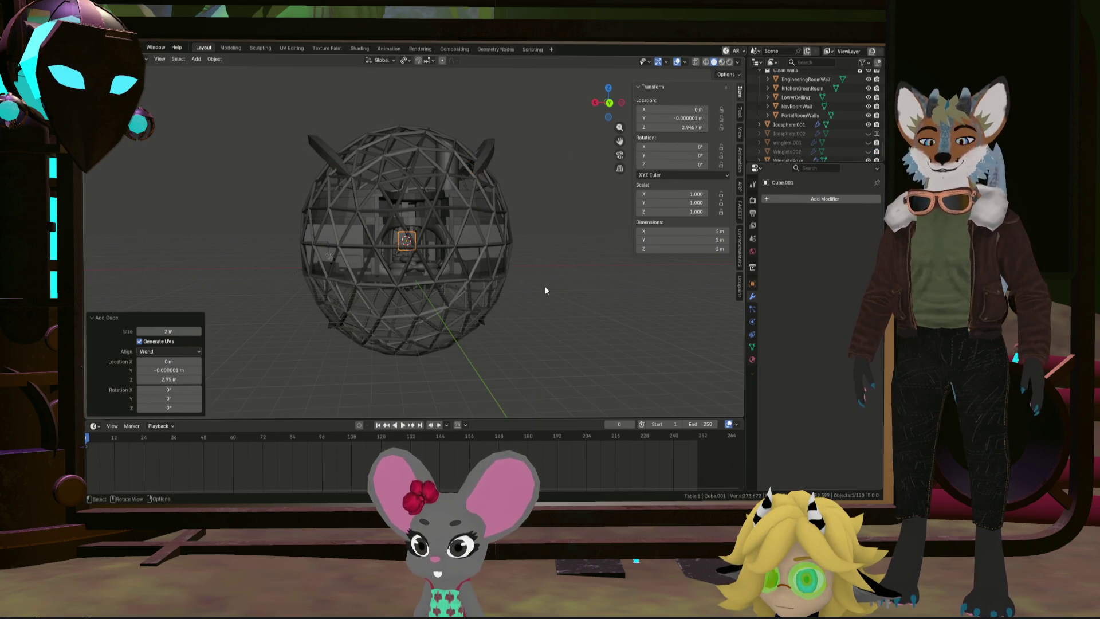
pyautogui.press('Tab')
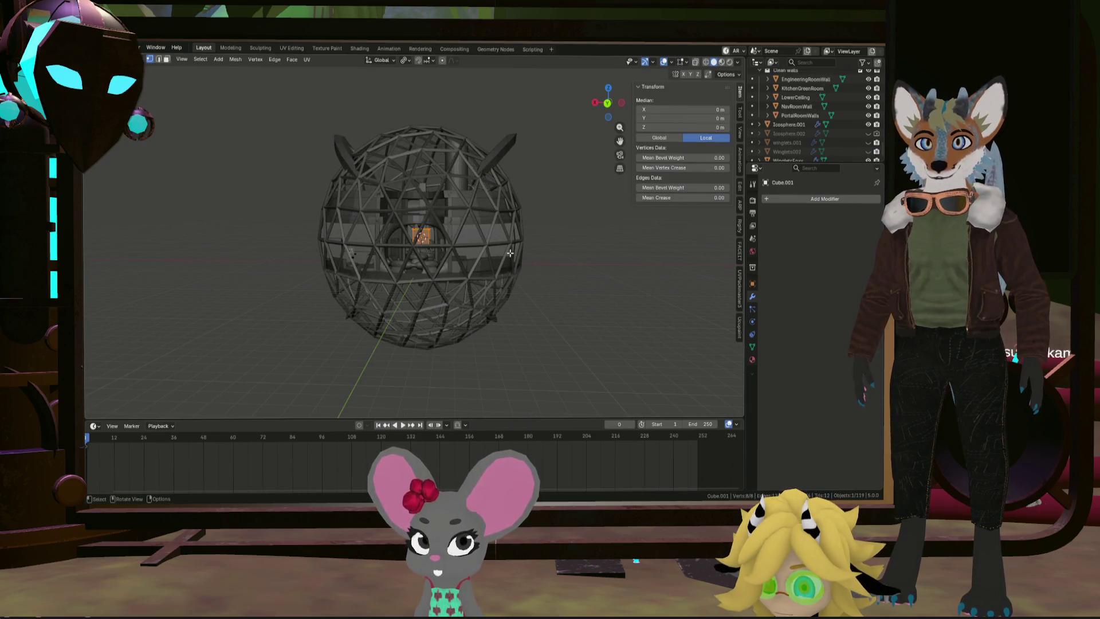
pyautogui.moveTo(514, 251); pyautogui.dragTo(520, 243, button='middle')
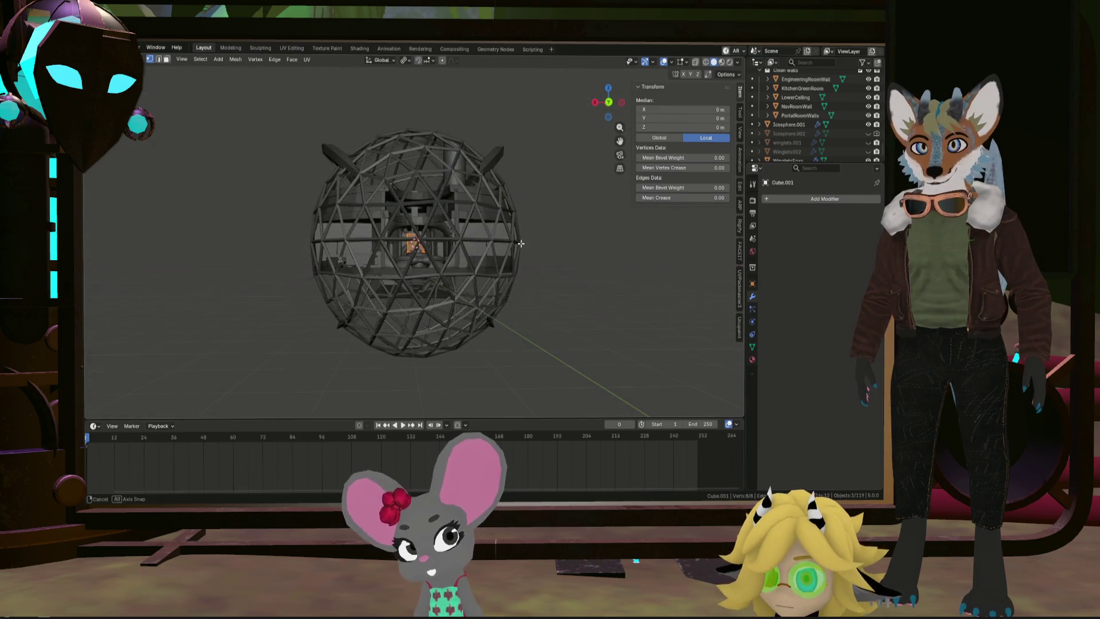
pyautogui.click(597, 104)
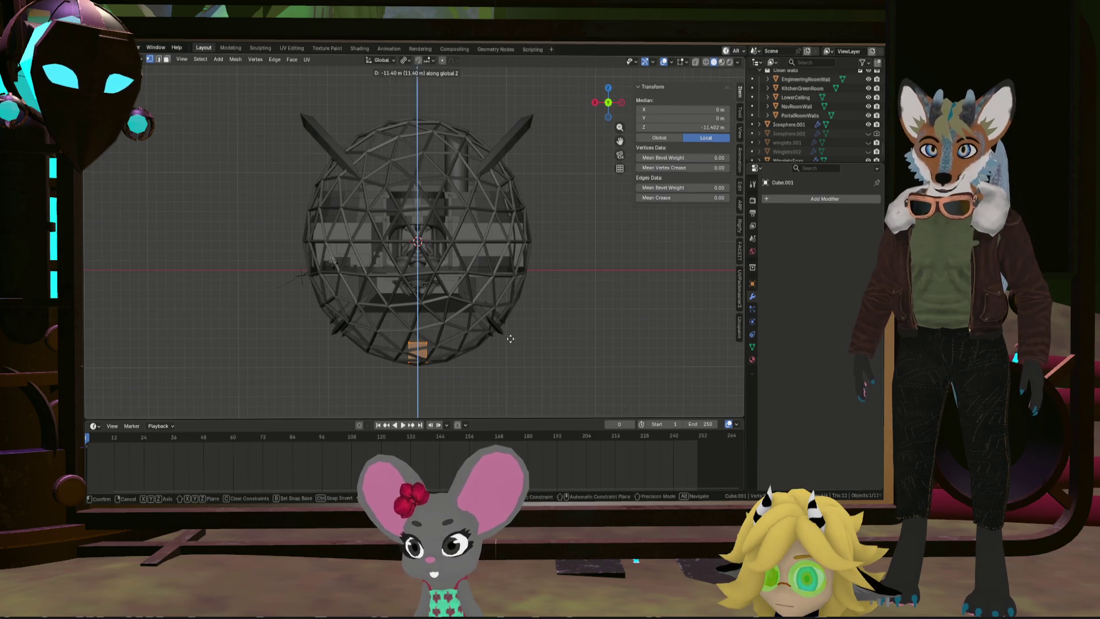
pyautogui.click(513, 335)
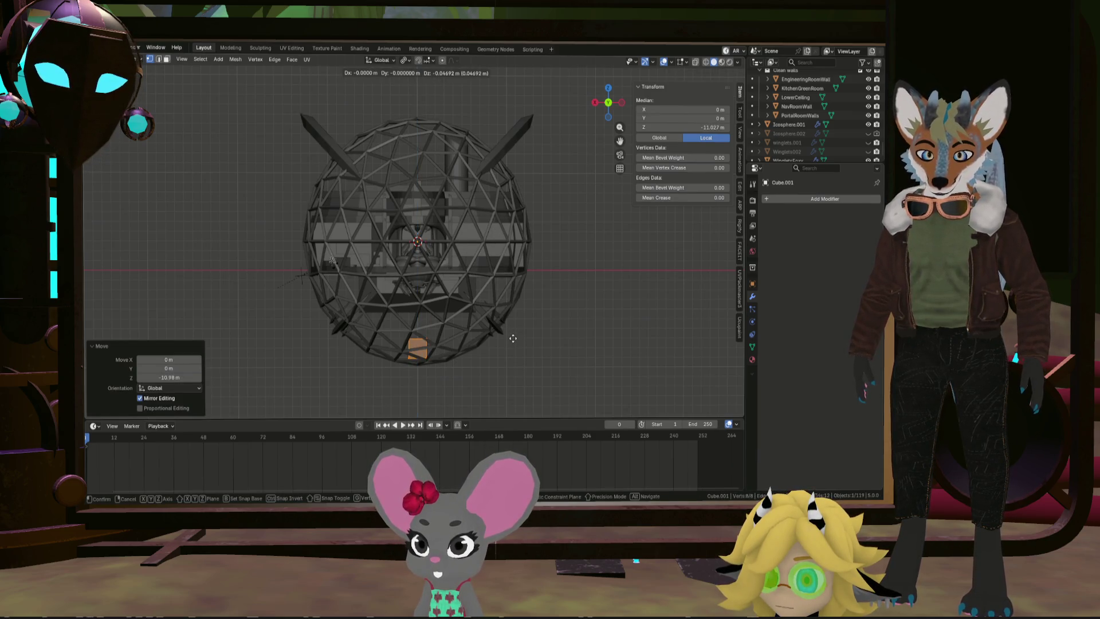
pyautogui.click(515, 347)
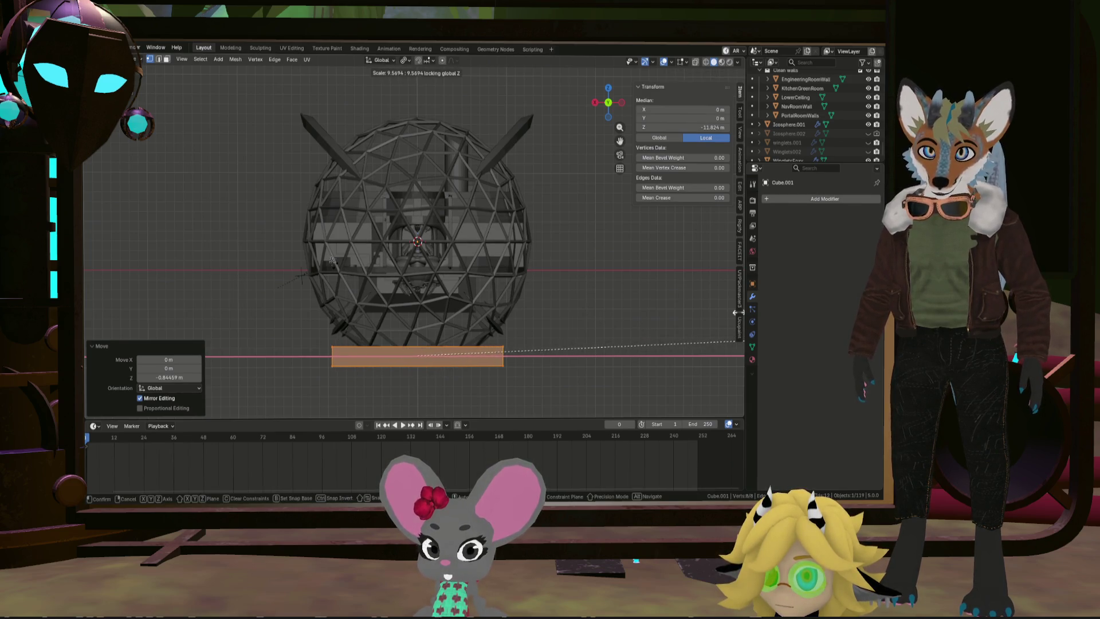
pyautogui.click(371, 313)
# Step: Raise the flat slab about 1.22 m along Z so it sits under the dome
pyautogui.moveTo(371, 313)
pyautogui.mouseDown(button='middle')
pyautogui.moveTo(392, 344)
pyautogui.moveTo(393, 308)
pyautogui.mouseUp(button='middle')
pyautogui.scroll(5, 378, 323)
pyautogui.scroll(3, 392, 344)
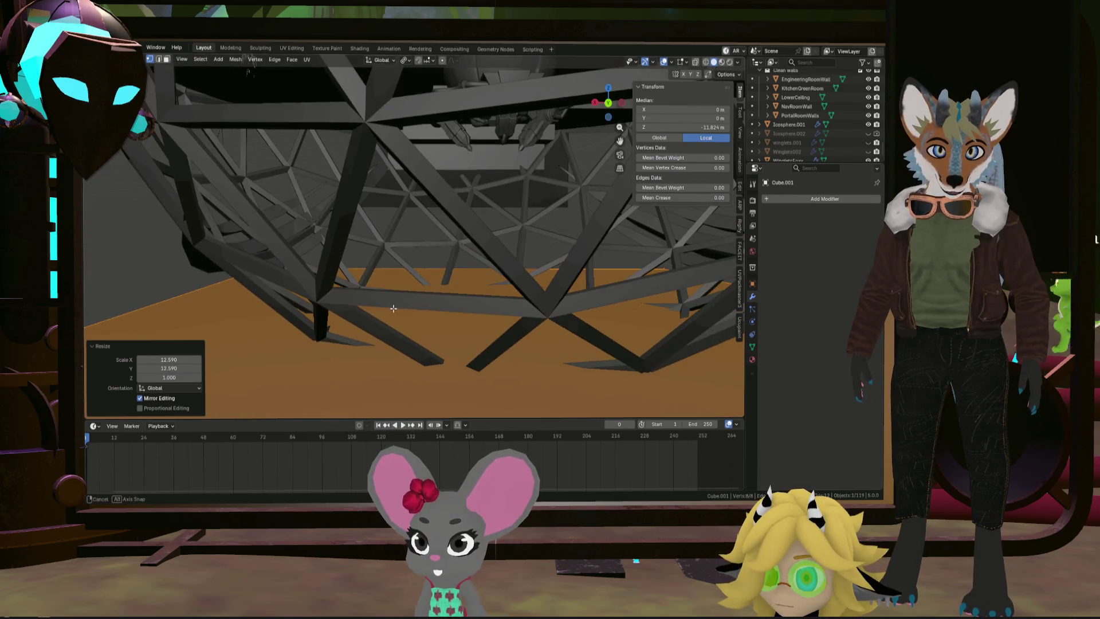
pyautogui.scroll(-8, 461, 267)
pyautogui.moveTo(461, 268); pyautogui.dragTo(419, 312, button='middle')
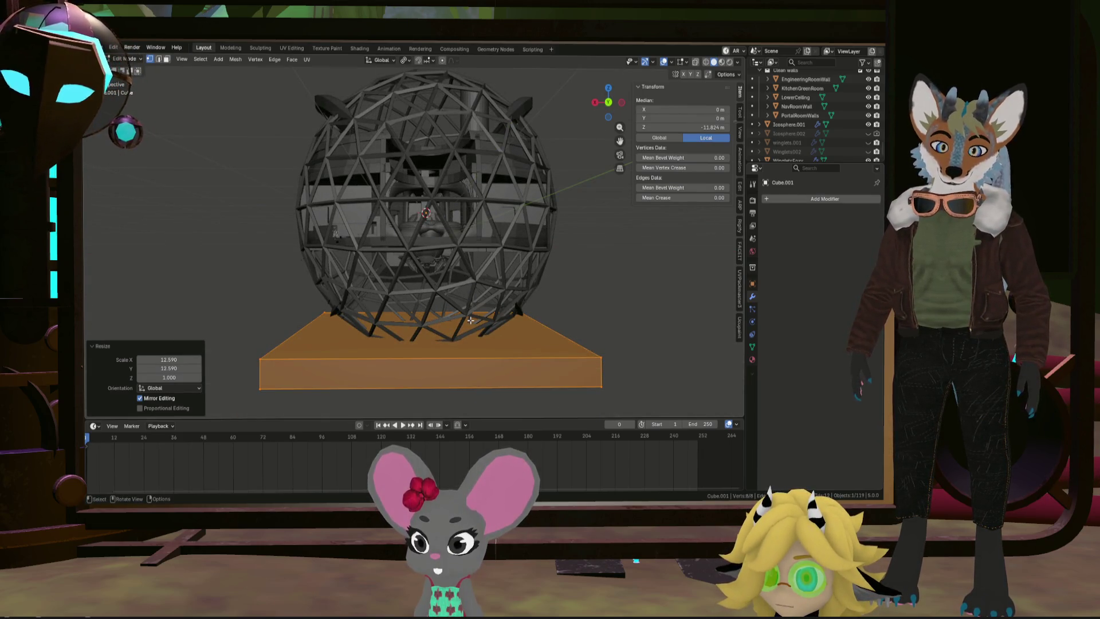
pyautogui.press('g')
pyautogui.press('z')
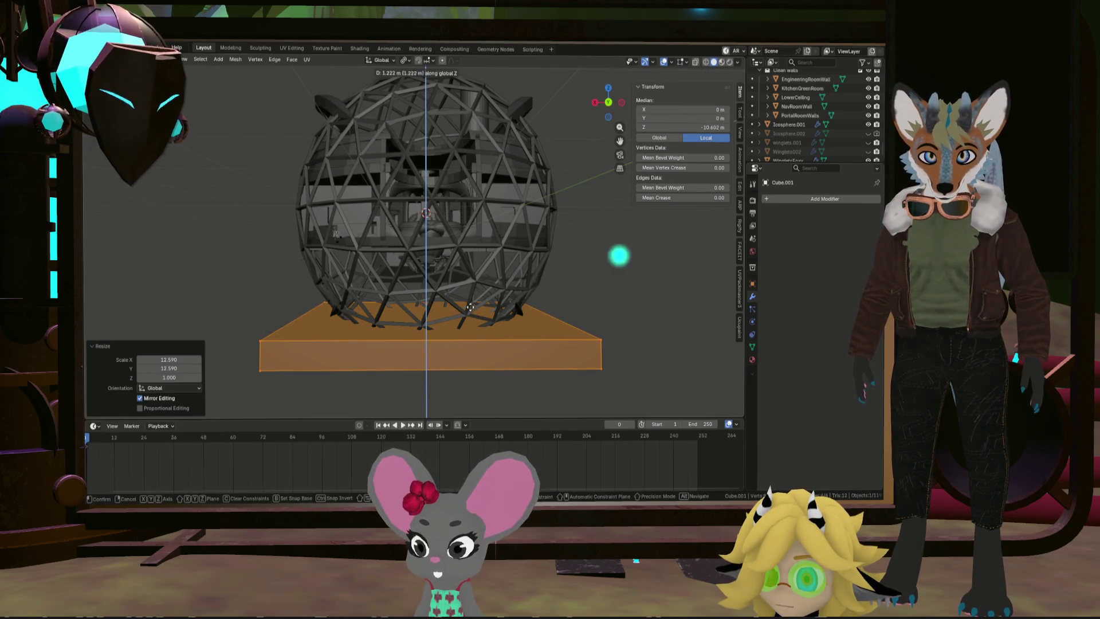
pyautogui.click(470, 305)
pyautogui.scroll(5, 458, 309)
pyautogui.moveTo(436, 313)
pyautogui.mouseDown(button='middle')
pyautogui.moveTo(394, 331)
pyautogui.moveTo(306, 332)
pyautogui.moveTo(426, 307)
pyautogui.mouseUp(button='middle')
pyautogui.scroll(-6, 306, 333)
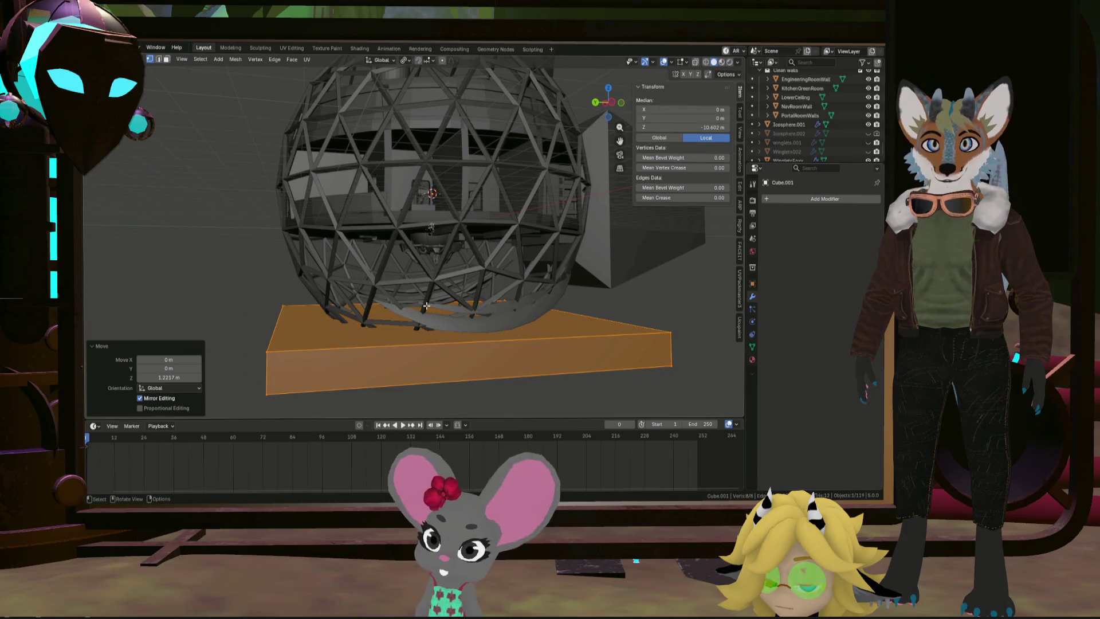
# Step: Try duplicating the dome sphere's mesh, undo it, and return to Object Mode
pyautogui.click(780, 200)
pyautogui.moveTo(781, 202)
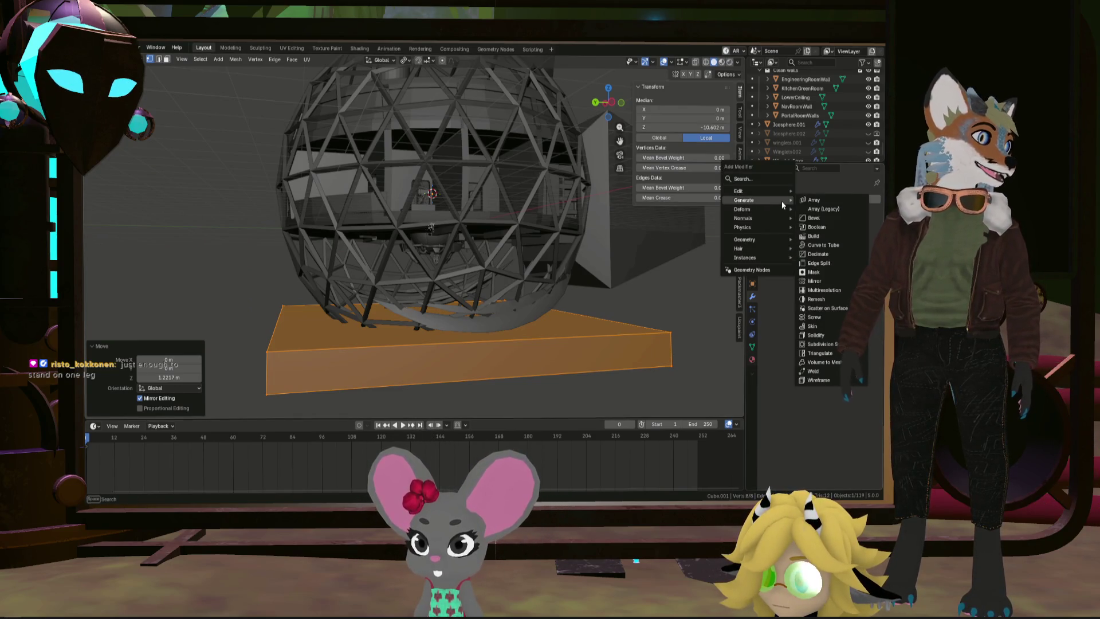
pyautogui.click(789, 334)
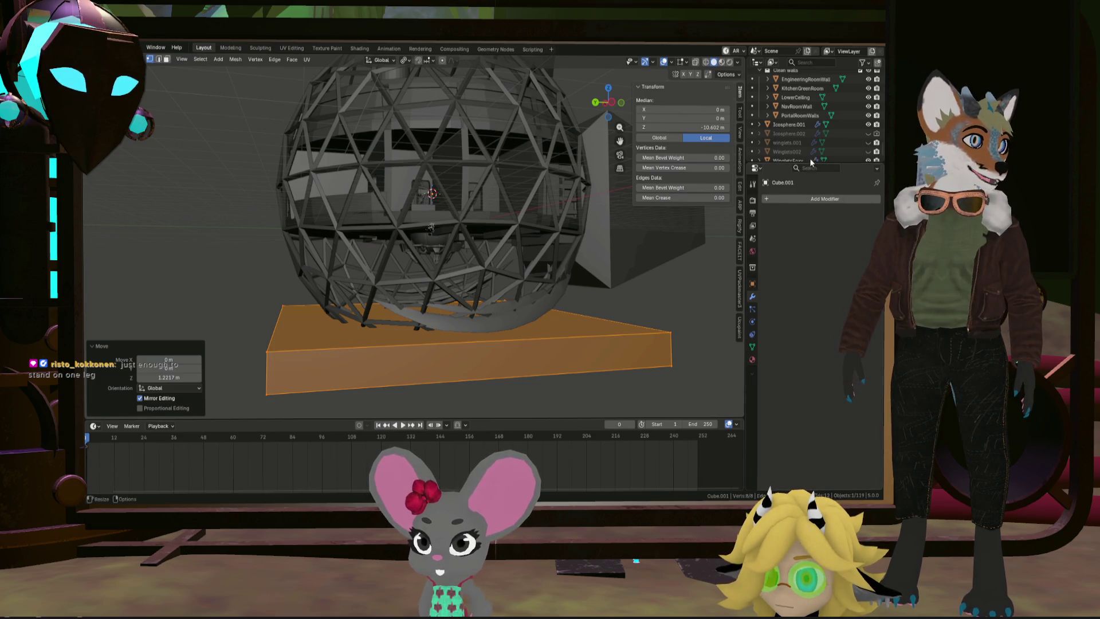
pyautogui.click(804, 115)
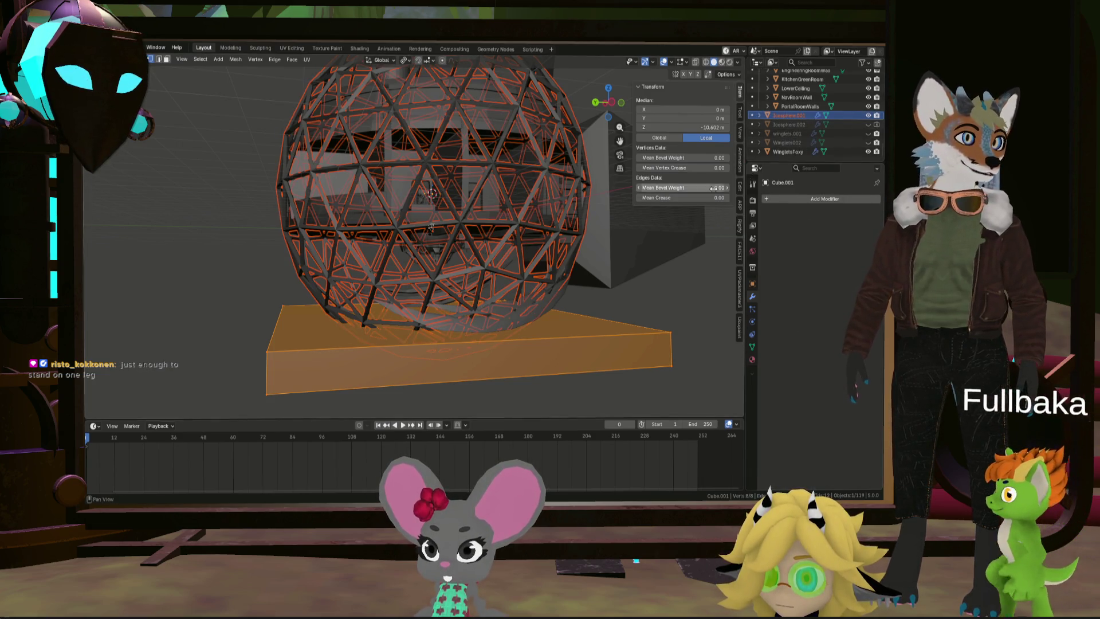
pyautogui.hotkey('ctrl', 'z')
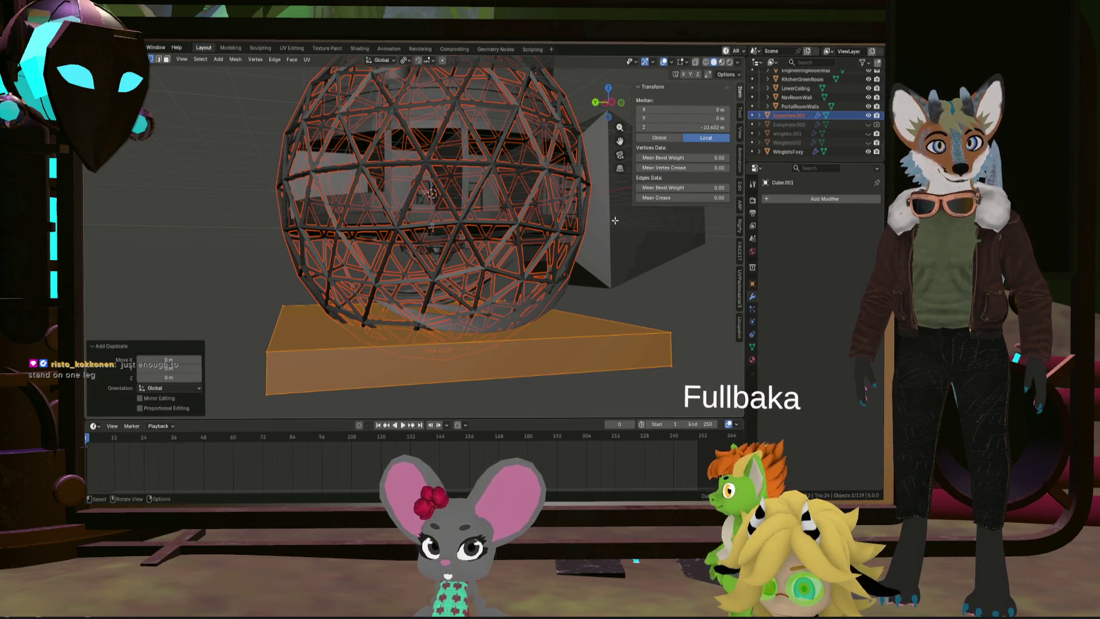
pyautogui.click(752, 117)
pyautogui.hotkey('shift', 'd')
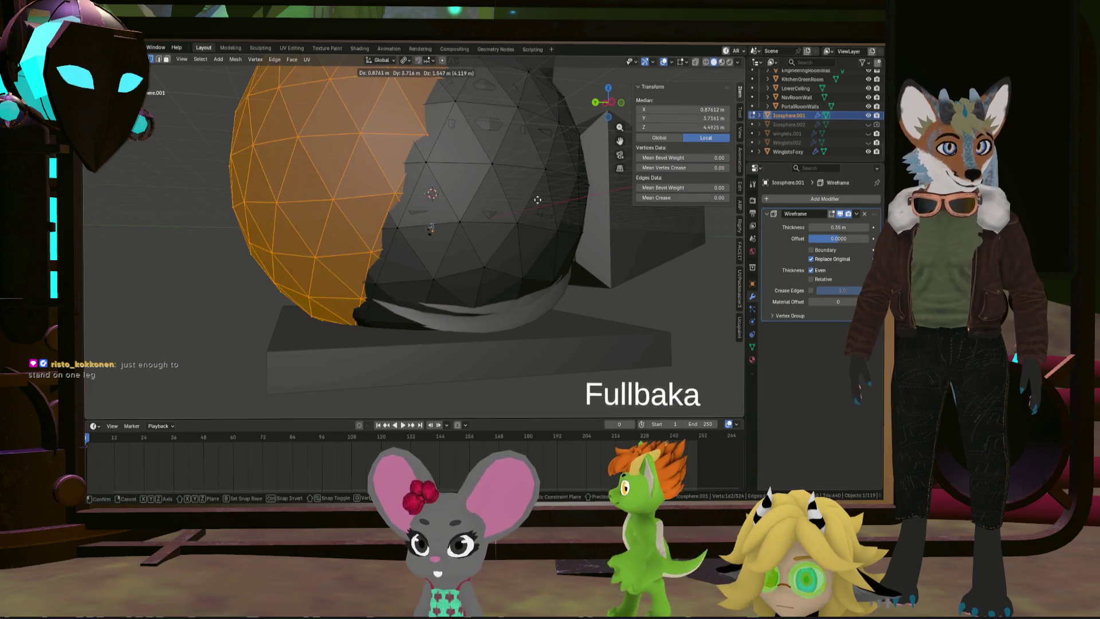
pyautogui.press('Escape')
pyautogui.hotkey('ctrl', 'z')
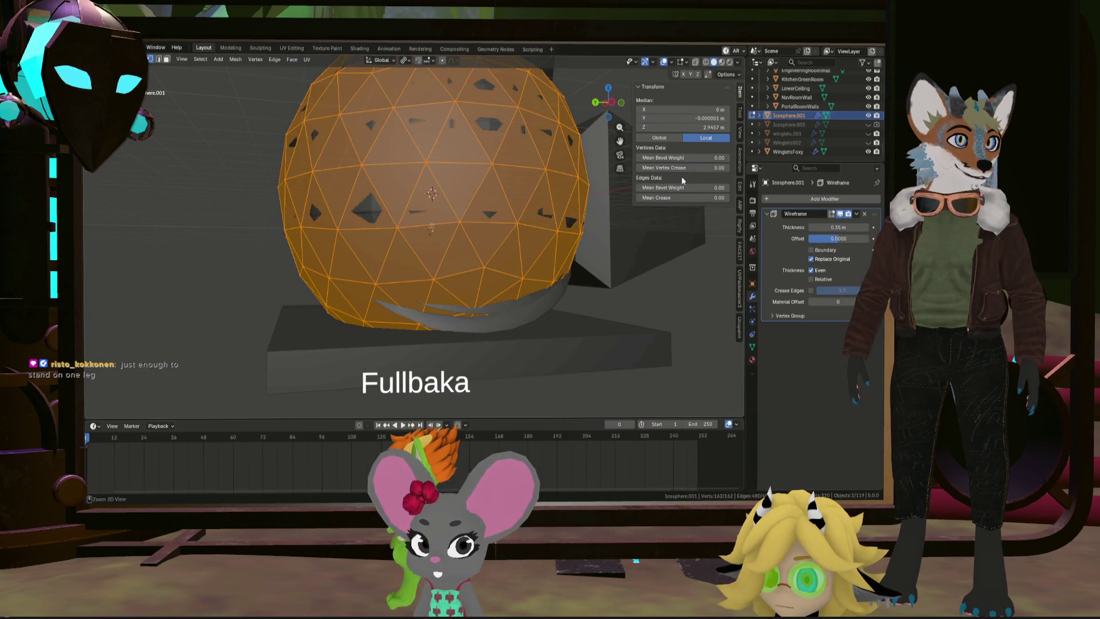
pyautogui.hotkey('ctrl', 'z')
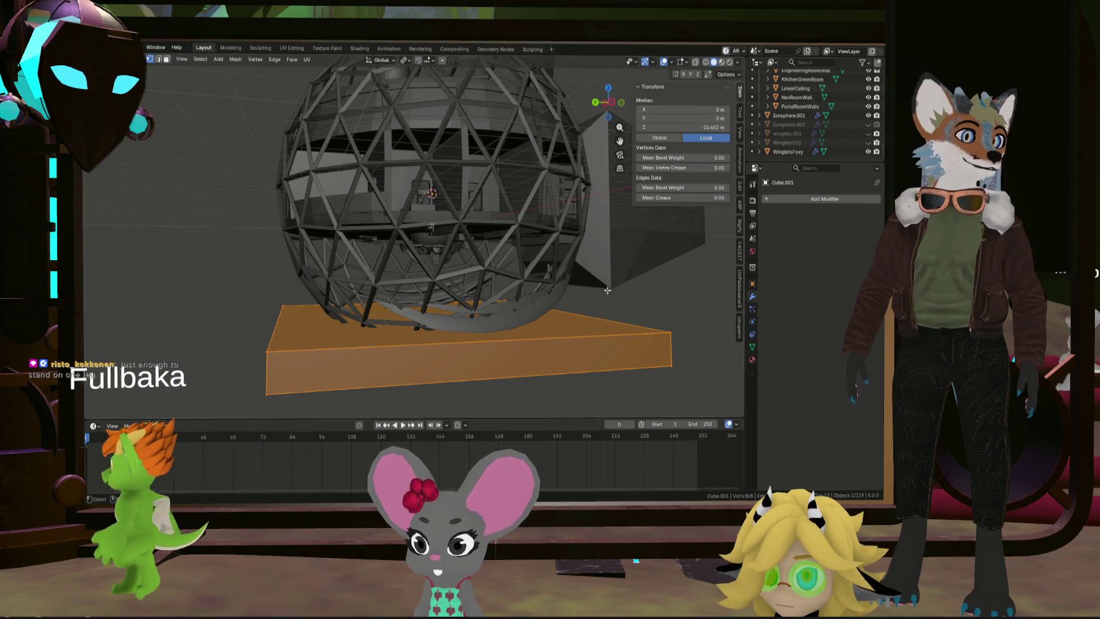
pyautogui.press('Tab')
# Step: Hide Icosphere.001, delete Icosphere.002's Wireframe modifier, and select the base Cube.001
pyautogui.click(543, 251)
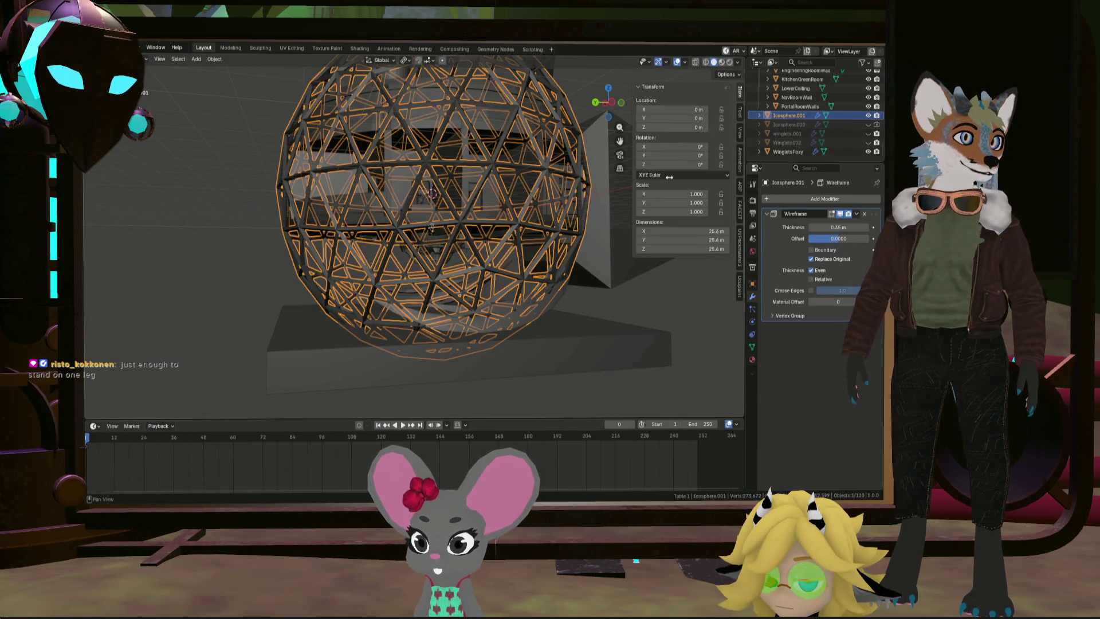
pyautogui.click(787, 125)
pyautogui.click(869, 116)
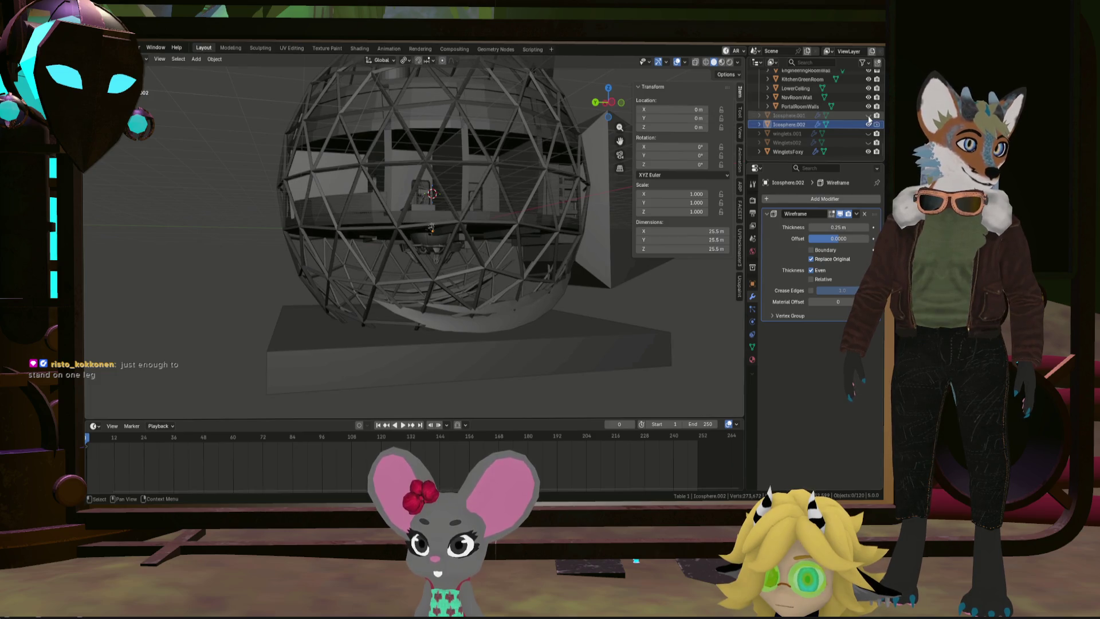
pyautogui.click(843, 130)
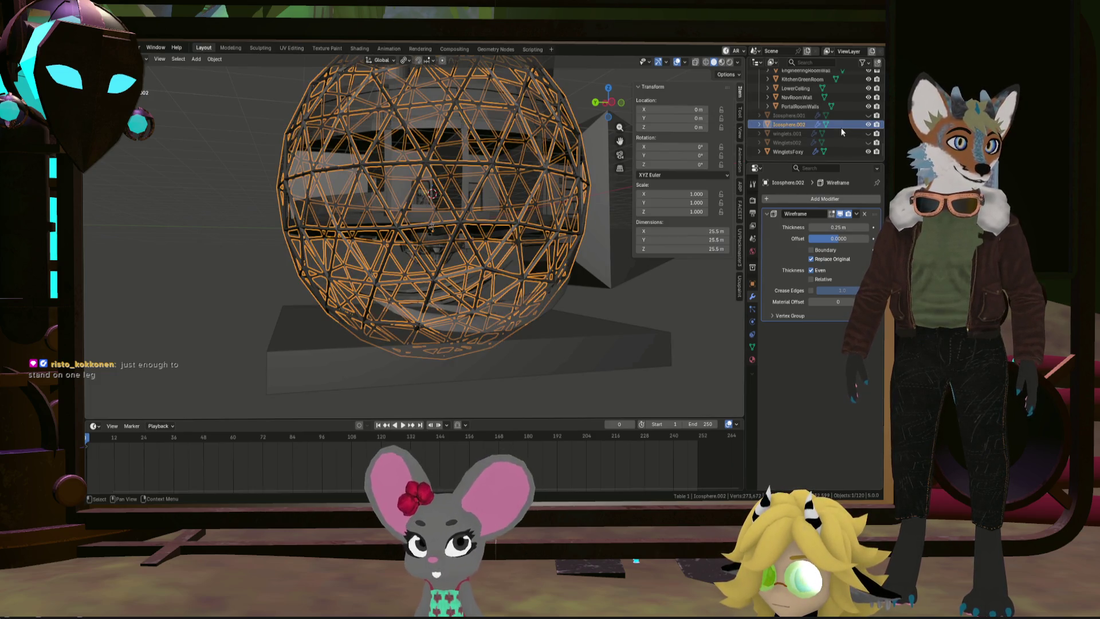
pyautogui.click(865, 215)
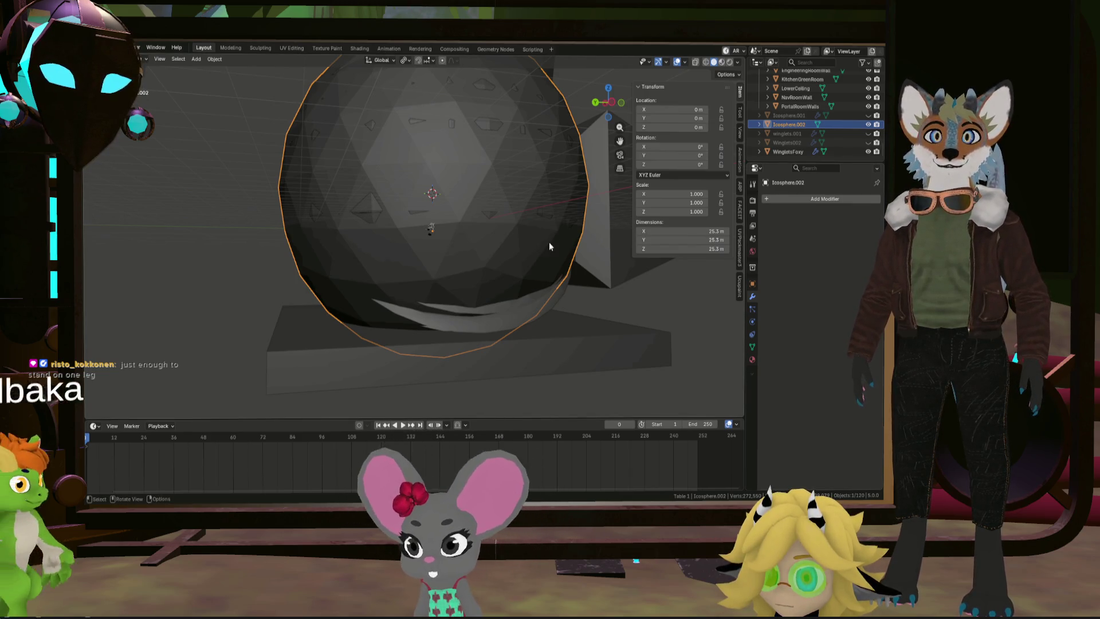
pyautogui.moveTo(545, 239)
pyautogui.mouseDown(button='middle')
pyautogui.moveTo(533, 231)
pyautogui.moveTo(482, 244)
pyautogui.moveTo(517, 239)
pyautogui.mouseUp(button='middle')
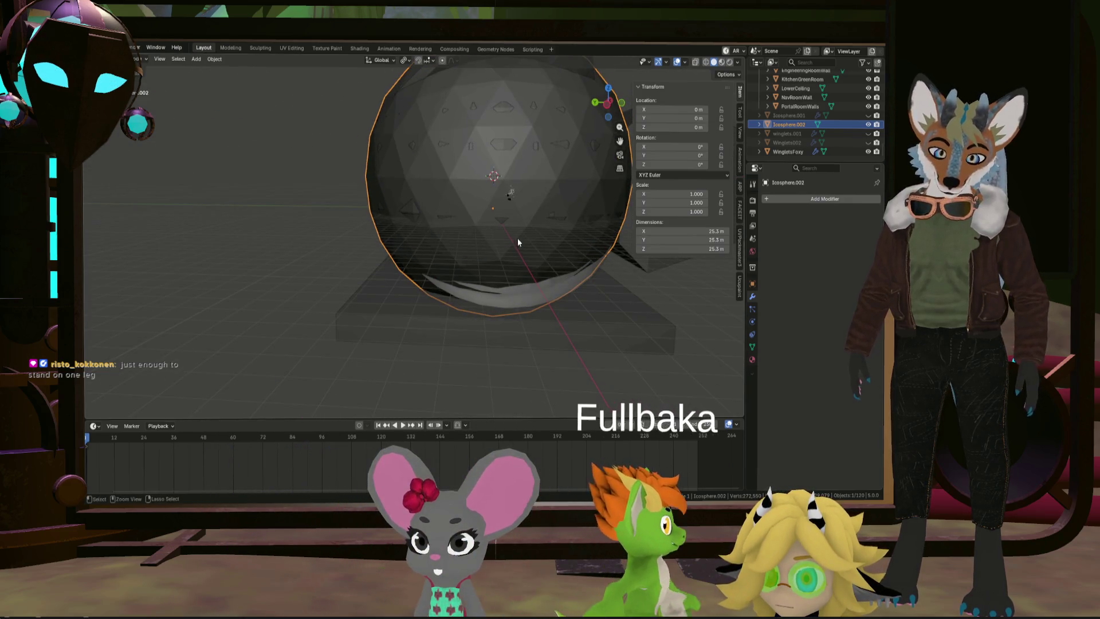
pyautogui.click(535, 317)
pyautogui.click(807, 198)
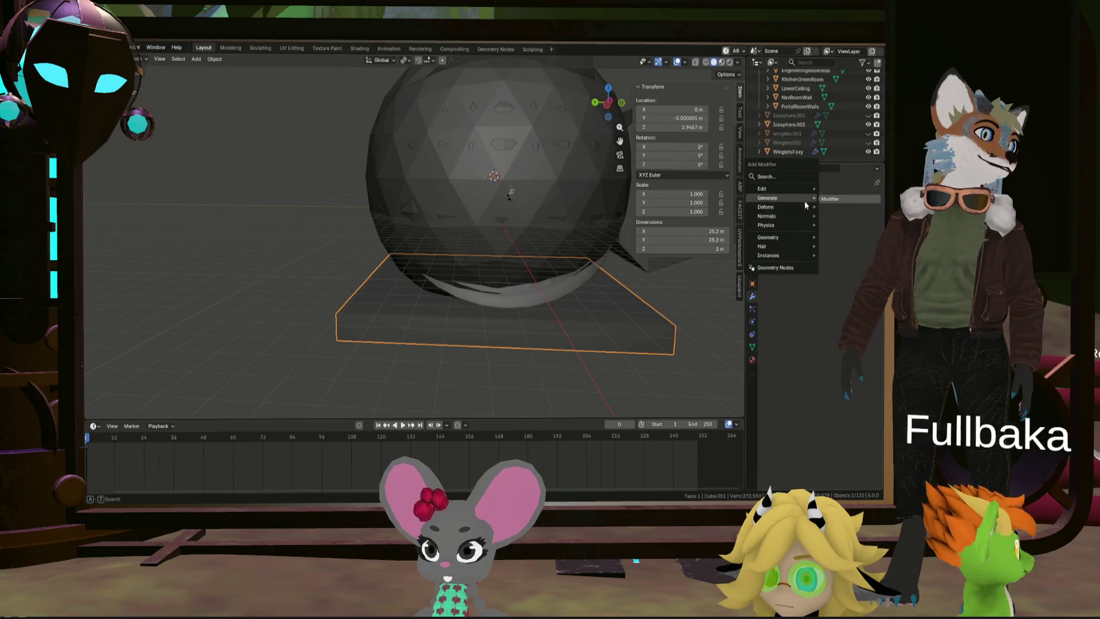
# Step: Give Cube.001 a Boolean Intersect with Icosphere.002, then hide Icosphere.002 to reveal the bowl
pyautogui.moveTo(774, 205)
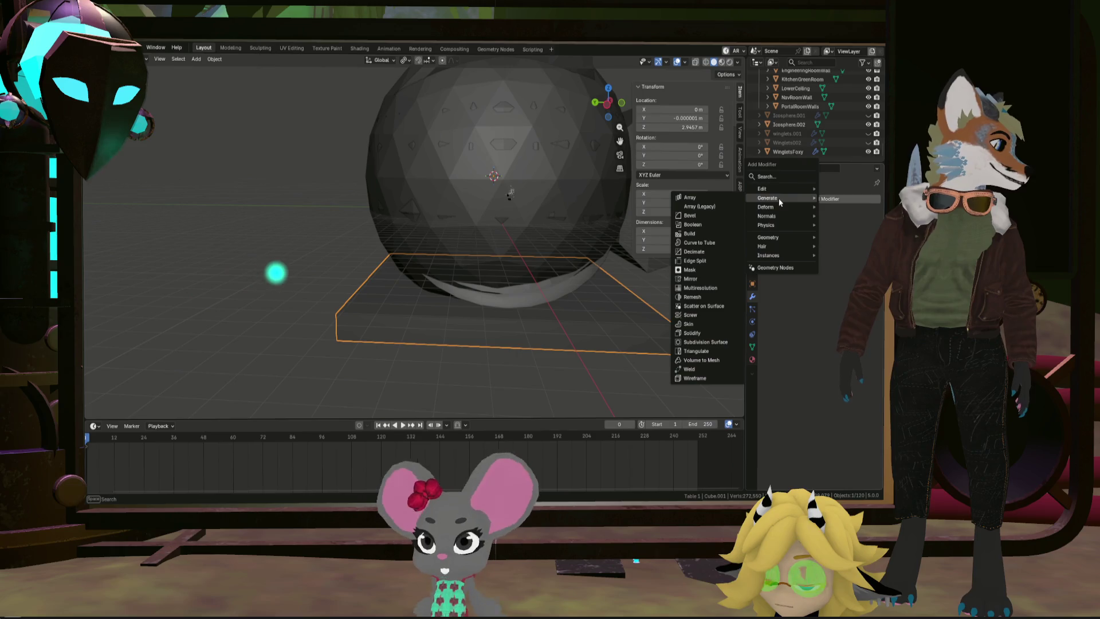
pyautogui.click(707, 225)
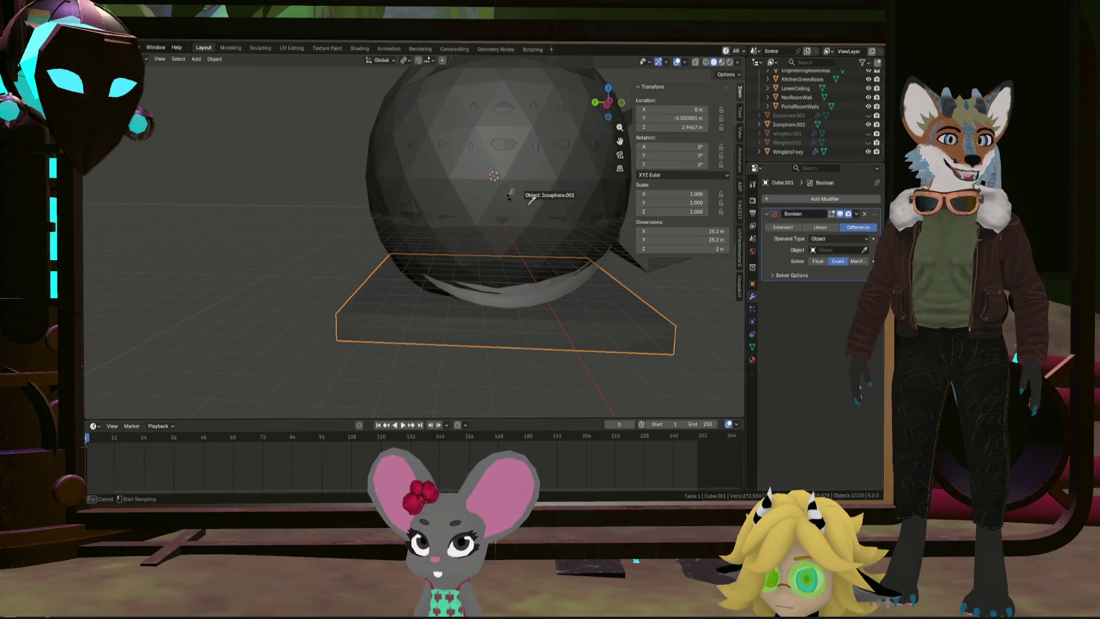
pyautogui.moveTo(534, 202)
pyautogui.mouseDown(button='middle')
pyautogui.moveTo(524, 272)
pyautogui.moveTo(580, 211)
pyautogui.moveTo(573, 226)
pyautogui.mouseUp(button='middle')
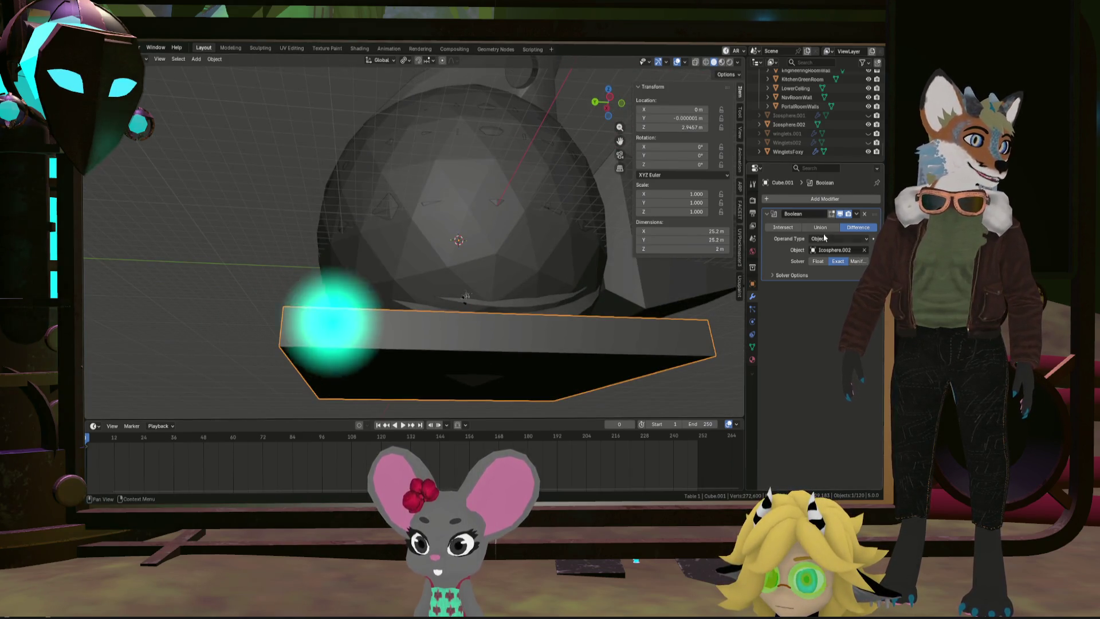
pyautogui.click(784, 228)
pyautogui.moveTo(484, 350)
pyautogui.mouseDown(button='middle')
pyautogui.moveTo(436, 356)
pyautogui.moveTo(466, 322)
pyautogui.moveTo(562, 295)
pyautogui.moveTo(460, 367)
pyautogui.mouseUp(button='middle')
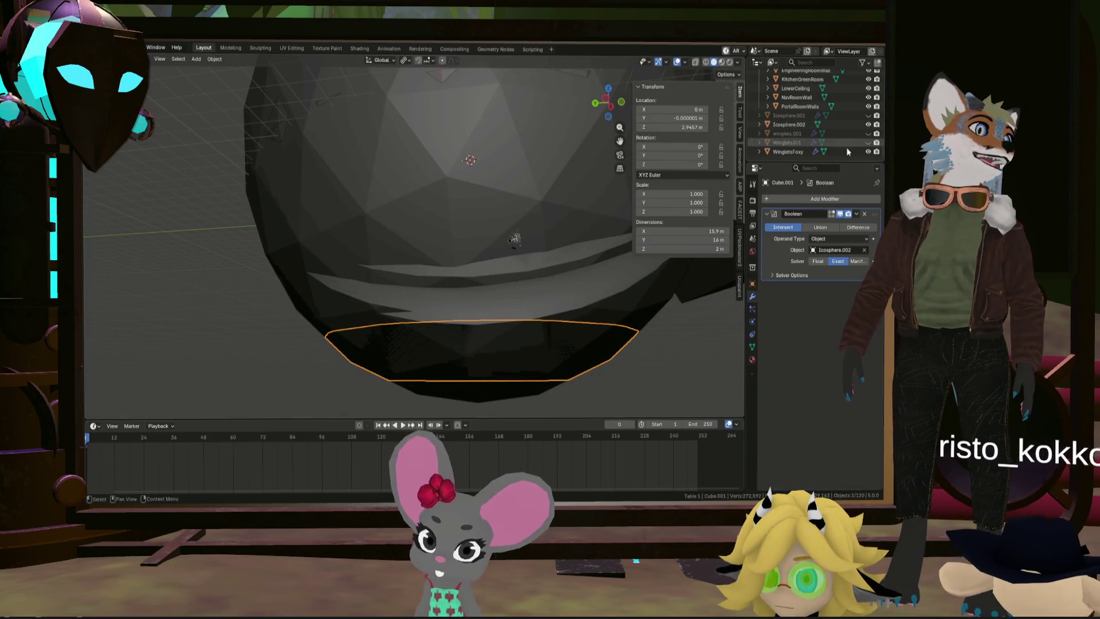
pyautogui.click(869, 125)
pyautogui.moveTo(624, 275)
pyautogui.mouseDown(button='middle')
pyautogui.moveTo(517, 298)
pyautogui.moveTo(545, 257)
pyautogui.moveTo(563, 178)
pyautogui.moveTo(433, 389)
pyautogui.moveTo(567, 386)
pyautogui.moveTo(410, 396)
pyautogui.moveTo(441, 384)
pyautogui.mouseUp(button='middle')
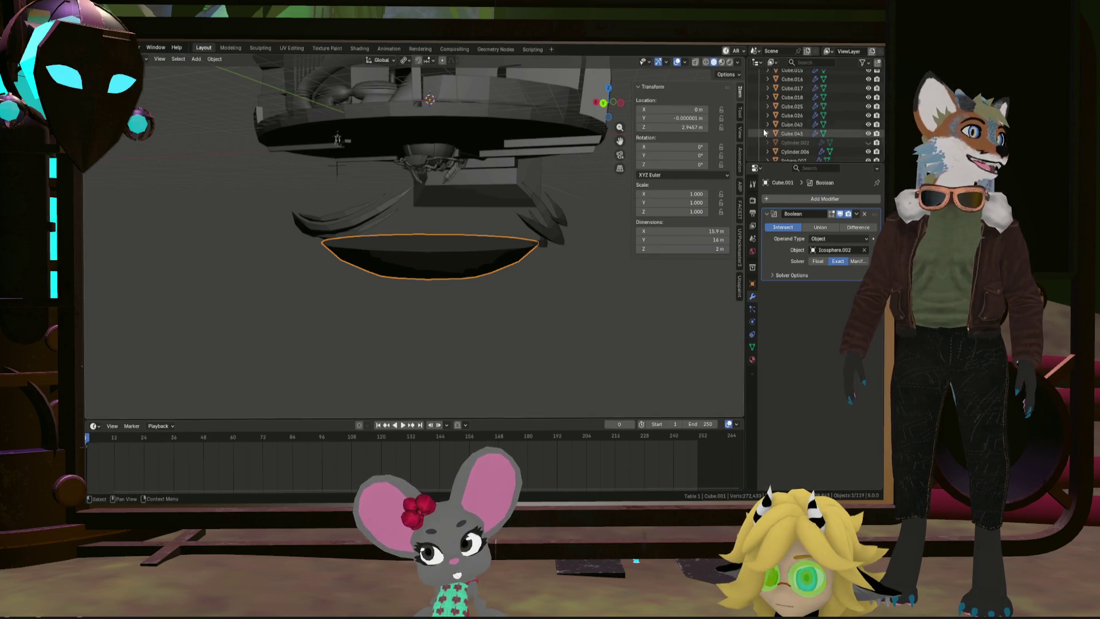
# Step: Scale Cube.001 to 1.049 along Z, cancel a vertical move, and enter Edit Mode
pyautogui.scroll(-10, 790, 120)
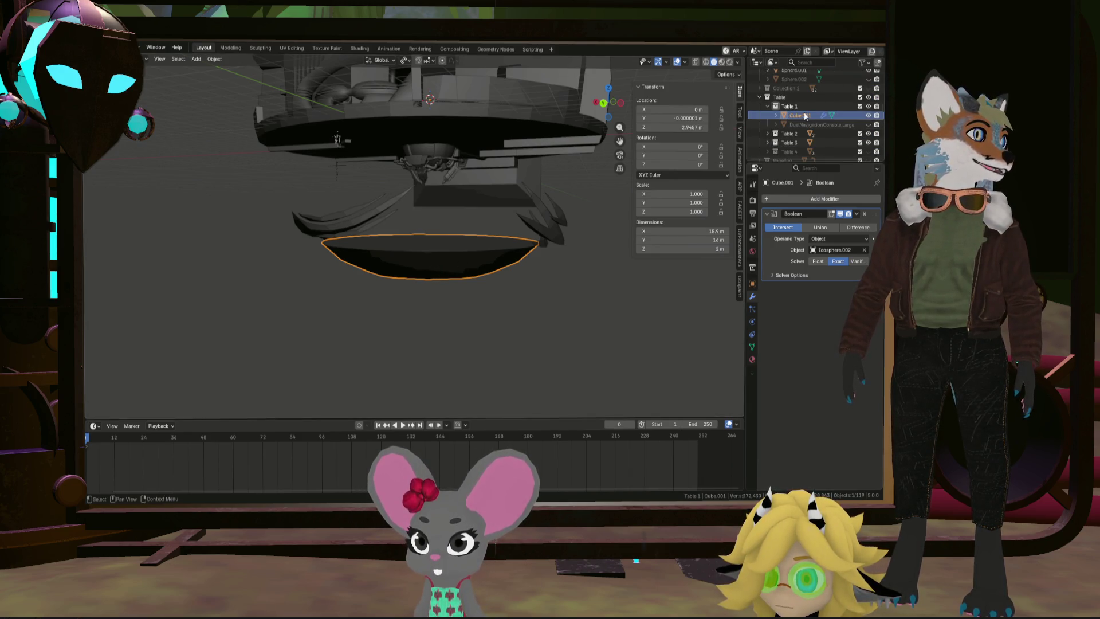
pyautogui.moveTo(797, 166)
pyautogui.mouseDown()
pyautogui.moveTo(801, 178)
pyautogui.moveTo(801, 148)
pyautogui.mouseUp()
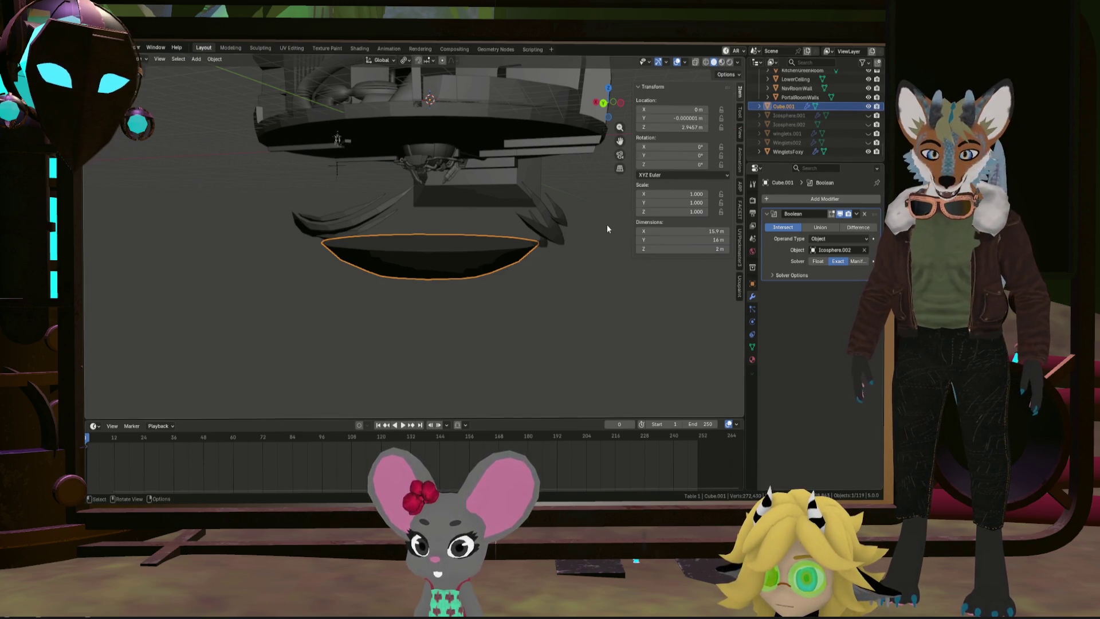
pyautogui.press('z')
pyautogui.press('Escape')
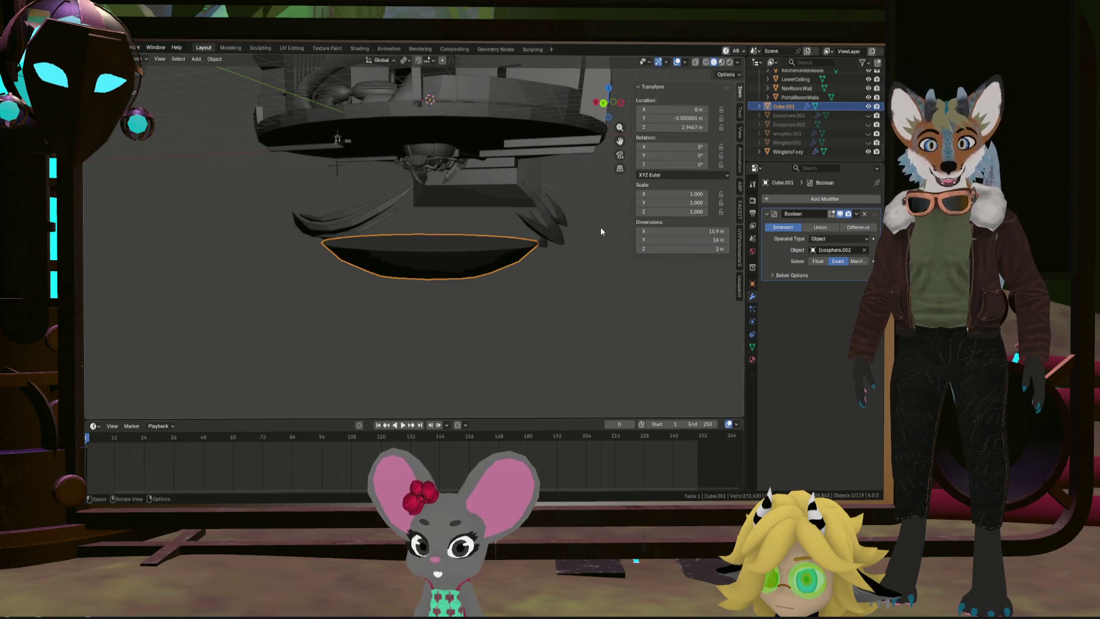
pyautogui.press('s')
pyautogui.press('z')
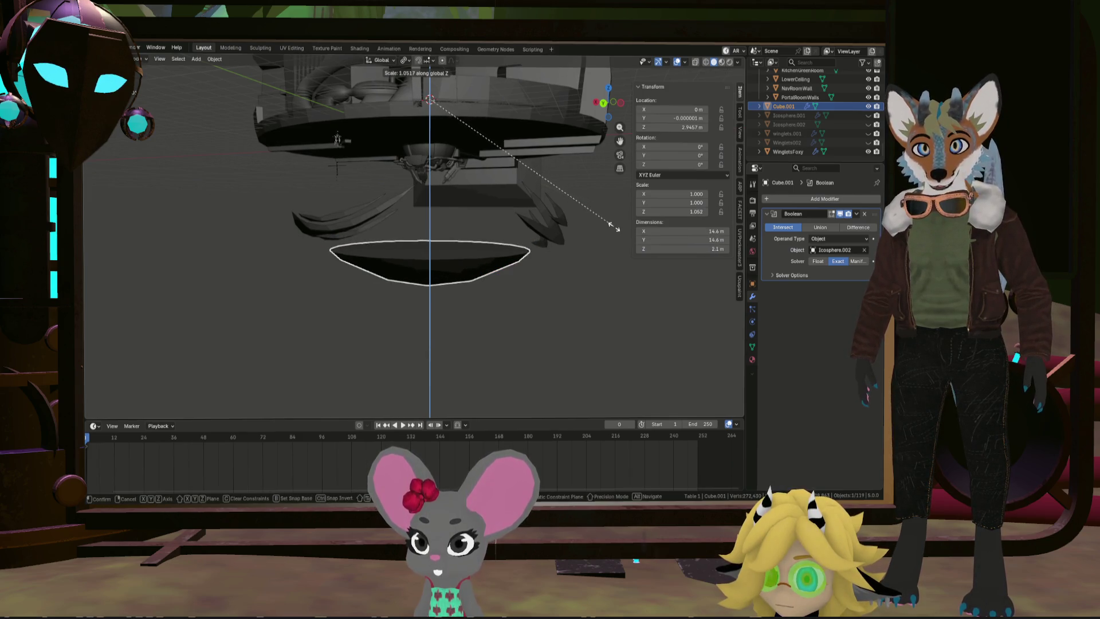
pyautogui.click(614, 225)
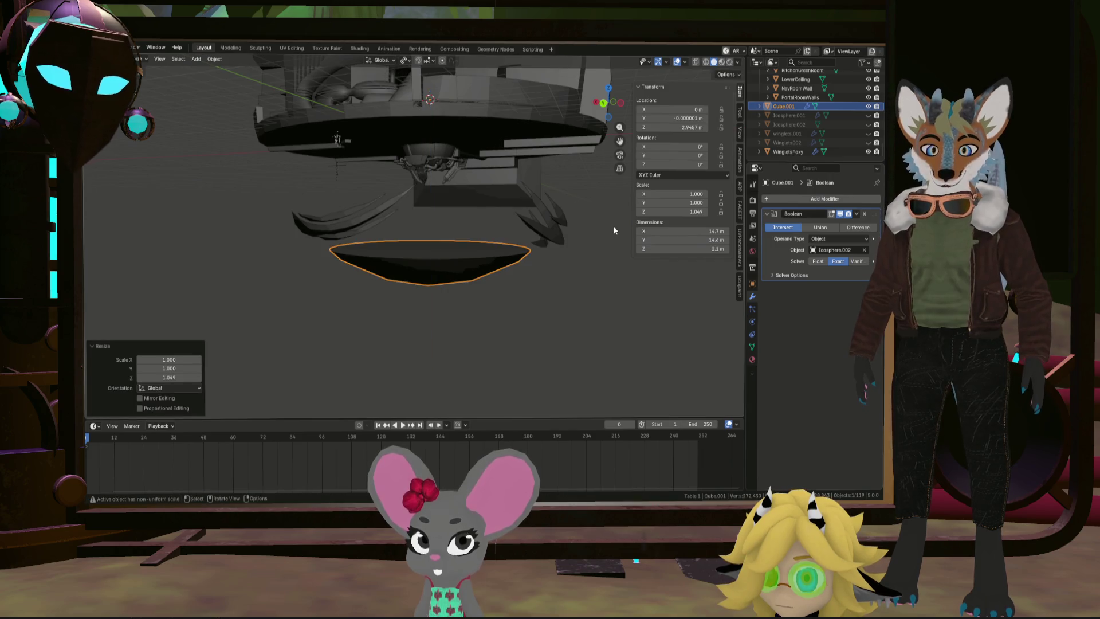
pyautogui.press('s')
pyautogui.press('z')
pyautogui.click(634, 228)
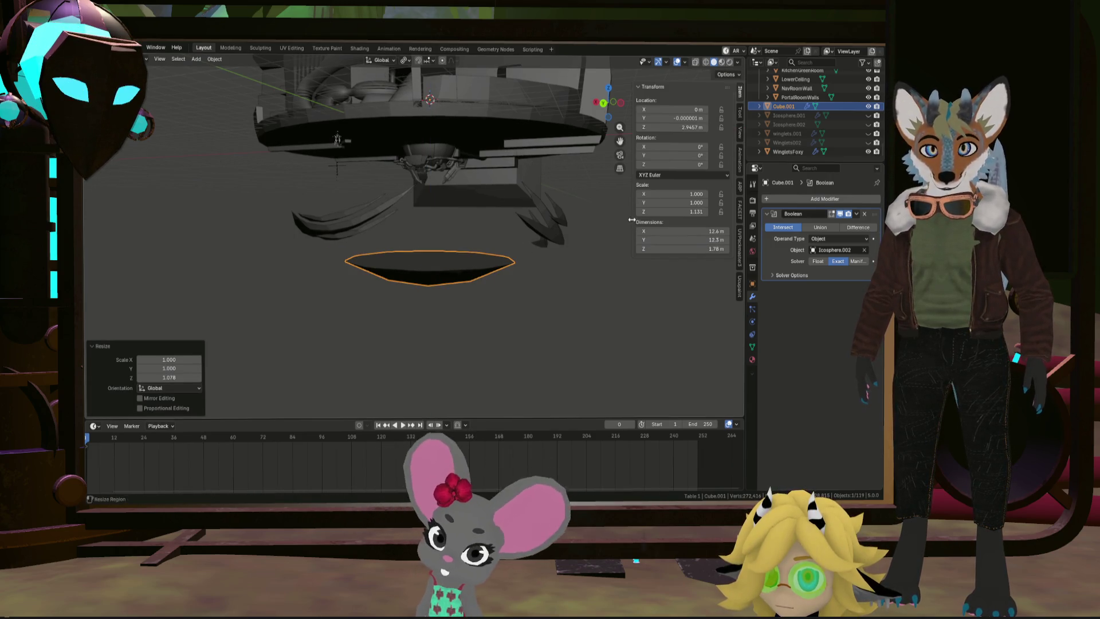
pyautogui.press('g')
pyautogui.press('z')
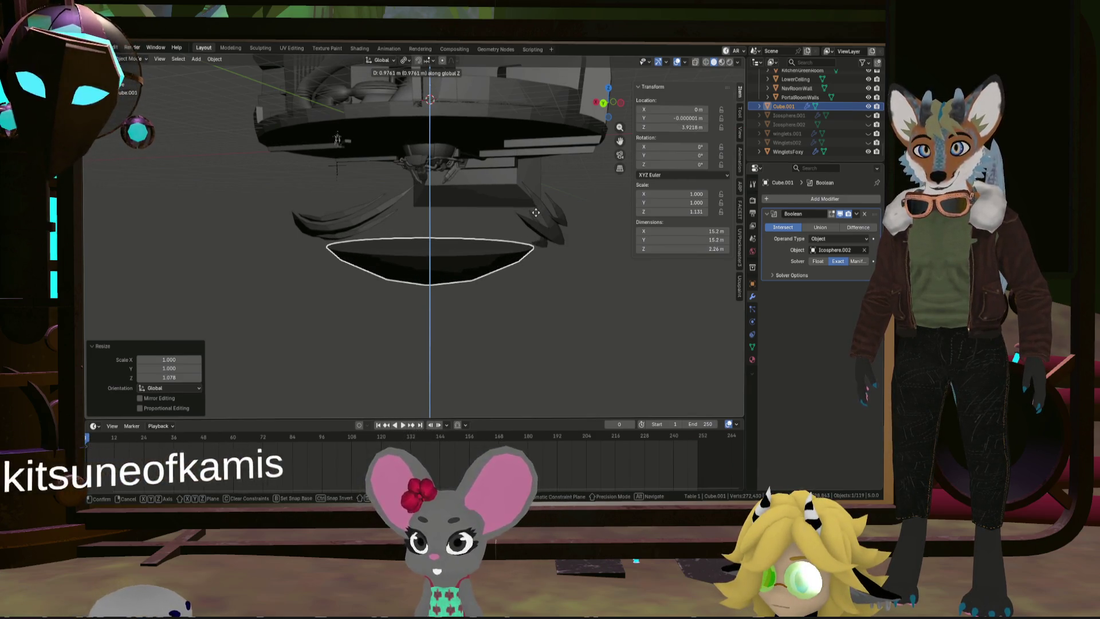
pyautogui.press('Escape')
pyautogui.press('Tab')
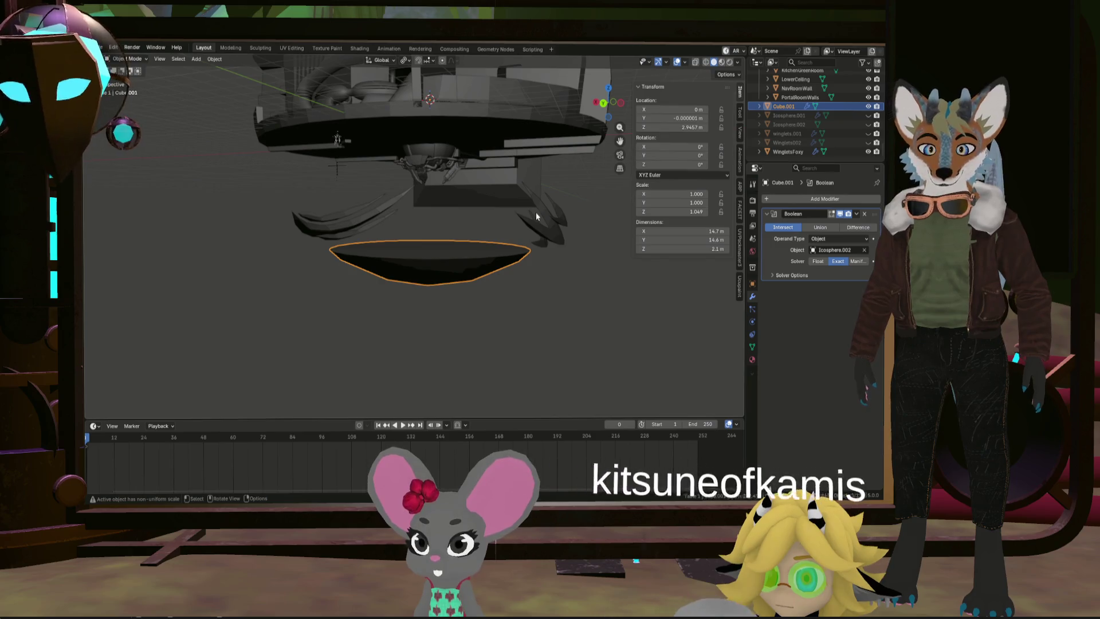
# Step: Stretch the box mesh along Z, lower it, and show the Boolean result in Edit Mode
pyautogui.press('s')
pyautogui.press('z')
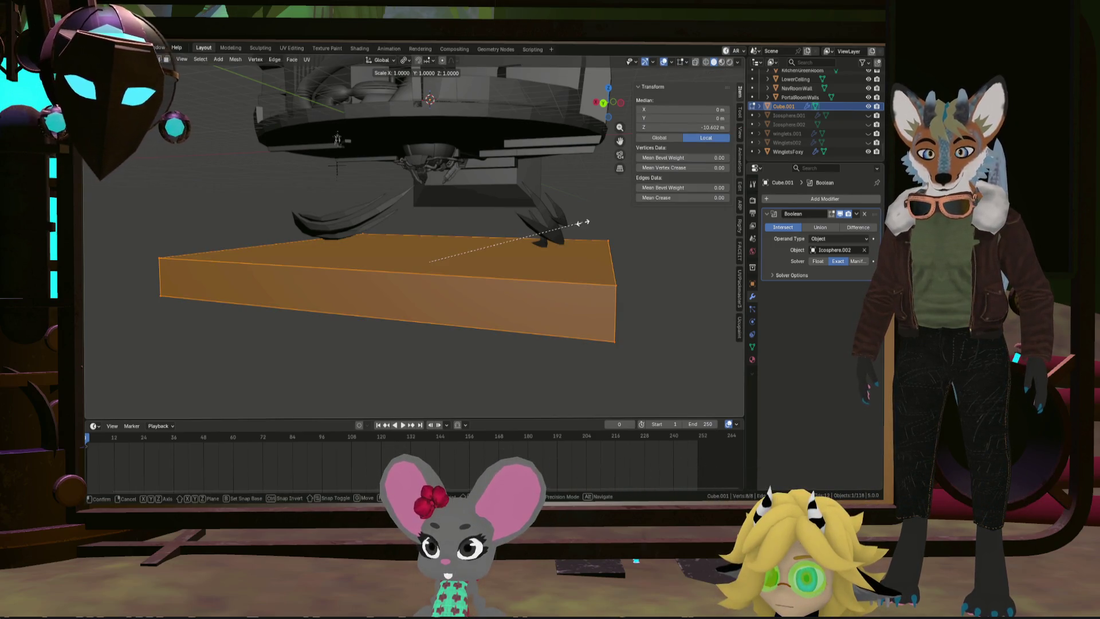
pyautogui.click(729, 214)
pyautogui.press('g')
pyautogui.press('z')
pyautogui.click(816, 214)
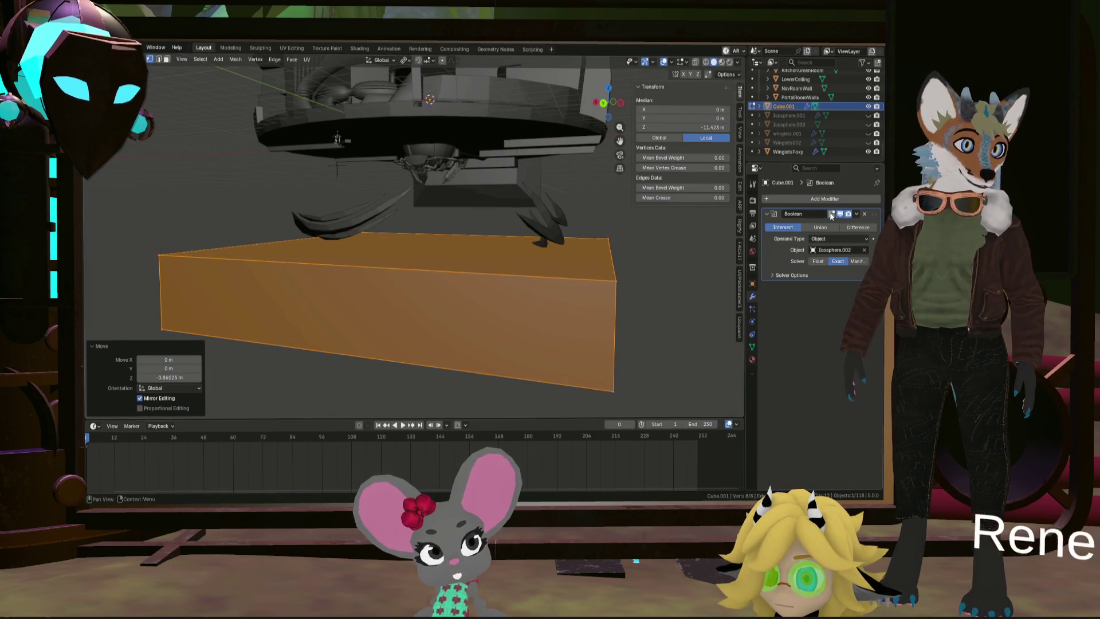
pyautogui.click(832, 214)
pyautogui.moveTo(412, 247)
pyautogui.mouseDown(button='middle')
pyautogui.moveTo(516, 249)
pyautogui.moveTo(367, 257)
pyautogui.moveTo(597, 211)
pyautogui.mouseUp(button='middle')
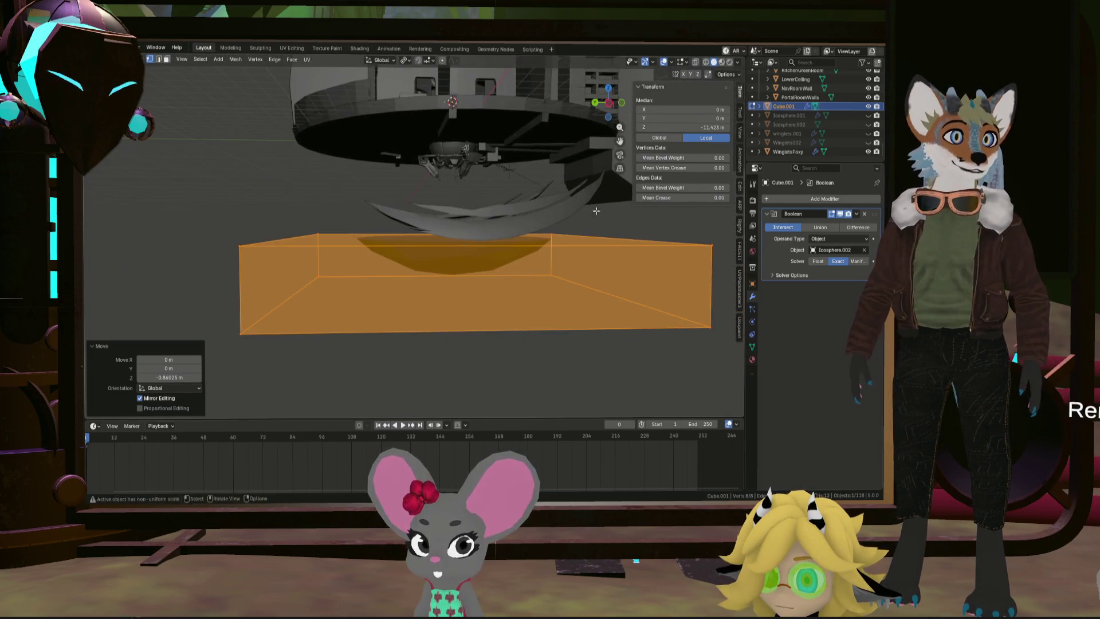
# Step: Unhide Icosphere.001, stretch the box taller and lower it 0.20633 m in Z
pyautogui.click(869, 115)
pyautogui.moveTo(447, 269)
pyautogui.mouseDown(button='middle')
pyautogui.moveTo(492, 297)
pyautogui.moveTo(445, 234)
pyautogui.moveTo(470, 278)
pyautogui.moveTo(417, 243)
pyautogui.moveTo(436, 261)
pyautogui.mouseUp(button='middle')
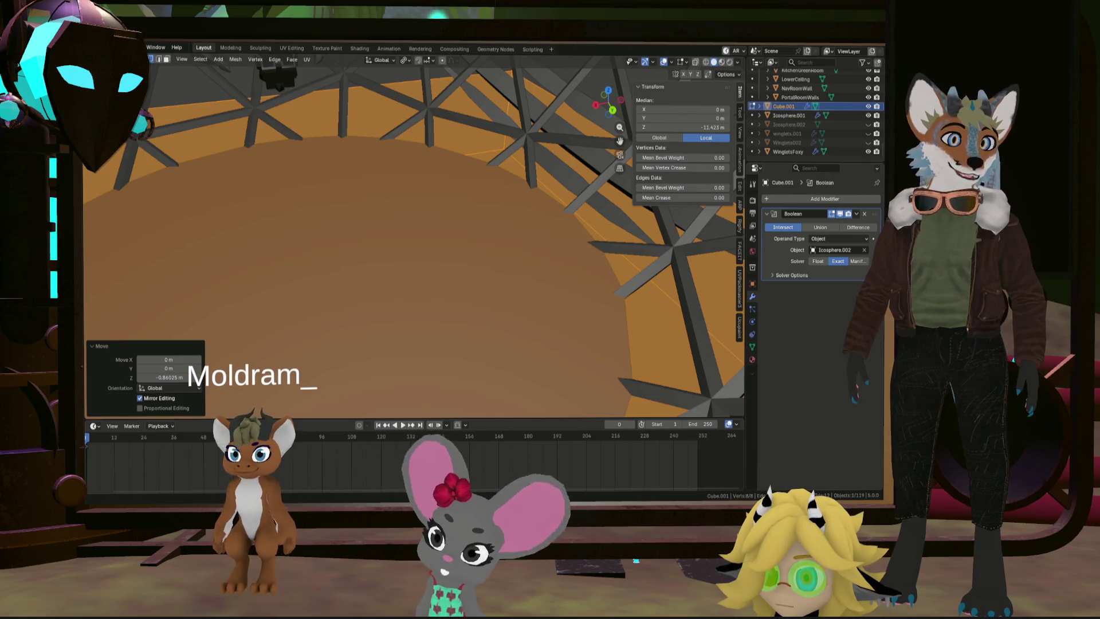
pyautogui.moveTo(475, 269)
pyautogui.mouseDown(button='middle')
pyautogui.moveTo(438, 258)
pyautogui.moveTo(484, 304)
pyautogui.moveTo(474, 272)
pyautogui.moveTo(486, 294)
pyautogui.mouseUp(button='middle')
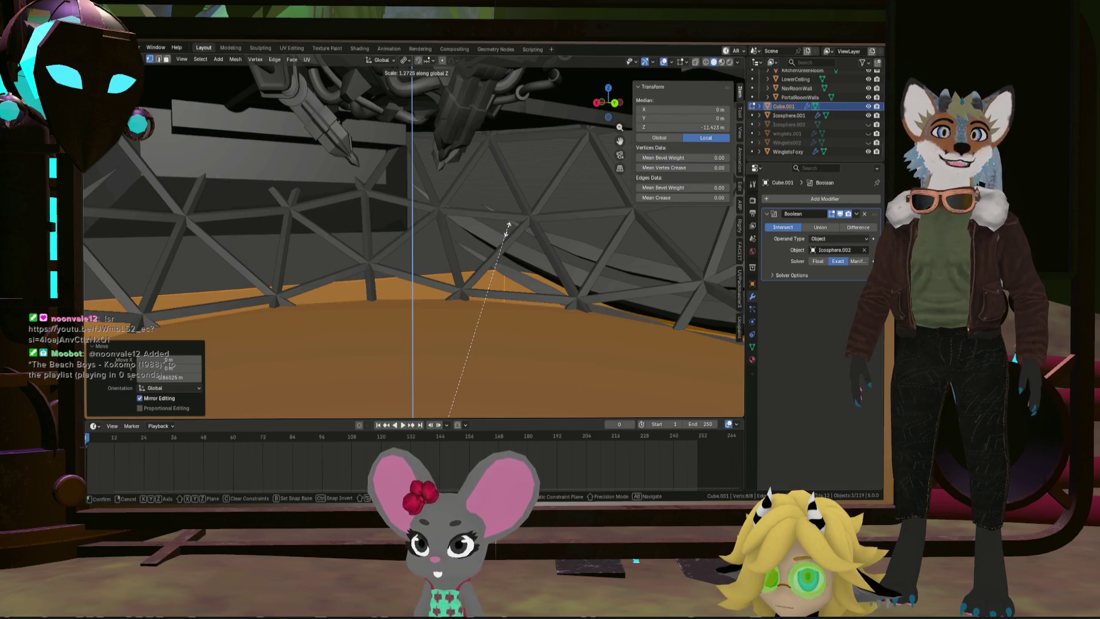
pyautogui.click(503, 241)
pyautogui.scroll(-5, 493, 258)
pyautogui.moveTo(490, 261)
pyautogui.mouseDown(button='middle')
pyautogui.moveTo(480, 276)
pyautogui.moveTo(450, 279)
pyautogui.mouseUp(button='middle')
pyautogui.scroll(4, 436, 280)
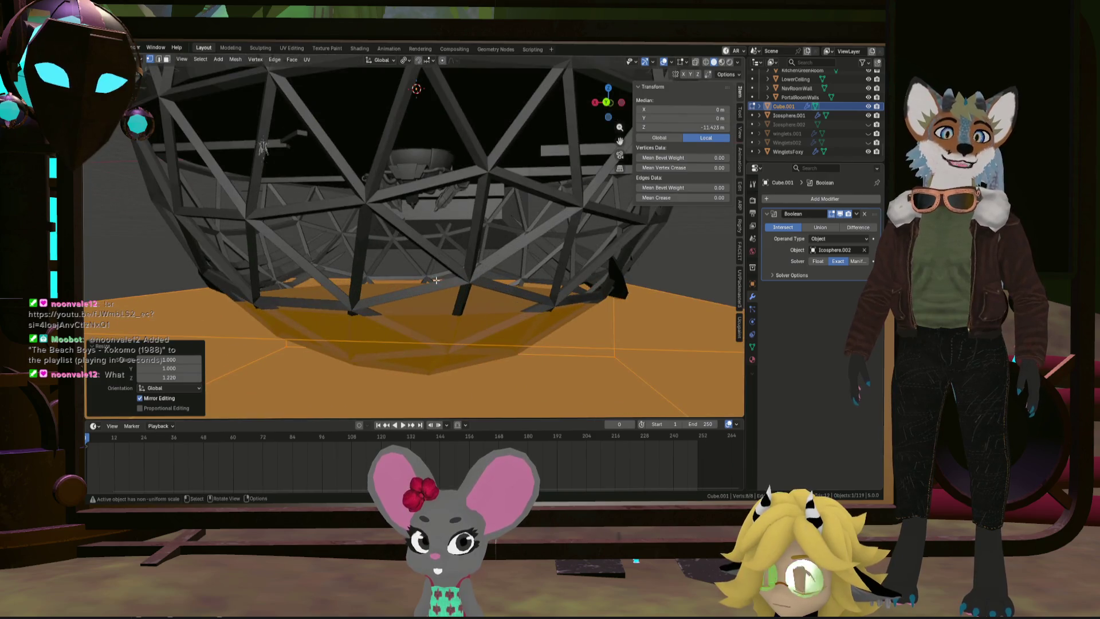
pyautogui.press('g')
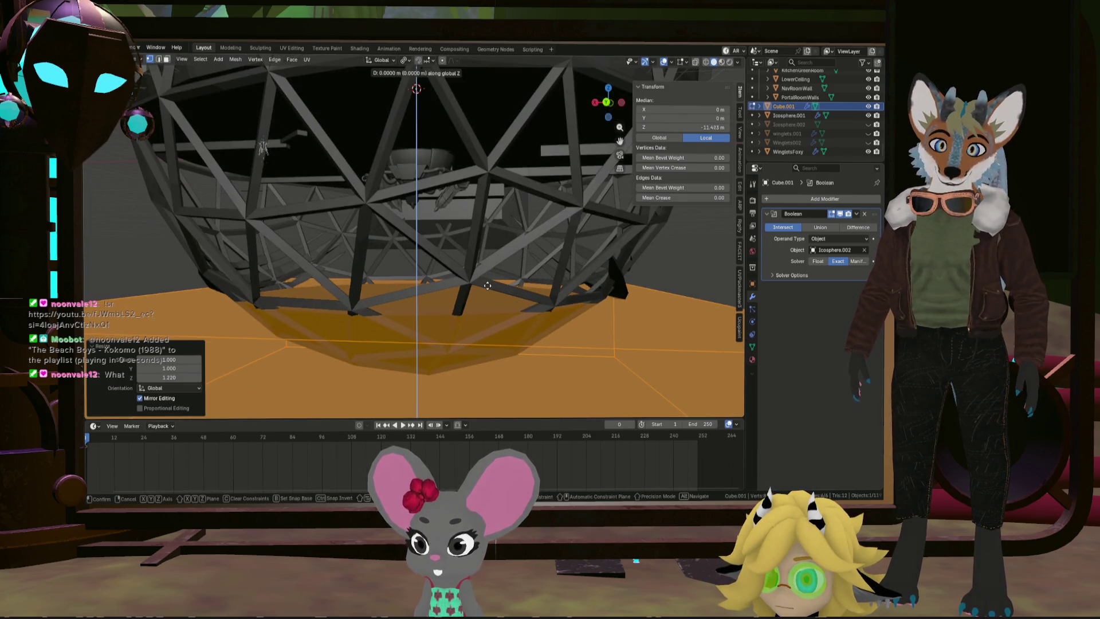
pyautogui.click(486, 290)
pyautogui.moveTo(487, 290)
pyautogui.mouseDown(button='middle')
pyautogui.moveTo(535, 290)
pyautogui.moveTo(615, 335)
pyautogui.moveTo(649, 328)
pyautogui.mouseUp(button='middle')
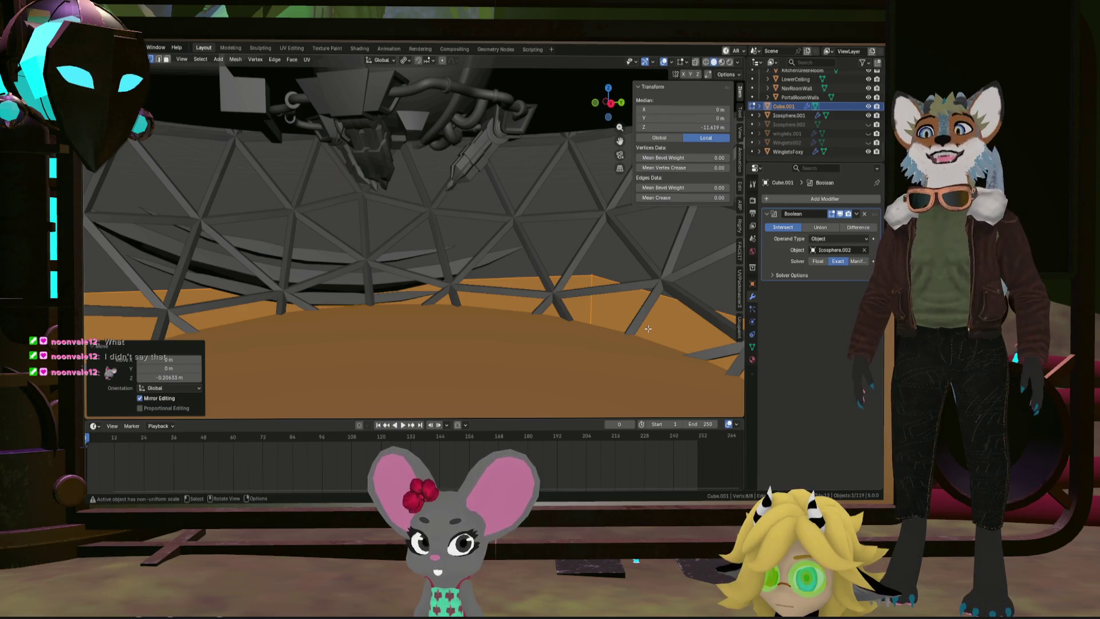
pyautogui.moveTo(648, 328)
pyautogui.mouseDown(button='middle')
pyautogui.moveTo(571, 297)
pyautogui.moveTo(425, 304)
pyautogui.moveTo(430, 286)
pyautogui.mouseUp(button='middle')
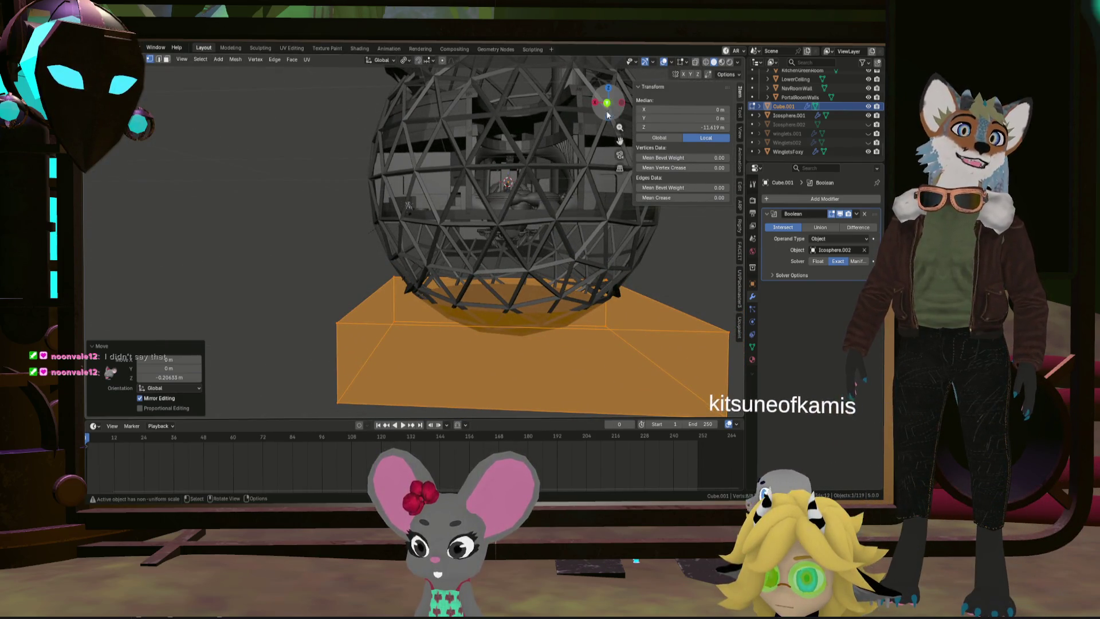
# Step: Check the bowl floor from front and top views, then return to Object Mode
pyautogui.click(610, 104)
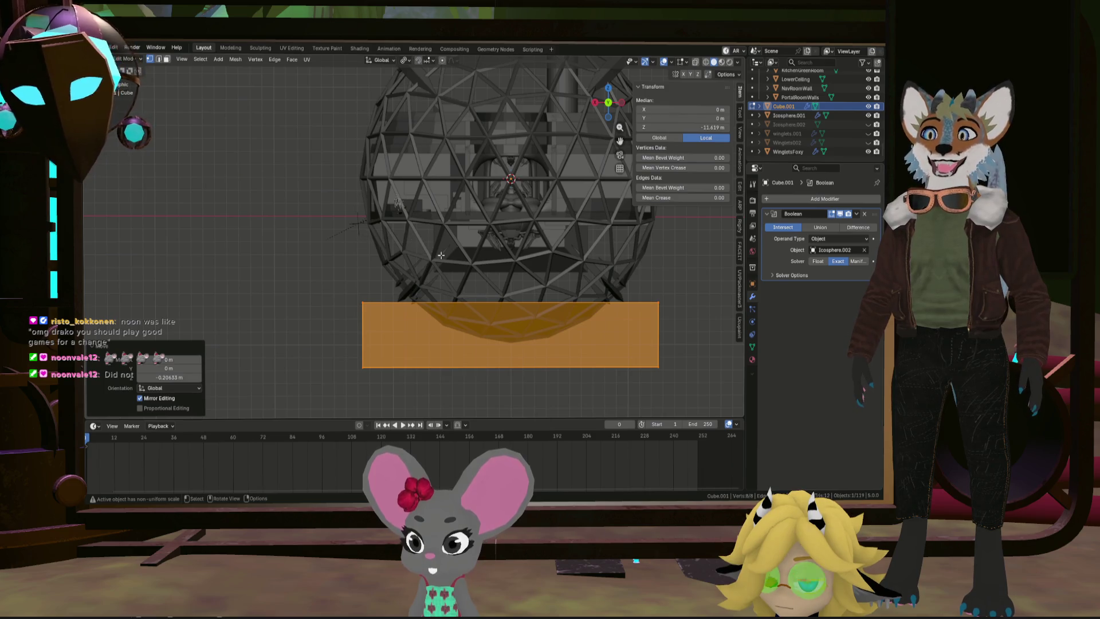
pyautogui.scroll(5, 432, 251)
pyautogui.moveTo(432, 251)
pyautogui.mouseDown(button='middle')
pyautogui.moveTo(463, 282)
pyautogui.moveTo(487, 273)
pyautogui.moveTo(512, 290)
pyautogui.moveTo(494, 175)
pyautogui.mouseUp(button='middle')
pyautogui.scroll(2, 512, 290)
pyautogui.scroll(-3, 511, 290)
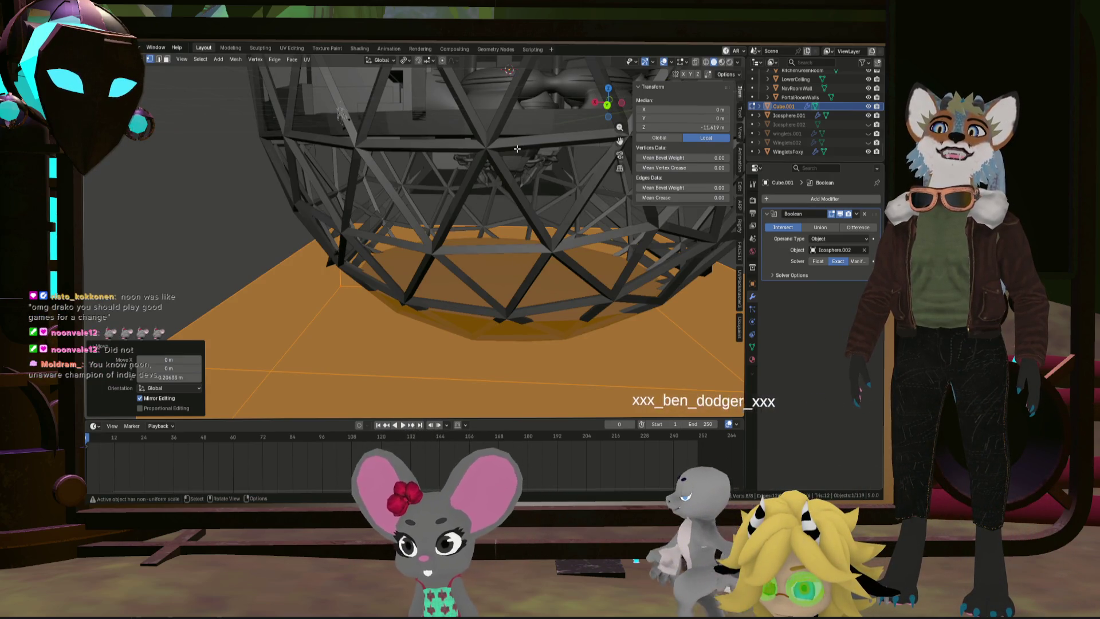
pyautogui.click(608, 105)
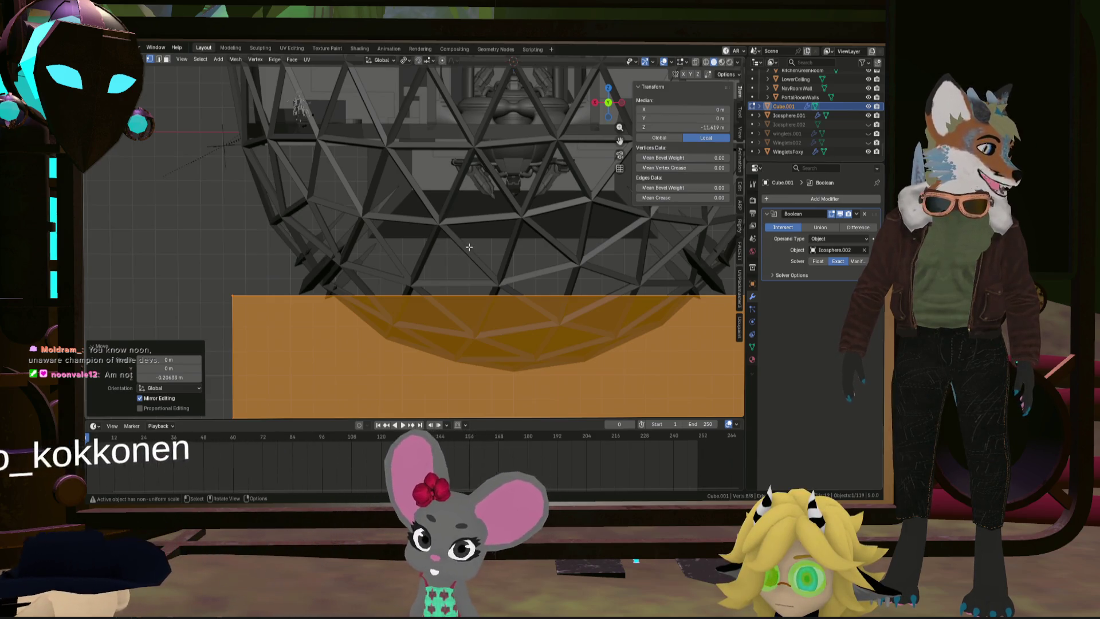
pyautogui.moveTo(469, 245)
pyautogui.mouseDown(button='middle')
pyautogui.moveTo(485, 251)
pyautogui.moveTo(451, 263)
pyautogui.mouseUp(button='middle')
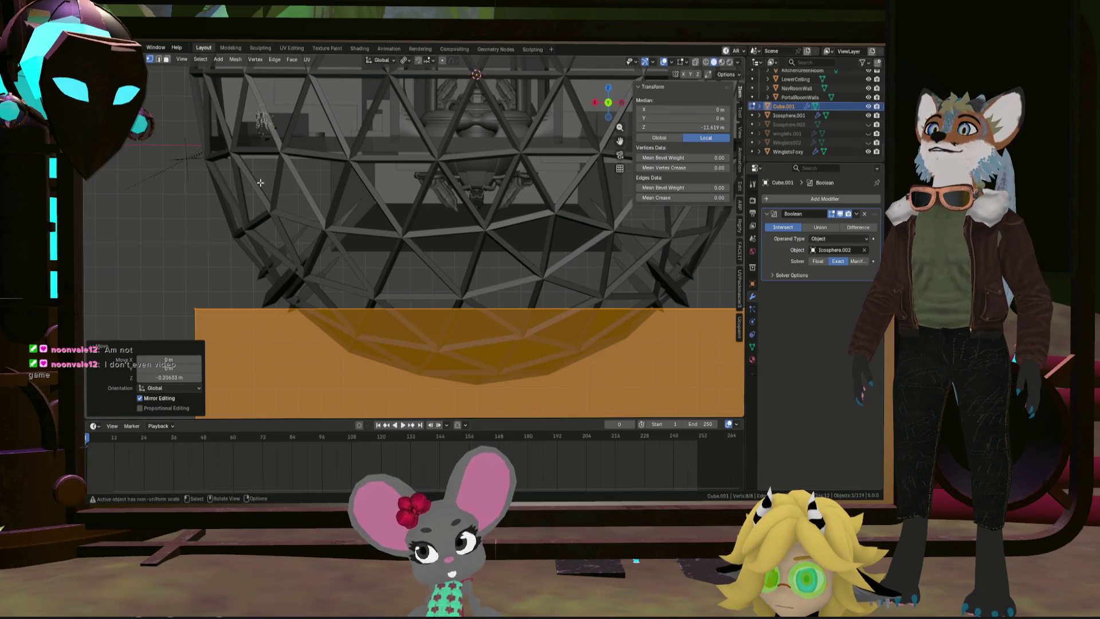
pyautogui.press('t')
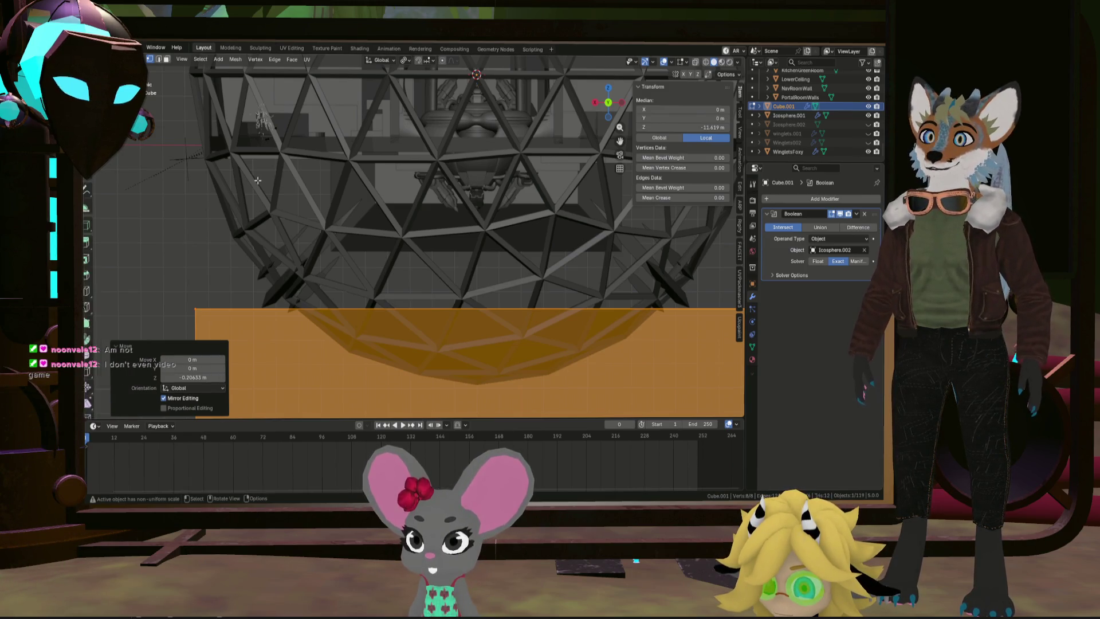
pyautogui.press('Tab')
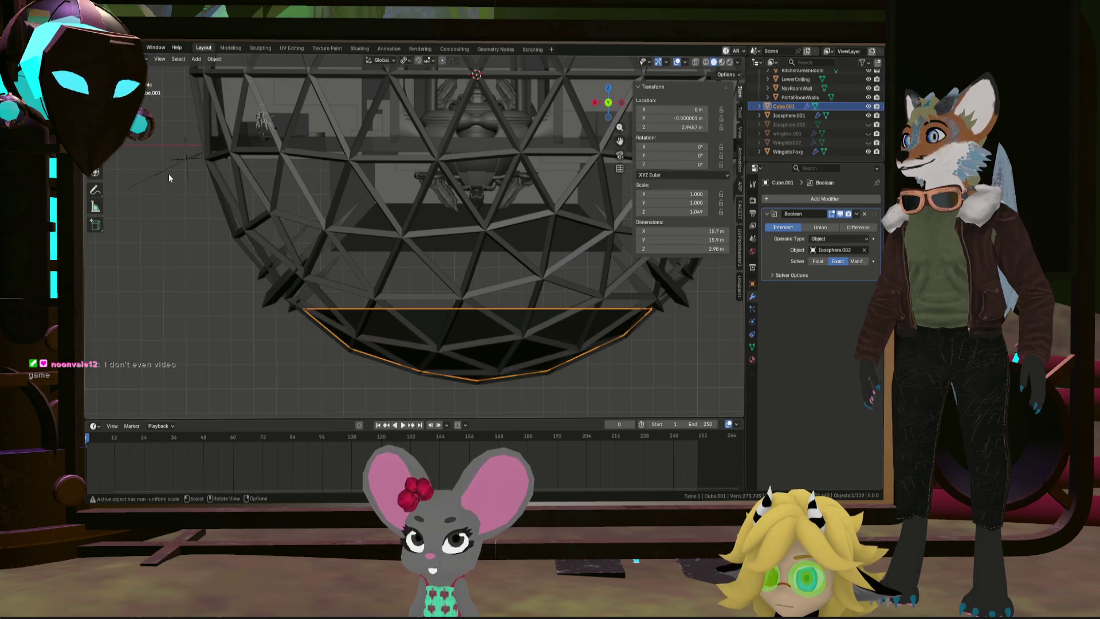
# Step: Measure three vertical heights inside the dome: 4.5156 m, 6.45225 m and 2.84056 m
pyautogui.click(95, 206)
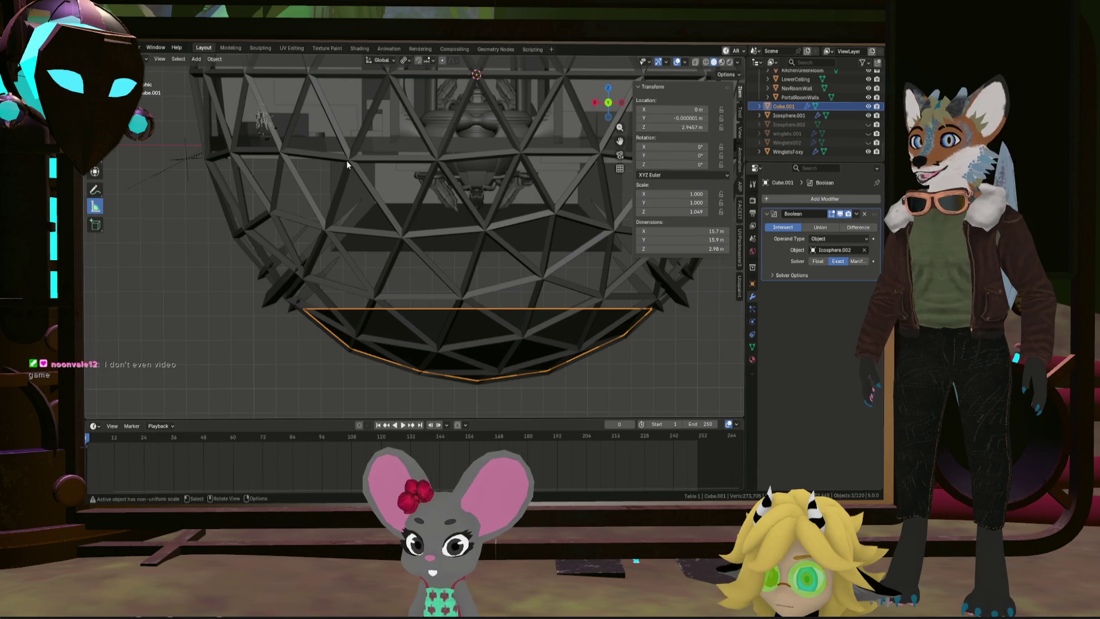
pyautogui.moveTo(386, 153)
pyautogui.mouseDown()
pyautogui.moveTo(401, 317)
pyautogui.moveTo(388, 312)
pyautogui.mouseUp()
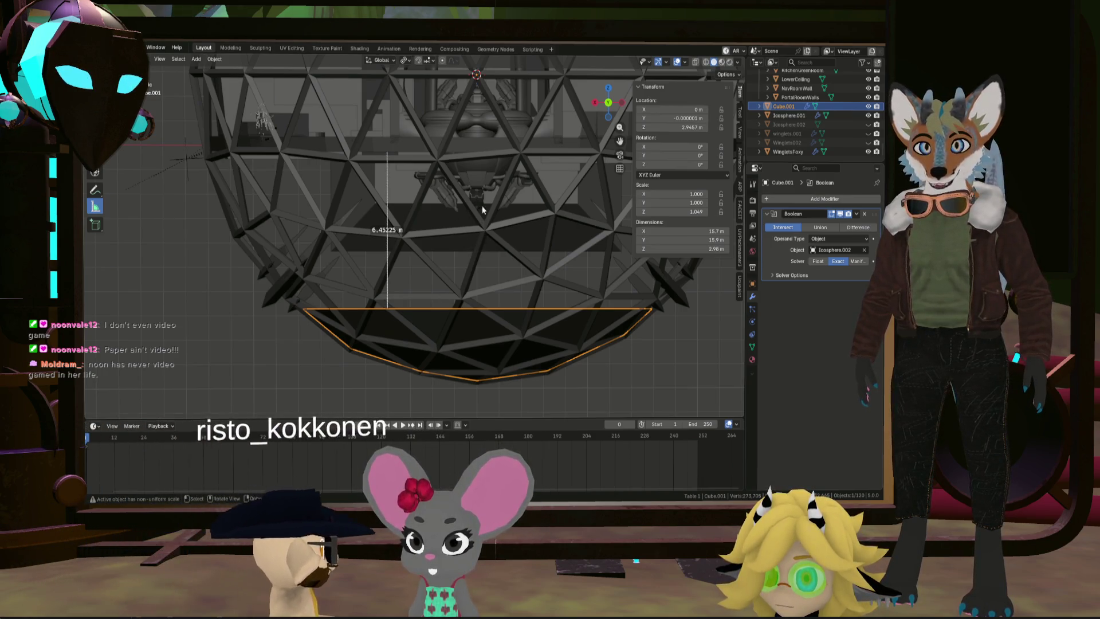
pyautogui.moveTo(477, 238); pyautogui.dragTo(477, 310)
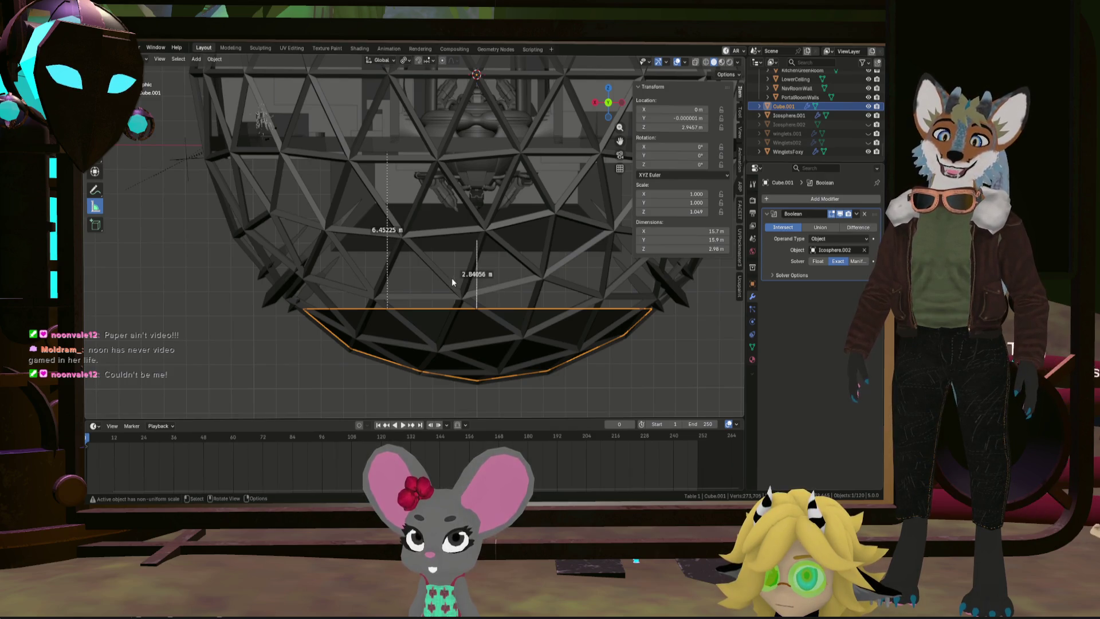
pyautogui.moveTo(436, 281)
pyautogui.mouseDown(button='middle')
pyautogui.moveTo(463, 136)
pyautogui.moveTo(467, 197)
pyautogui.mouseUp(button='middle')
pyautogui.scroll(2, 407, 165)
pyautogui.moveTo(409, 135); pyautogui.dragTo(411, 227)
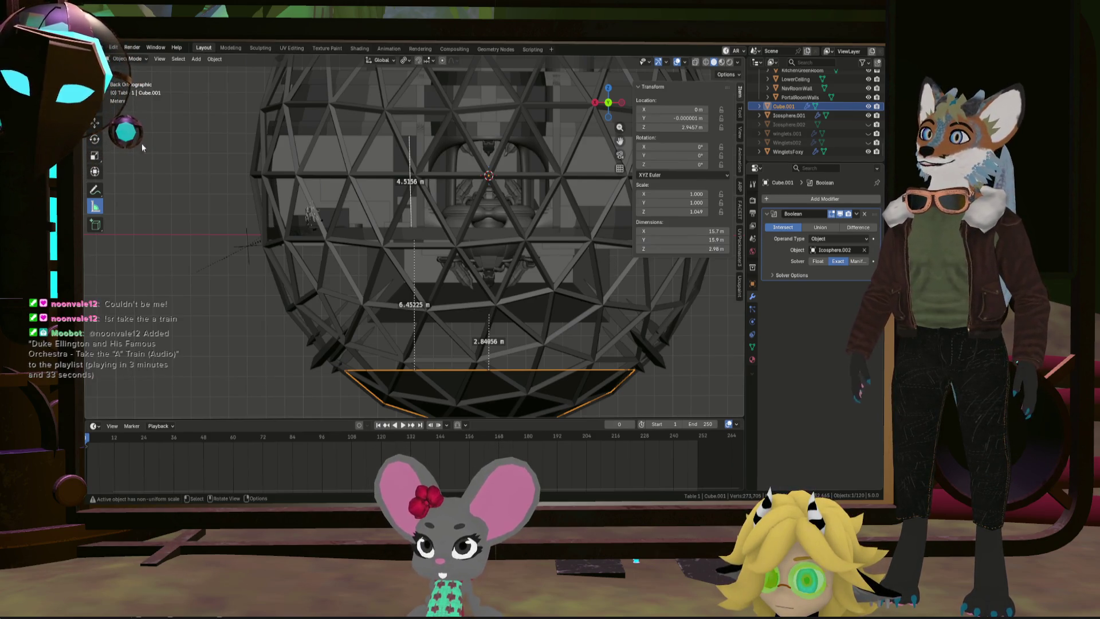
pyautogui.click(95, 106)
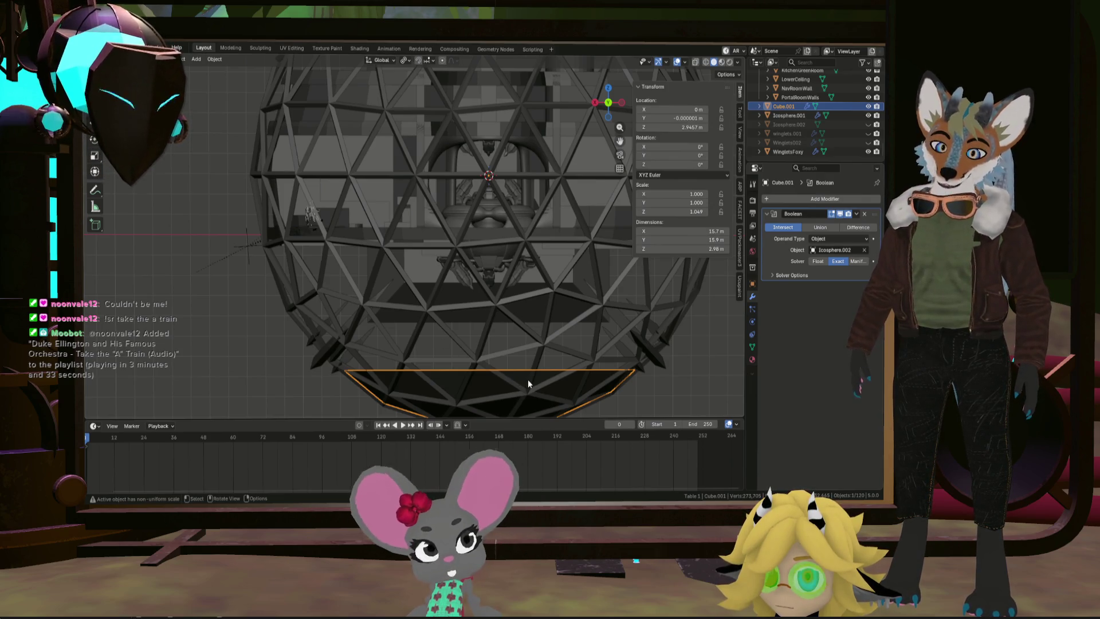
# Step: In Edit Mode, lower the bowl floor's top faces about 0.56 m, leaving it 2.41 m thick
pyautogui.press('g')
pyautogui.press('z')
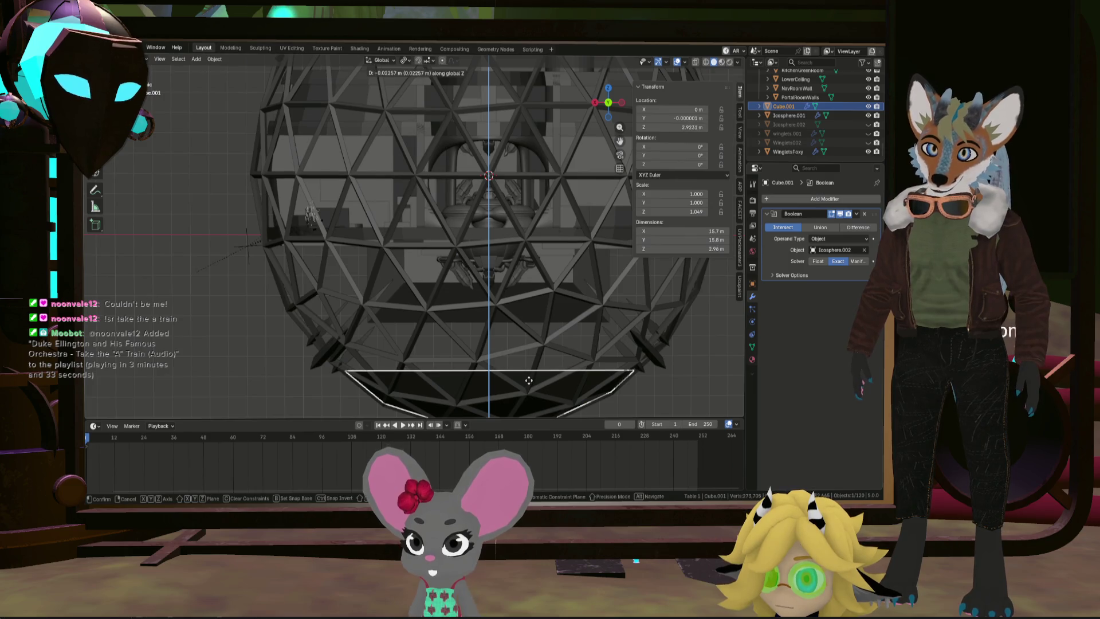
pyautogui.click(528, 380)
pyautogui.press('Tab')
pyautogui.press('g')
pyautogui.press('z')
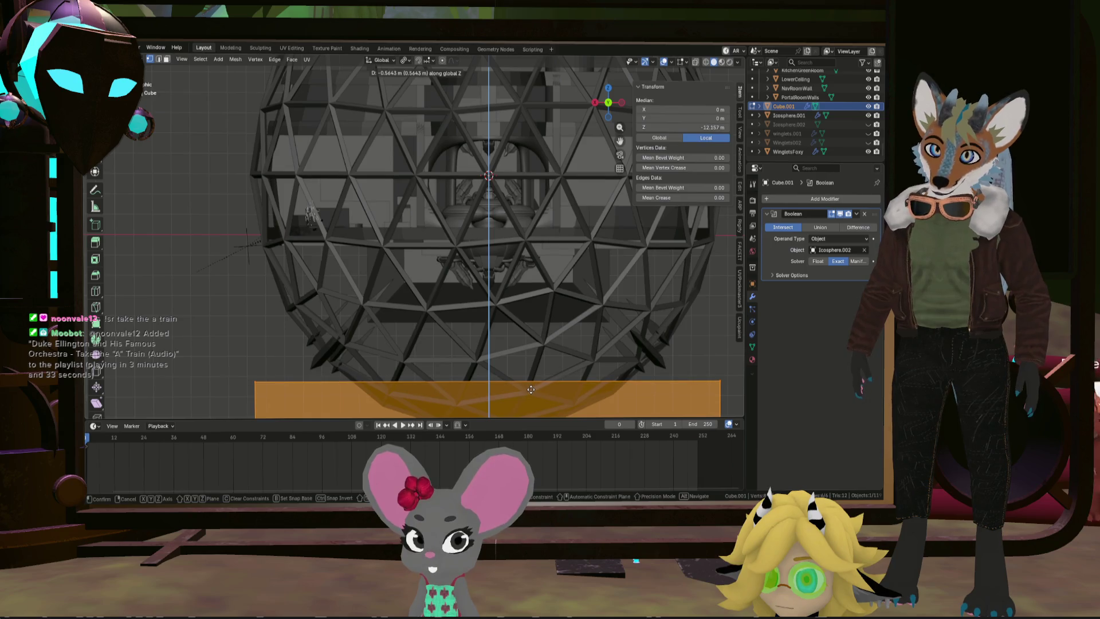
pyautogui.click(531, 389)
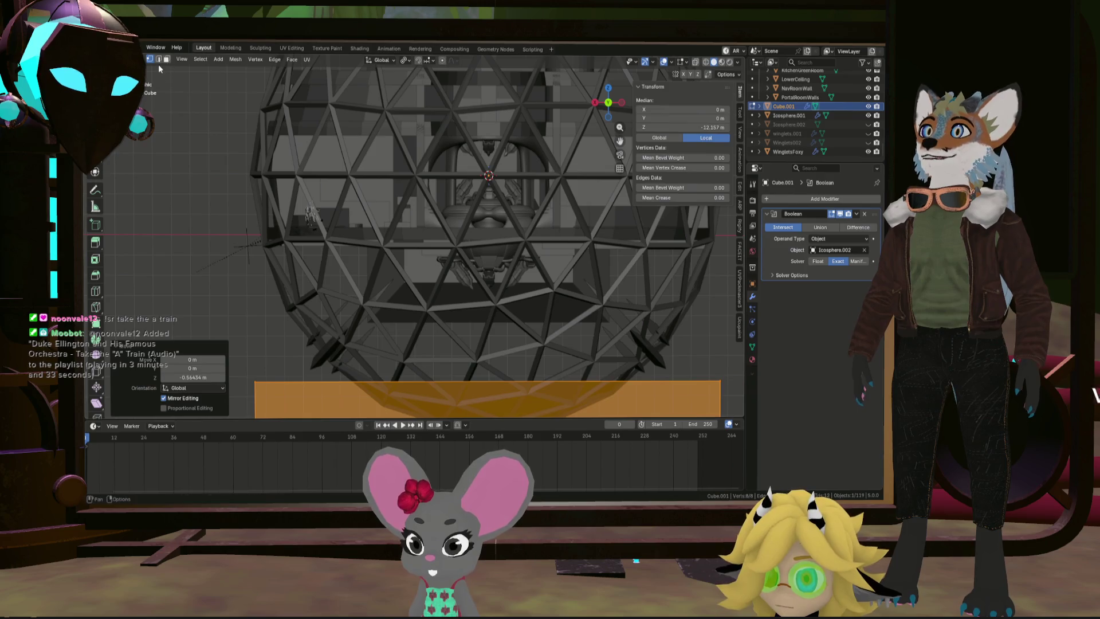
pyautogui.press('Tab')
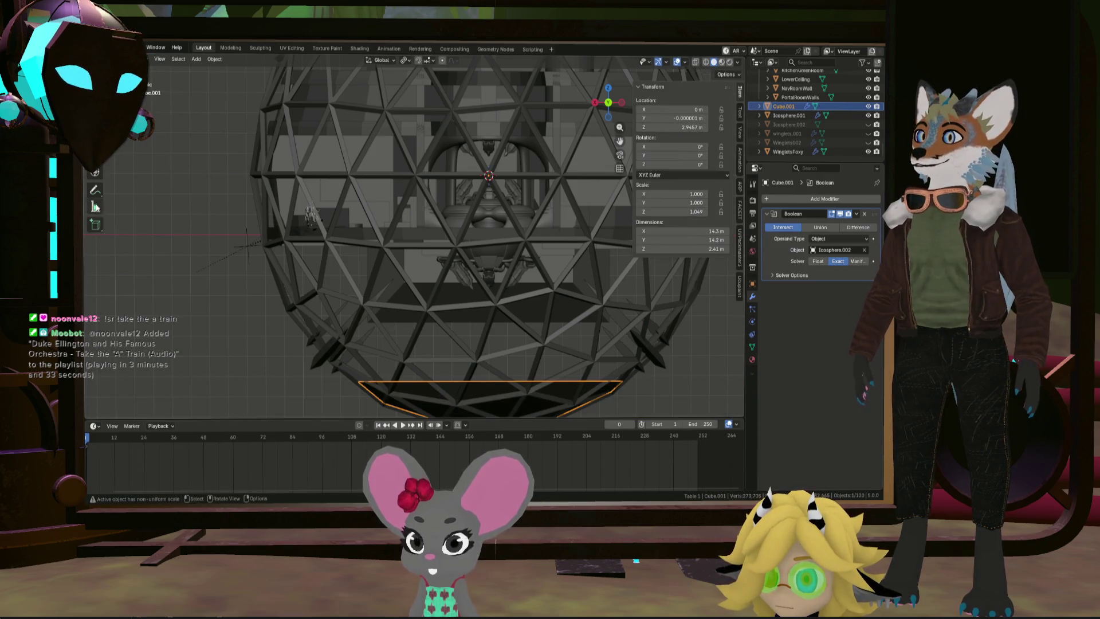
# Step: Extend two rulers down to the floor edge, now reading 7.05482 m and 3.42425 m
pyautogui.click(96, 208)
pyautogui.moveTo(413, 370); pyautogui.dragTo(414, 381)
pyautogui.moveTo(488, 370); pyautogui.dragTo(490, 382)
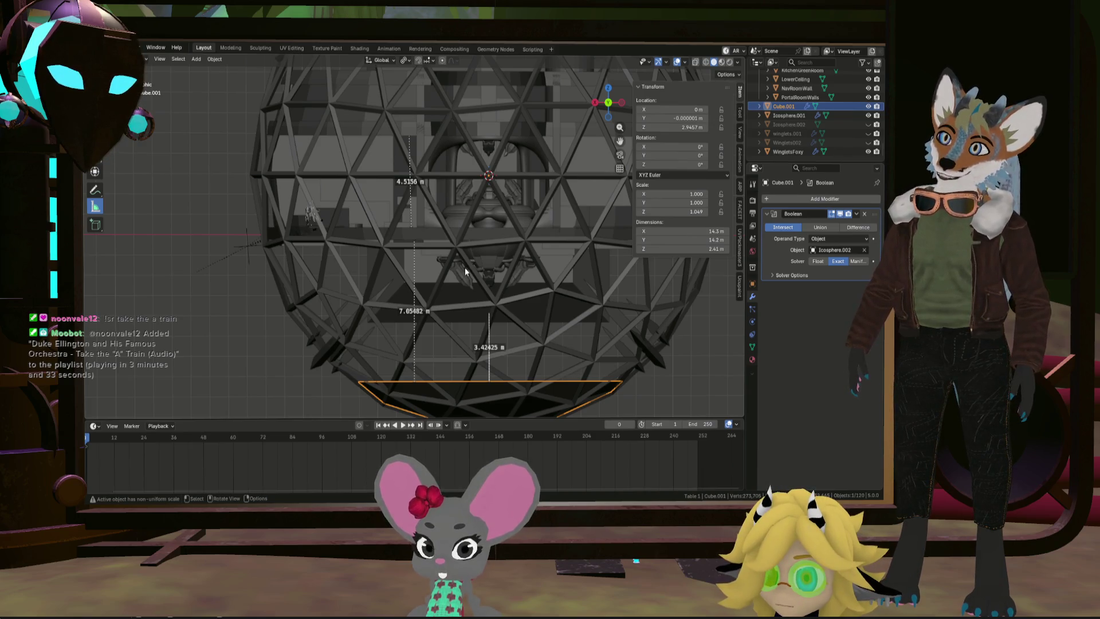
pyautogui.scroll(-1, 463, 298)
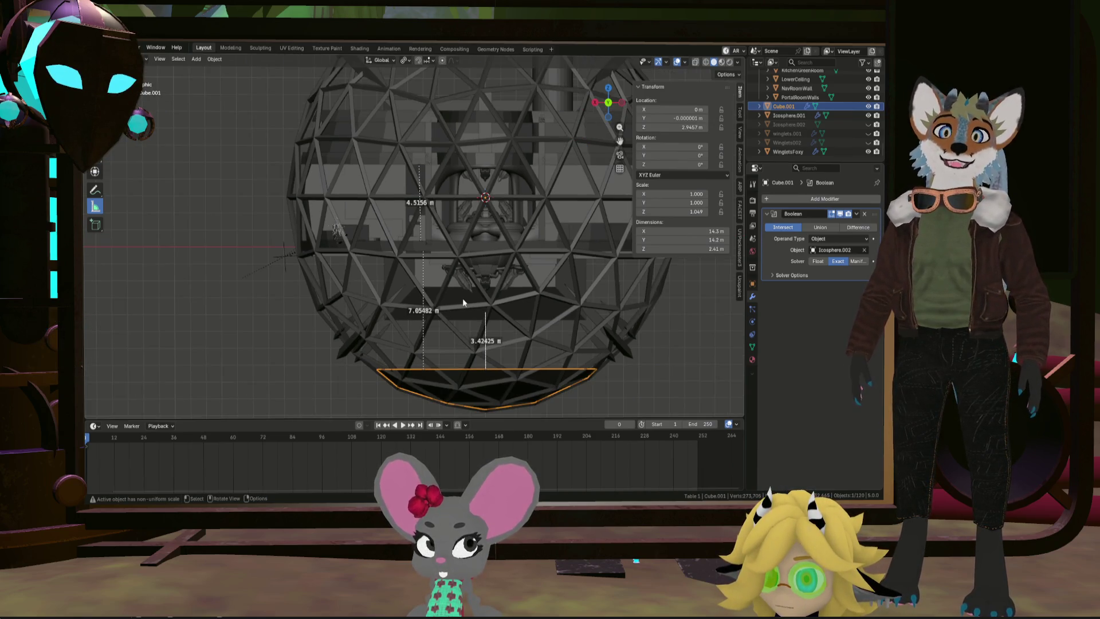
# Step: Delete the 3.42425 m and 7.05482 m measurement rulers
pyautogui.scroll(1, 463, 297)
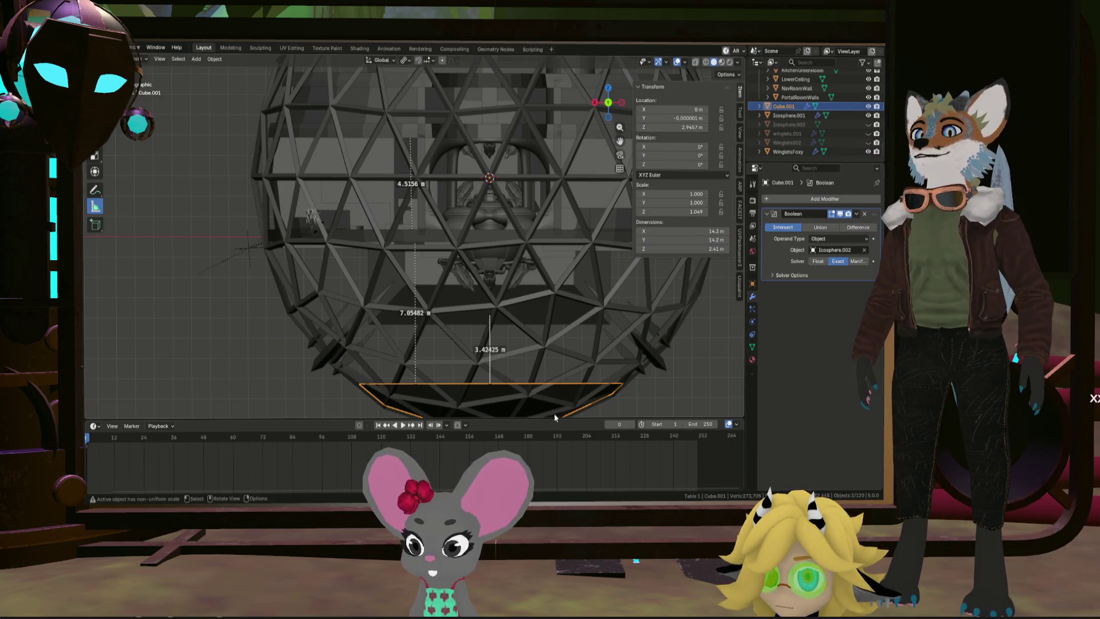
pyautogui.press('Delete')
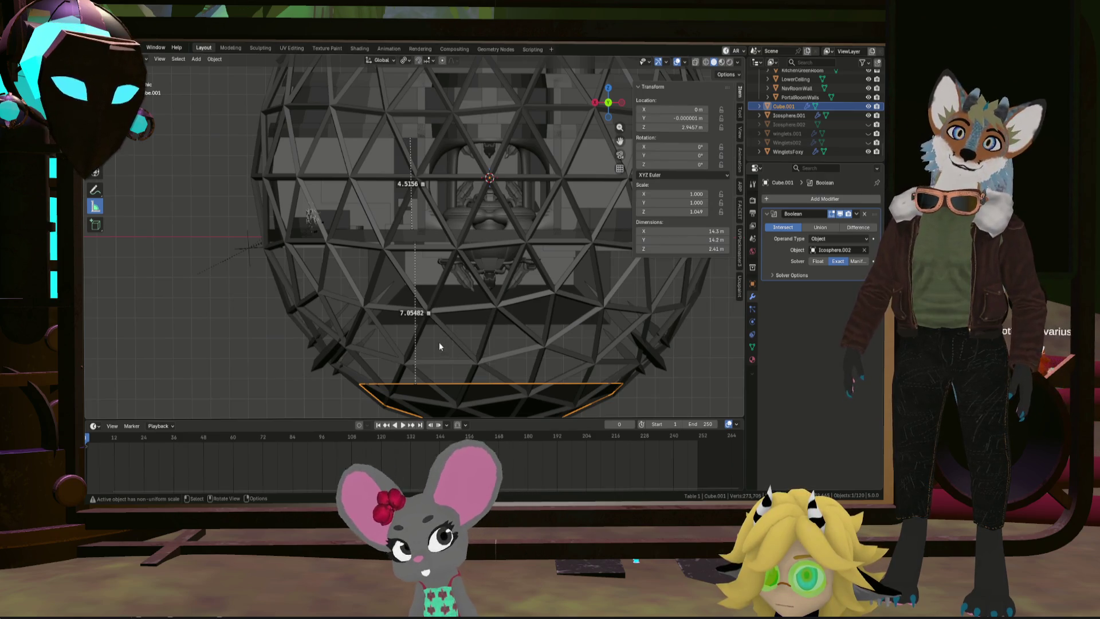
pyautogui.moveTo(416, 312); pyautogui.dragTo(415, 331)
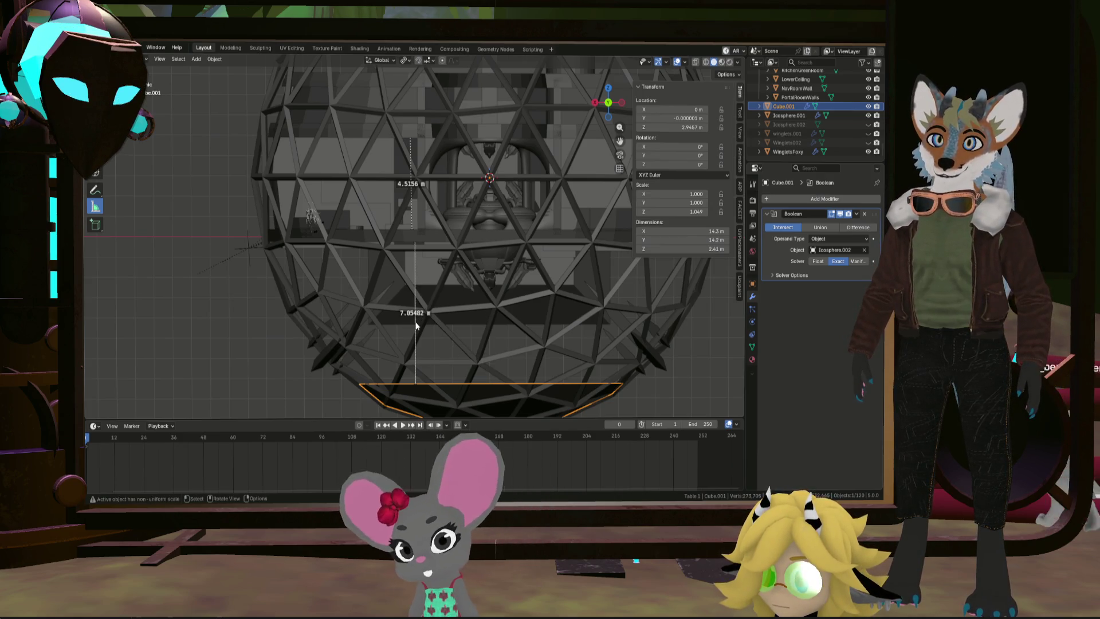
pyautogui.press('Delete')
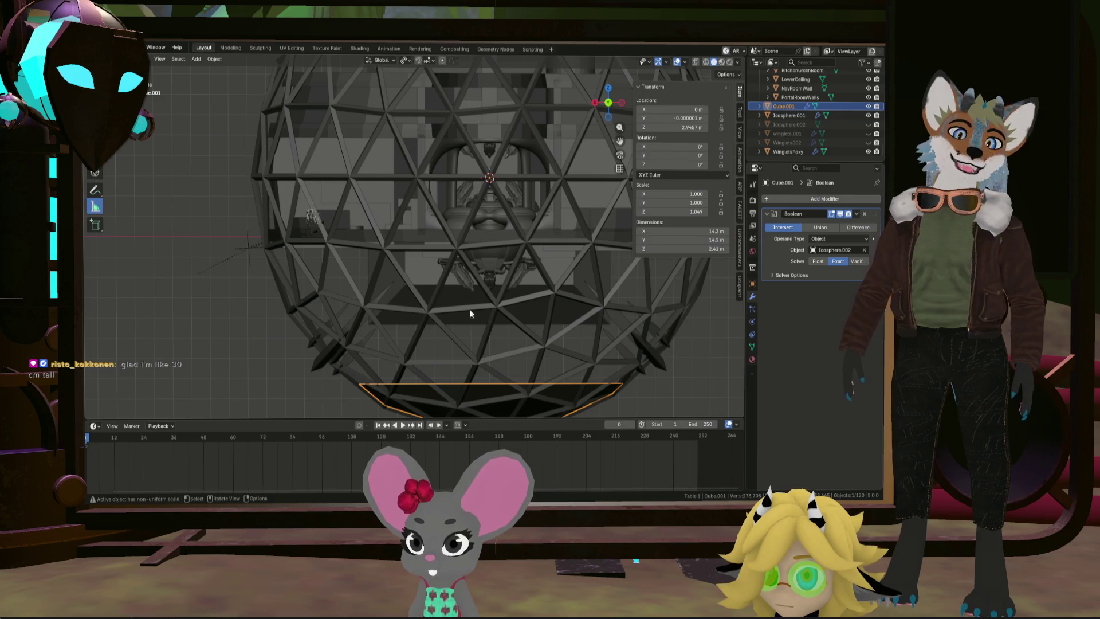
# Step: Orbit the view around to the dome's lower rim and floor ring
pyautogui.moveTo(514, 346)
pyautogui.mouseDown(button='middle')
pyautogui.moveTo(515, 358)
pyautogui.moveTo(494, 358)
pyautogui.moveTo(449, 343)
pyautogui.mouseUp(button='middle')
pyautogui.scroll(-5, 448, 343)
pyautogui.moveTo(473, 384)
pyautogui.mouseDown(button='middle')
pyautogui.moveTo(454, 246)
pyautogui.moveTo(481, 322)
pyautogui.moveTo(472, 205)
pyautogui.moveTo(469, 276)
pyautogui.moveTo(473, 234)
pyautogui.mouseUp(button='middle')
pyautogui.scroll(6, 454, 246)
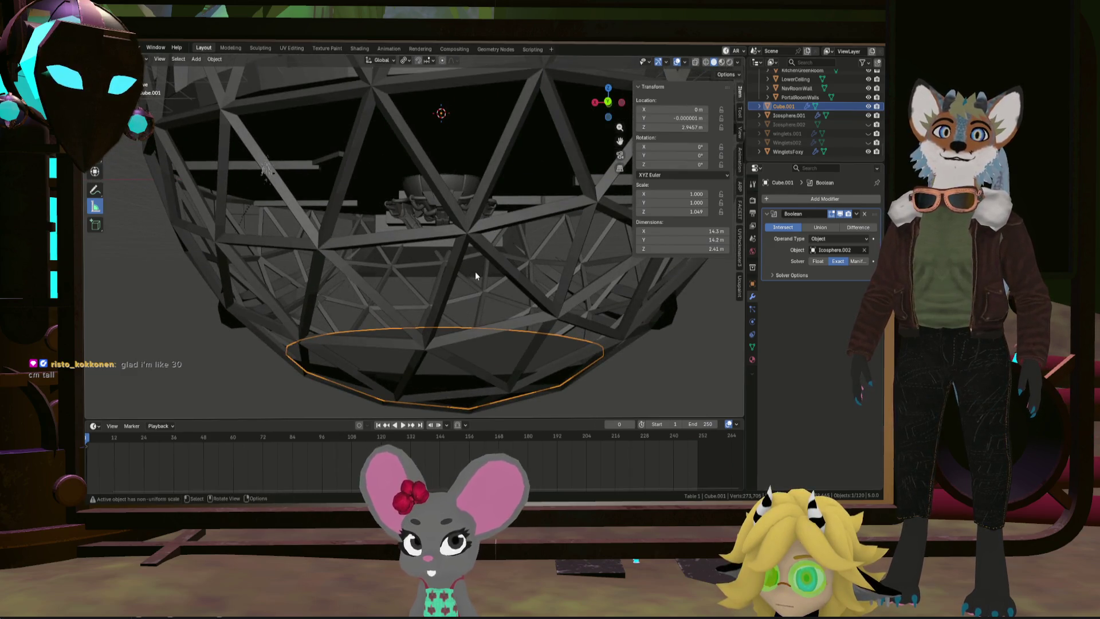
pyautogui.scroll(-2, 475, 271)
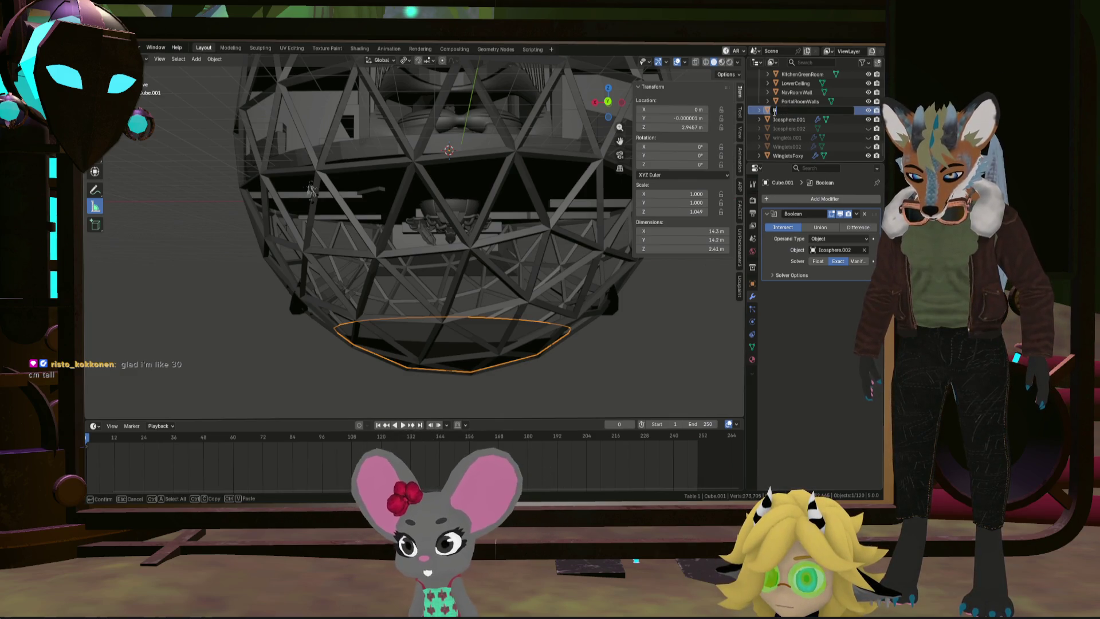
pyautogui.write('BOTTOMFL')
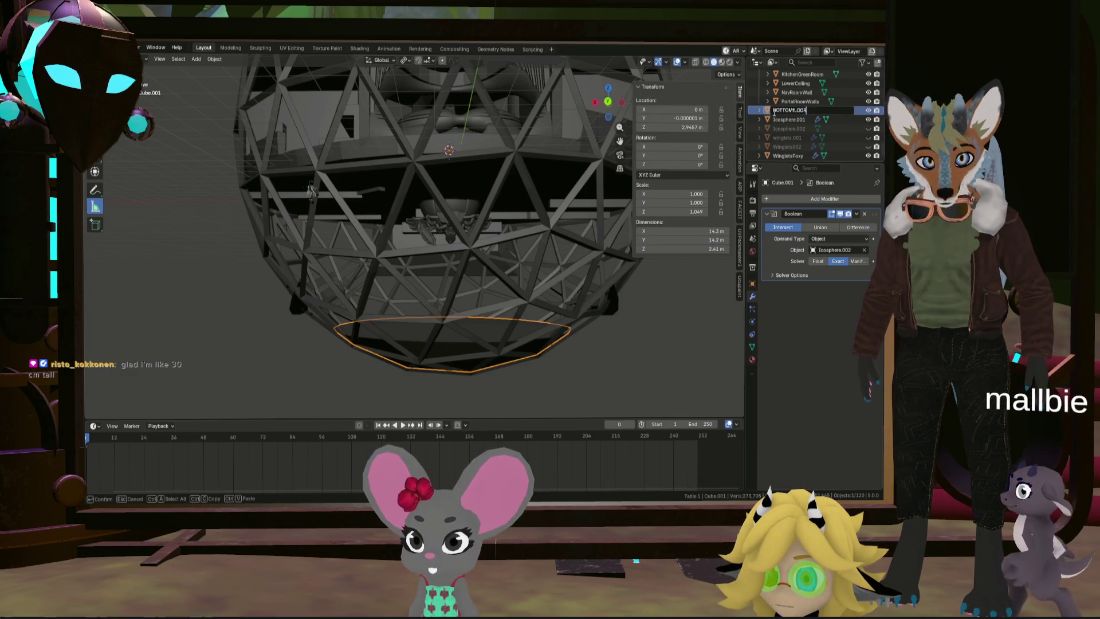
# Step: Finish renaming the bowl floor object to BottomFloor
pyautogui.write('OOR')
pyautogui.press('Return')
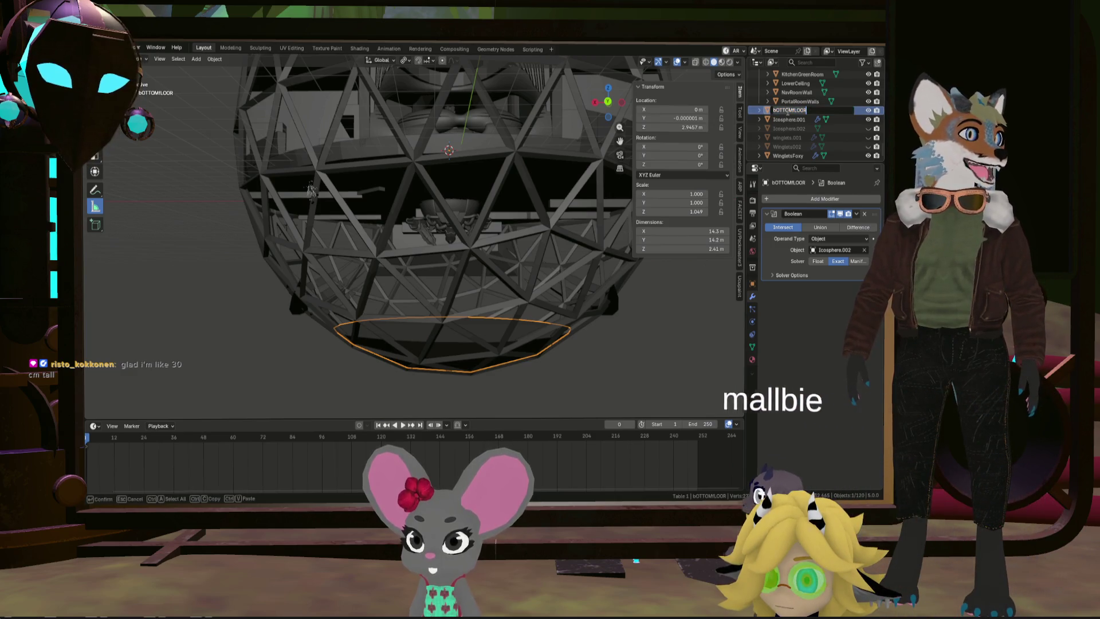
pyautogui.write('BottomFloor')
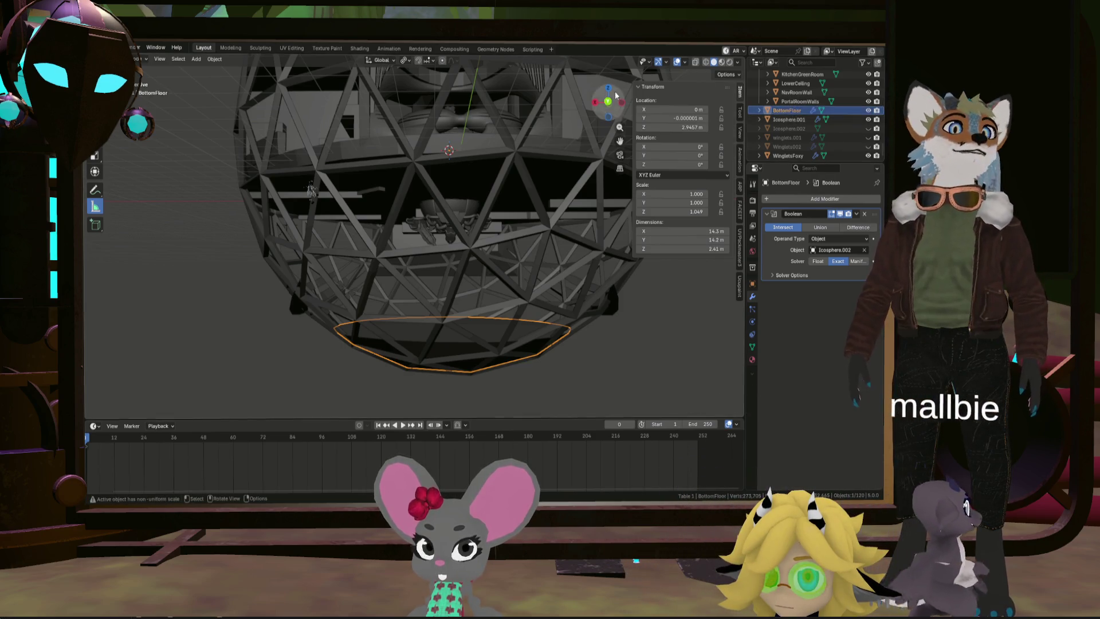
pyautogui.click(673, 319)
pyautogui.moveTo(557, 339)
pyautogui.mouseDown(button='middle')
pyautogui.moveTo(466, 347)
pyautogui.moveTo(528, 351)
pyautogui.moveTo(533, 326)
pyautogui.moveTo(682, 165)
pyautogui.mouseUp(button='middle')
pyautogui.scroll(5, 509, 316)
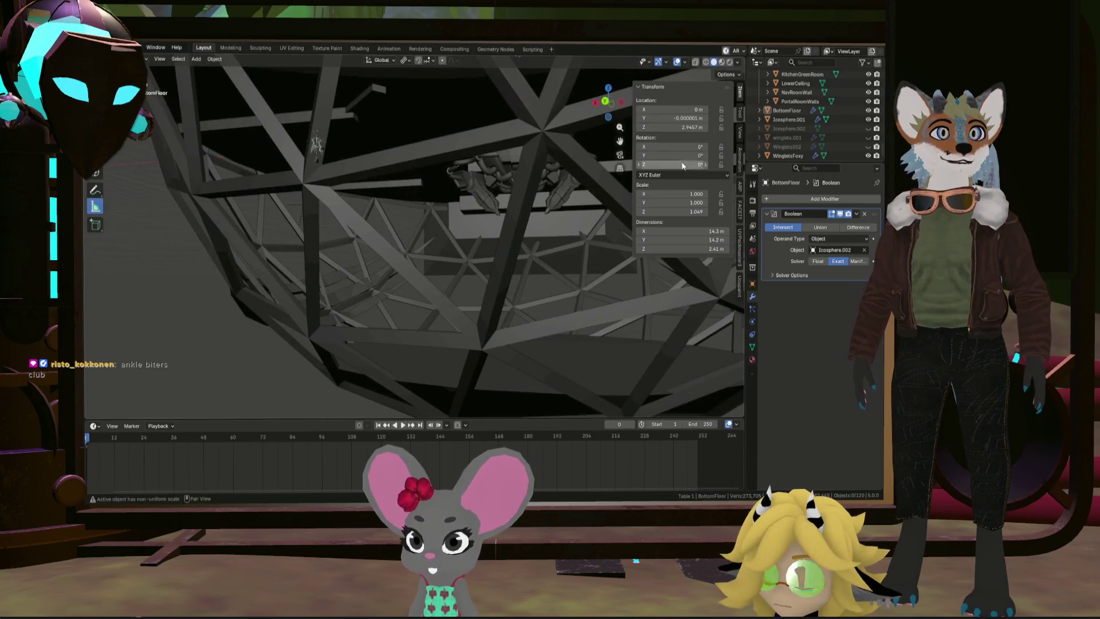
pyautogui.moveTo(538, 259)
pyautogui.mouseDown(button='middle')
pyautogui.moveTo(569, 253)
pyautogui.moveTo(510, 244)
pyautogui.moveTo(516, 237)
pyautogui.mouseUp(button='middle')
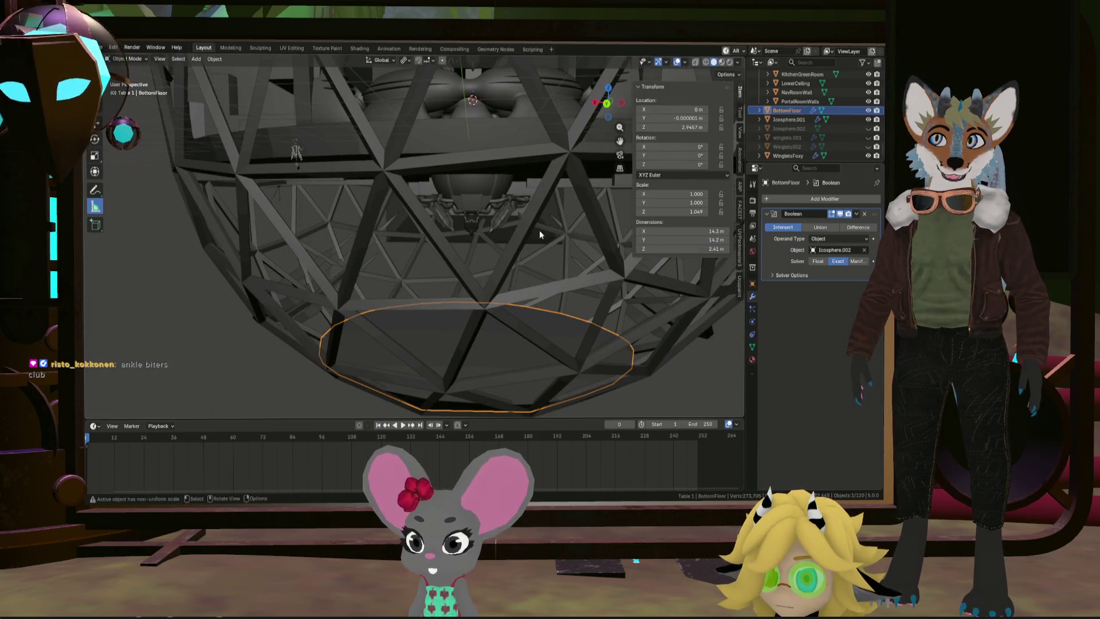
pyautogui.scroll(-2, 583, 228)
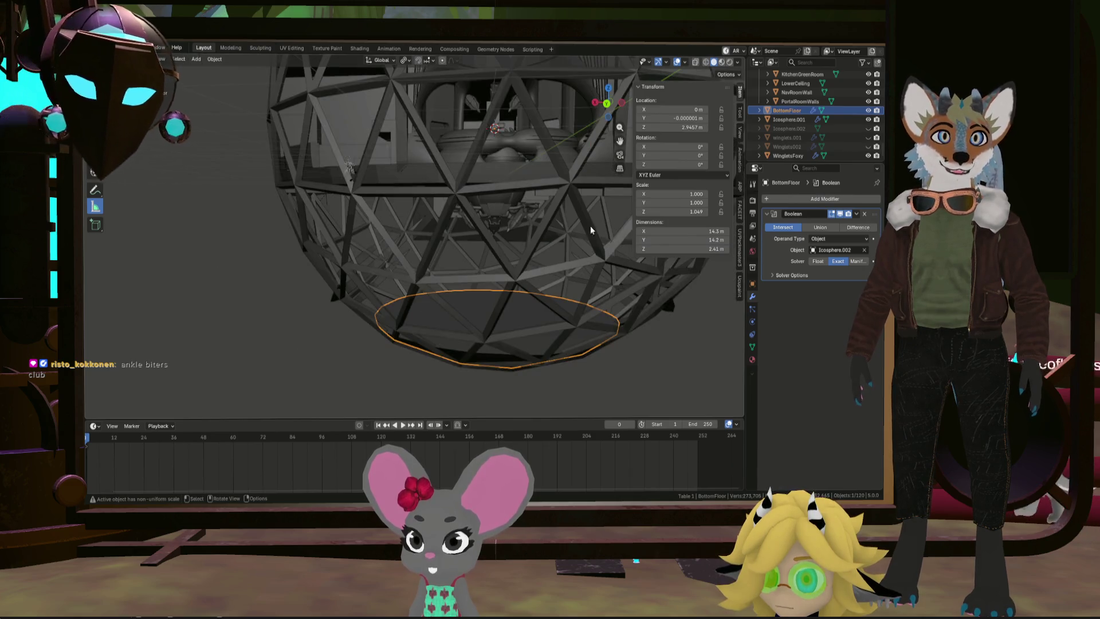
# Step: Duplicate BottomFloor in place and rename the copy BottomFloor.LvL2
pyautogui.hotkey('shift', 'd')
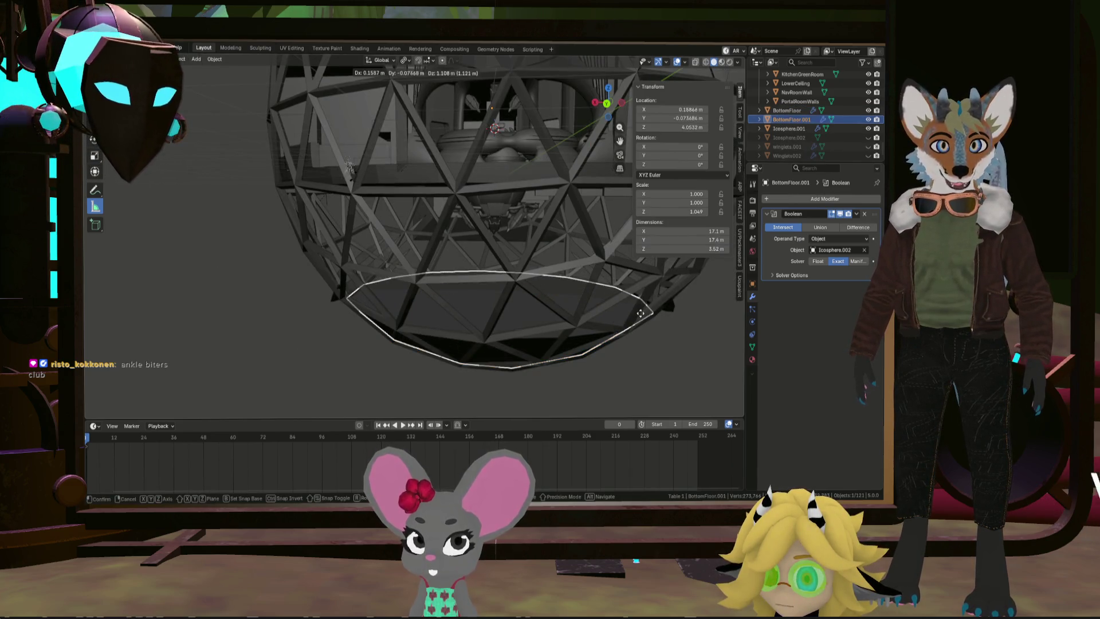
pyautogui.rightClick(657, 302)
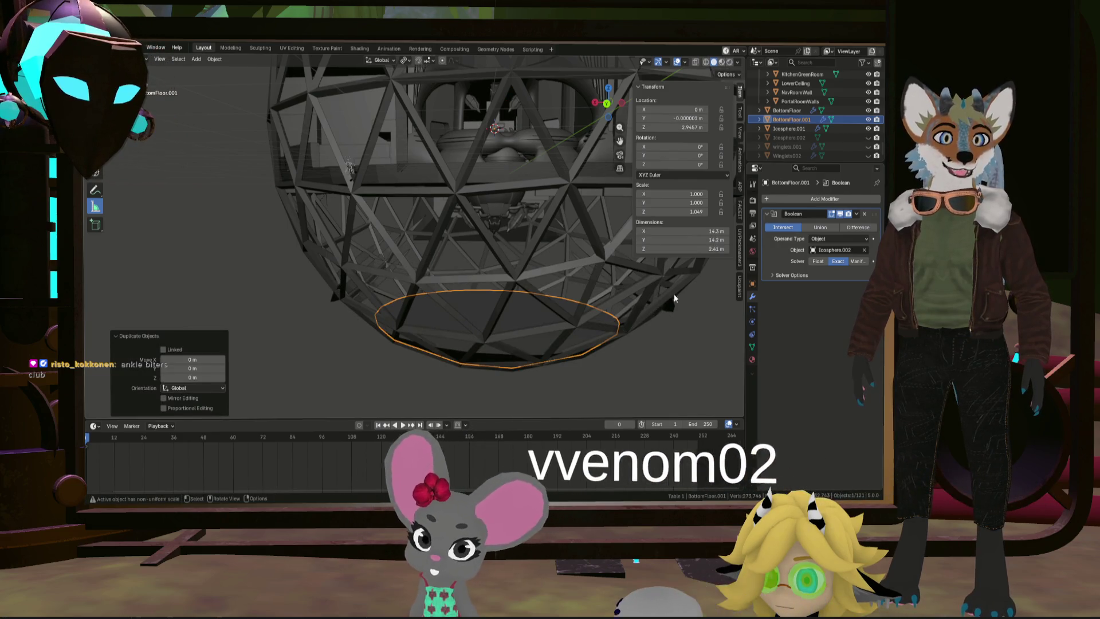
pyautogui.doubleClick(808, 121)
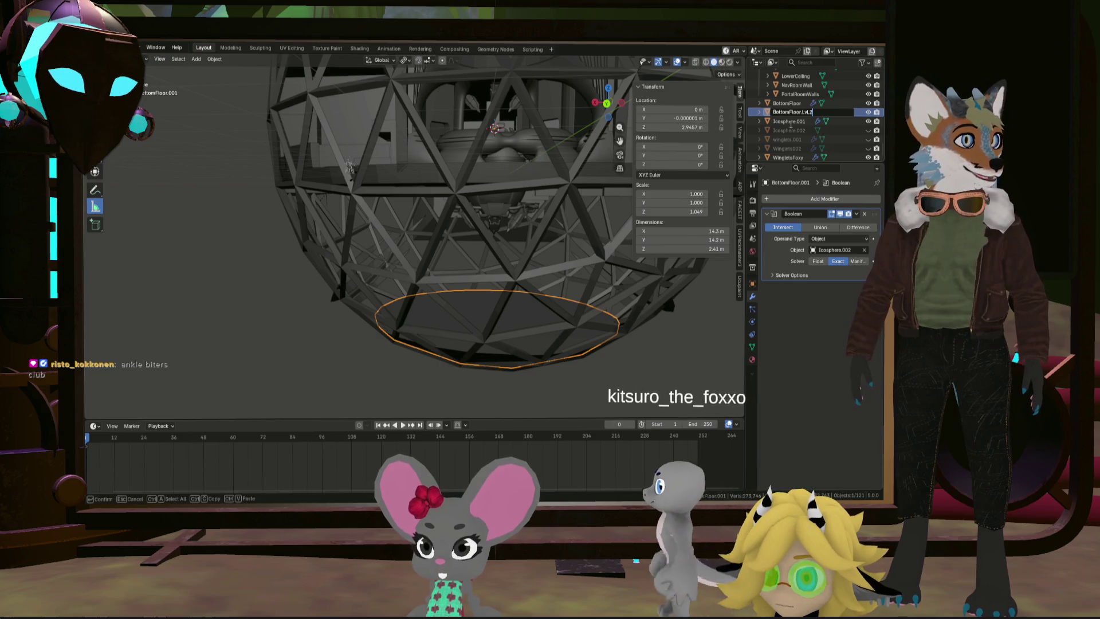
pyautogui.press('Return')
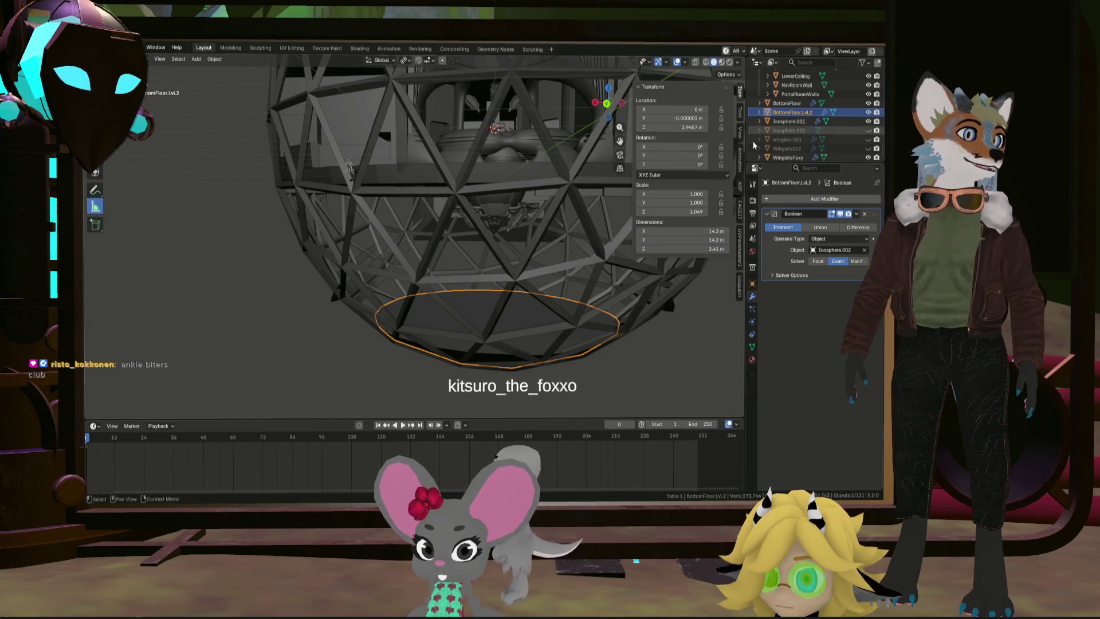
pyautogui.hotkey('shift', 's')
pyautogui.press('Escape')
pyautogui.hotkey('shift', 'a')
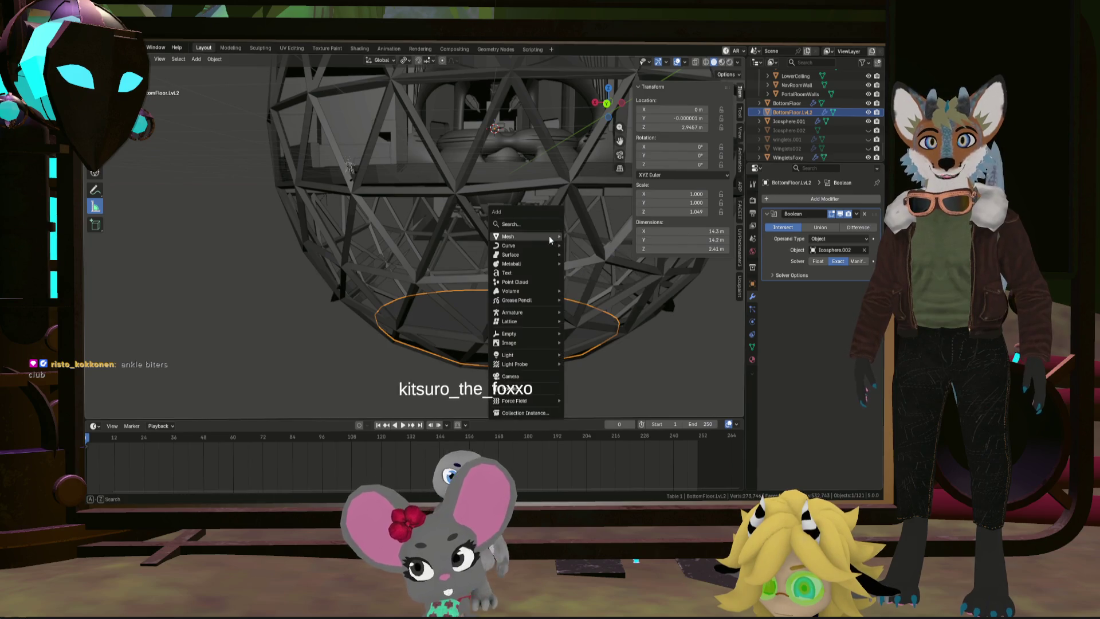
# Step: Add a cylinder, enlarge it and lower it along Z
pyautogui.moveTo(553, 235)
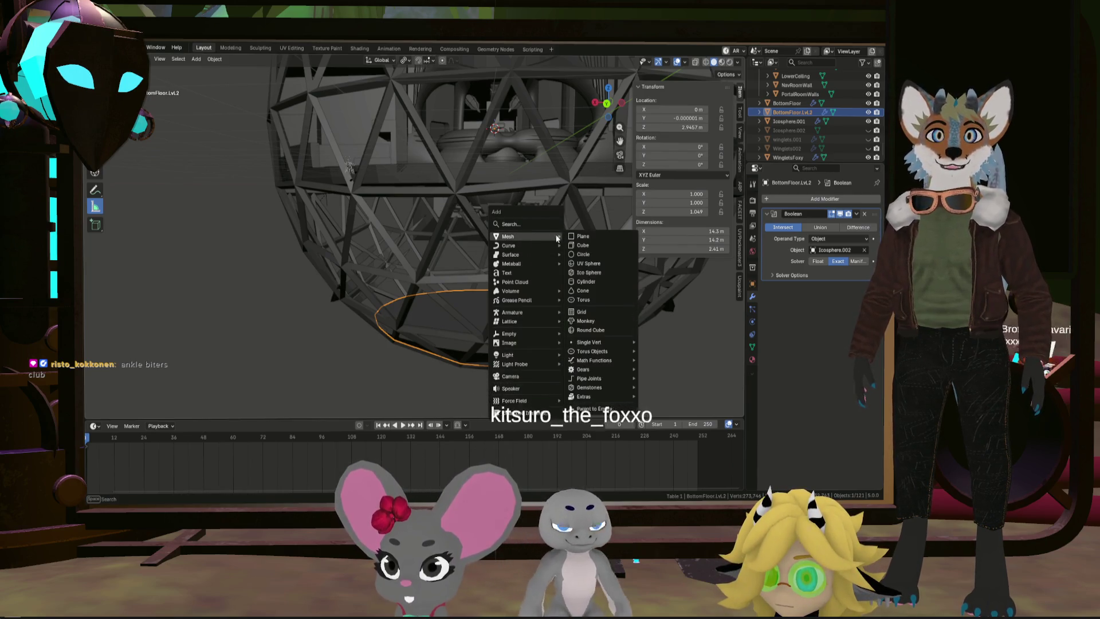
pyautogui.click(596, 283)
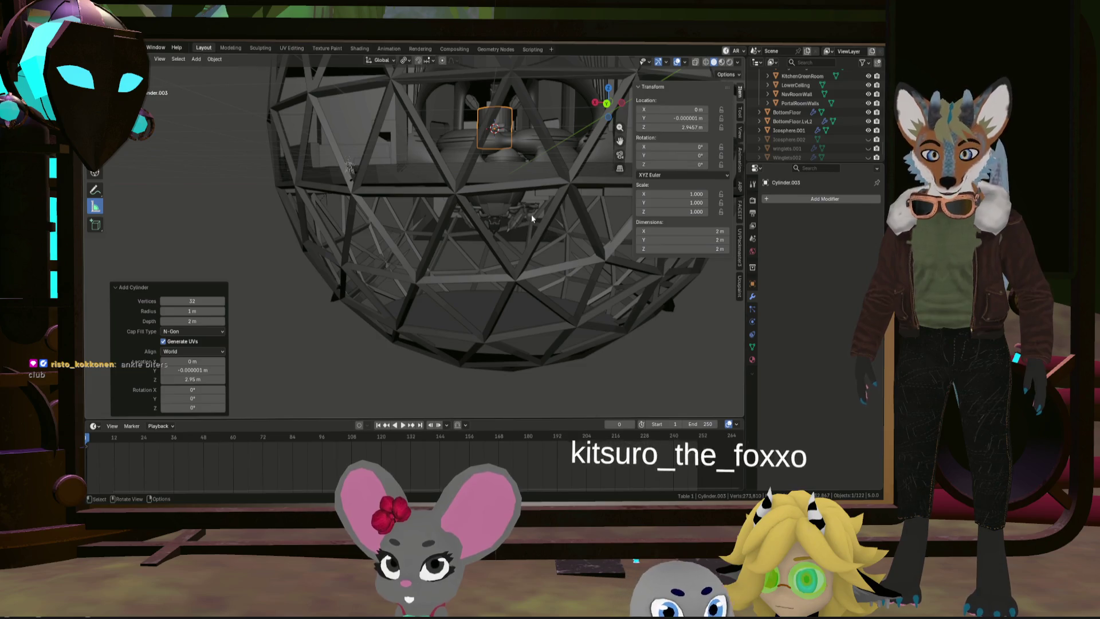
pyautogui.press('s')
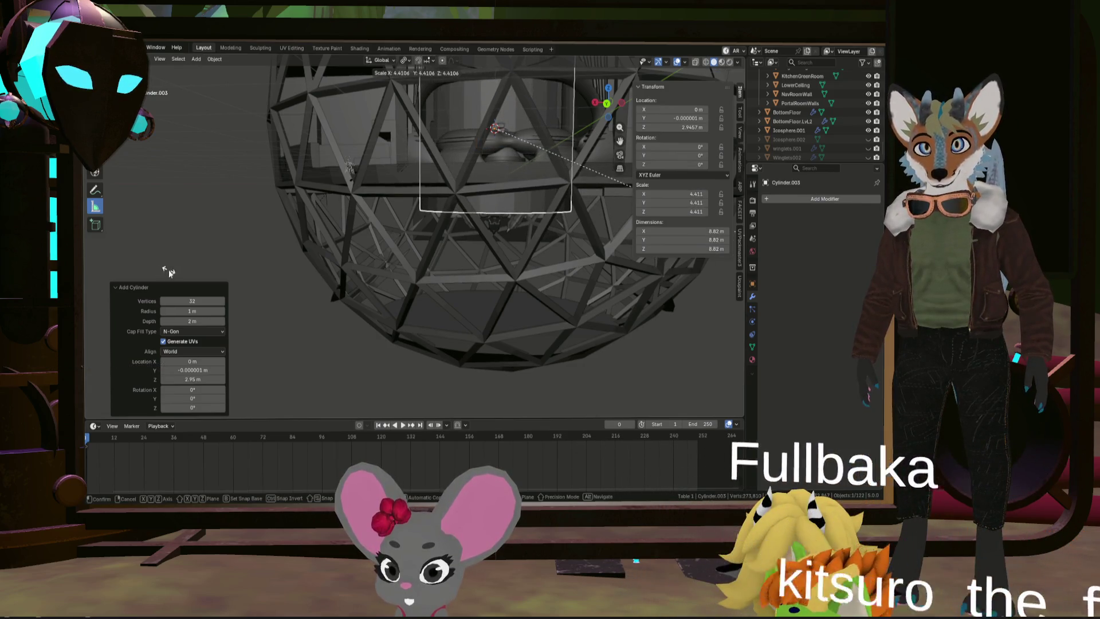
pyautogui.click(173, 269)
pyautogui.press('g')
pyautogui.press('z')
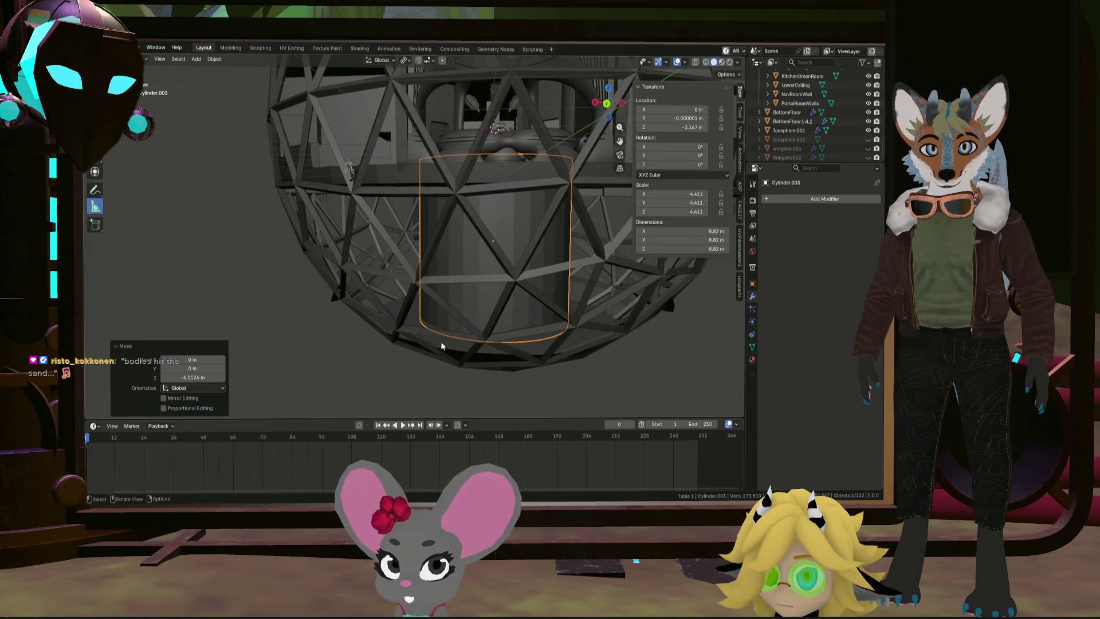
# Step: Give BottomFloor.LvL2 a Difference Boolean modifier using the cylinder as cutter
pyautogui.click(850, 122)
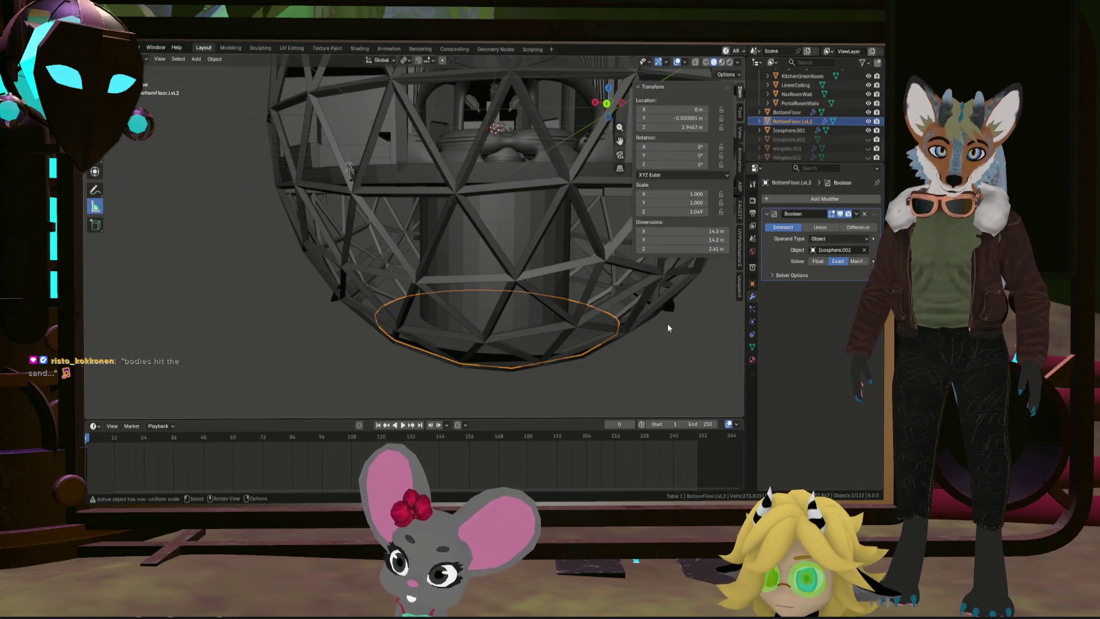
pyautogui.click(852, 200)
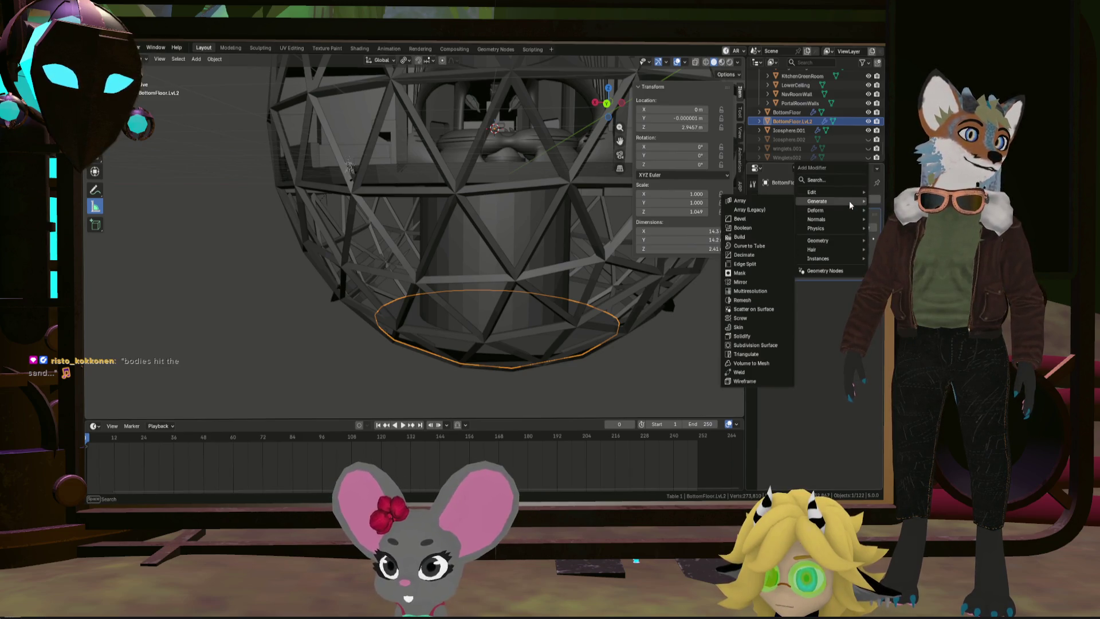
pyautogui.click(758, 222)
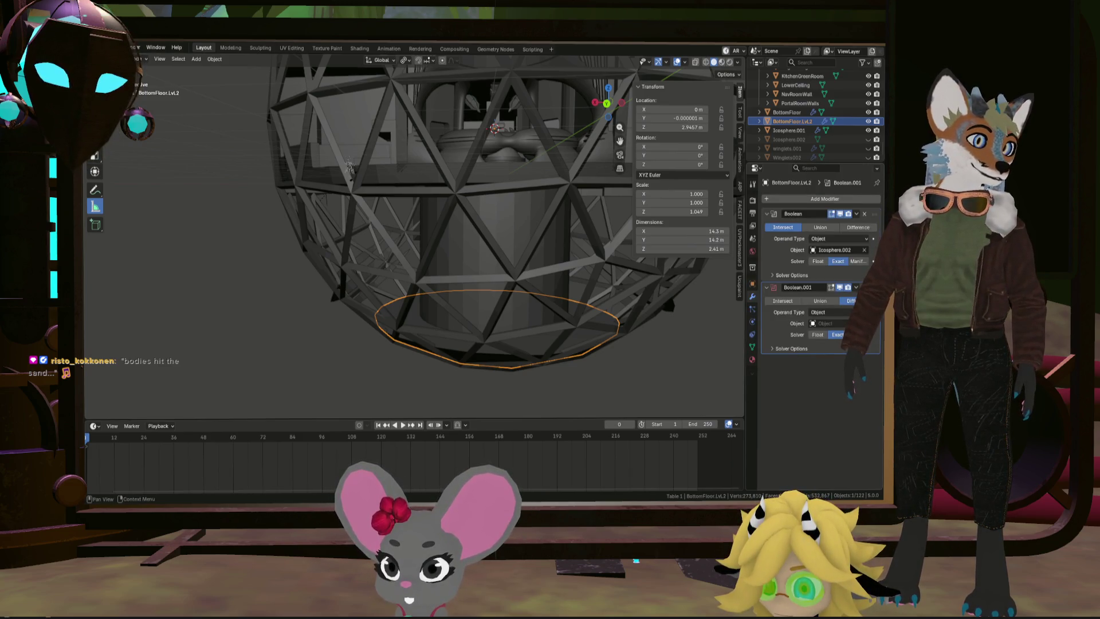
pyautogui.click(553, 238)
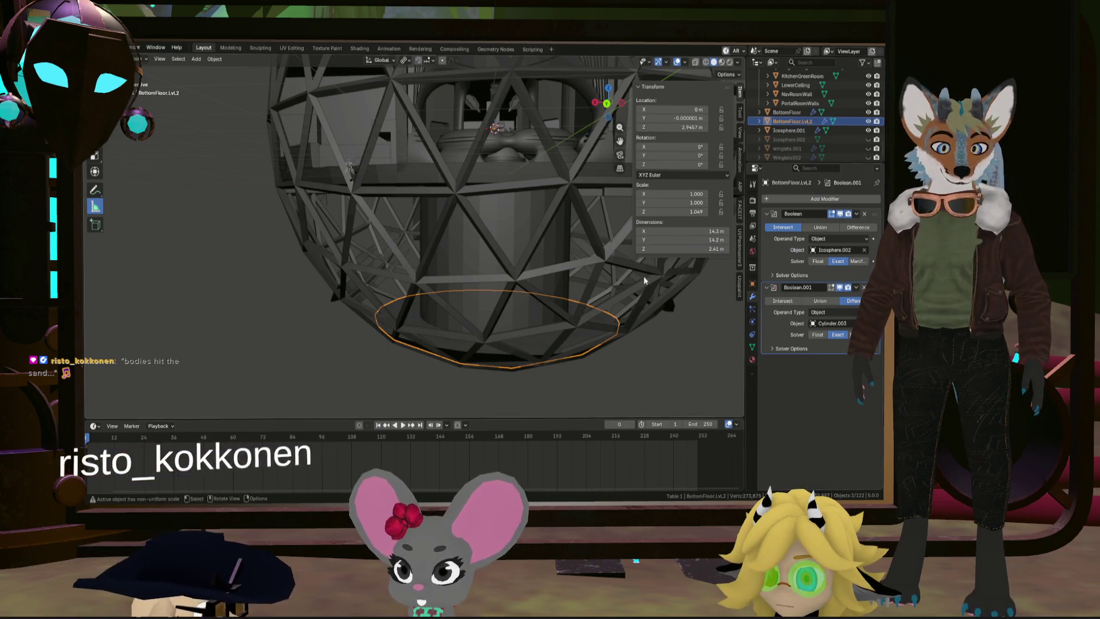
# Step: Raise BottomFloor.LvL2 about 1.87 m along Z
pyautogui.press('g')
pyautogui.press('z')
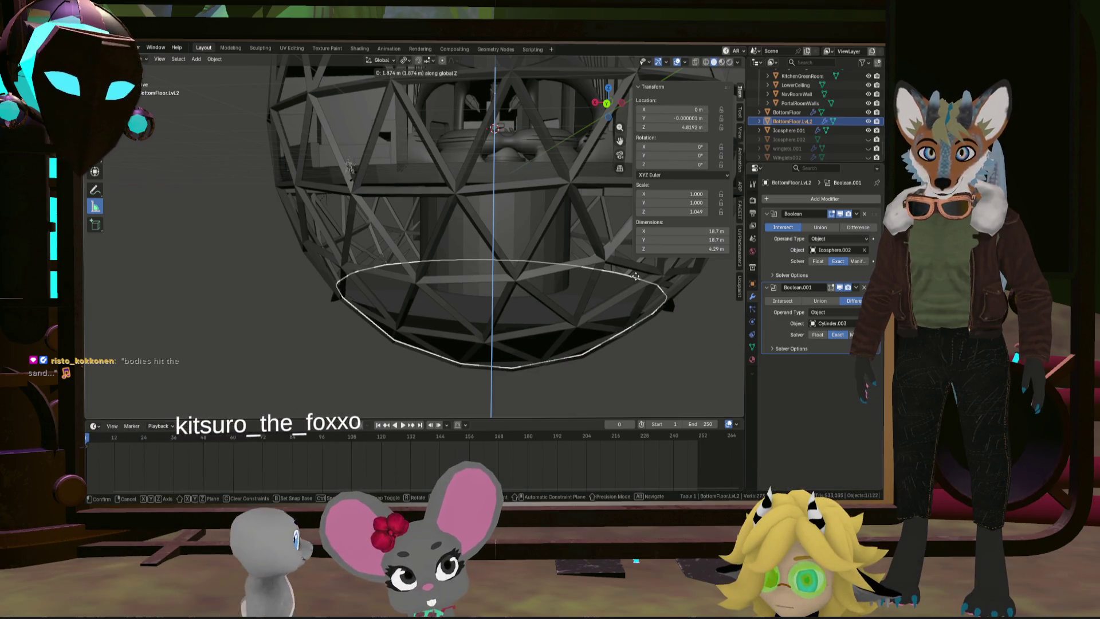
pyautogui.click(635, 276)
pyautogui.moveTo(524, 284)
pyautogui.mouseDown(button='middle')
pyautogui.moveTo(500, 313)
pyautogui.moveTo(593, 250)
pyautogui.mouseUp(button='middle')
pyautogui.scroll(6, 508, 255)
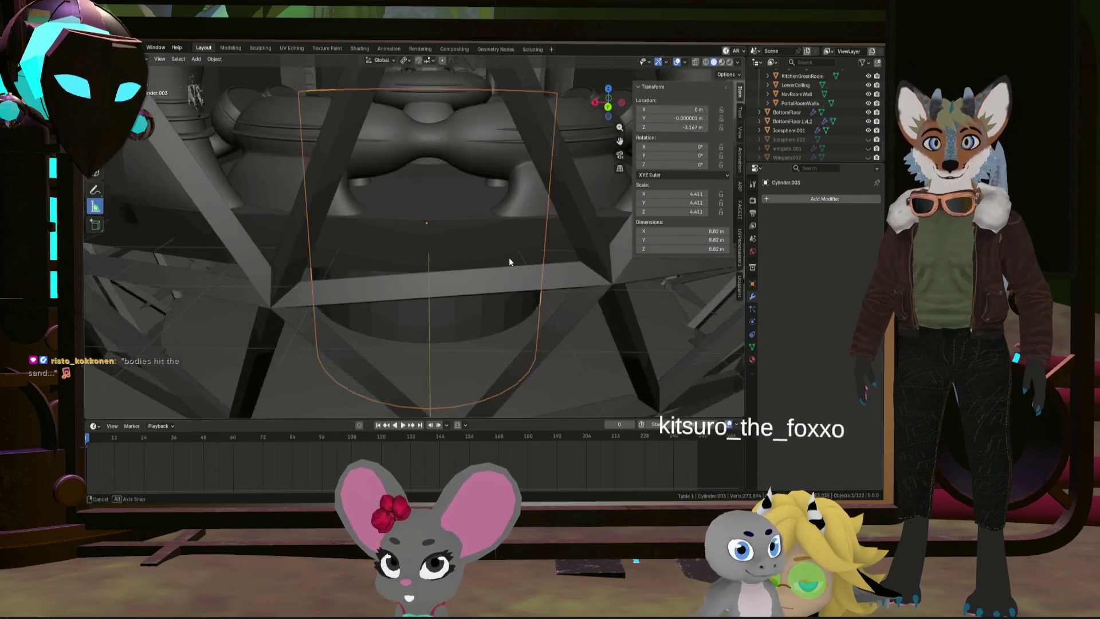
# Step: Enlarge the cylinder cutter to scale 5.913 to widen the floor's hole
pyautogui.click(551, 354)
pyautogui.scroll(-6, 550, 351)
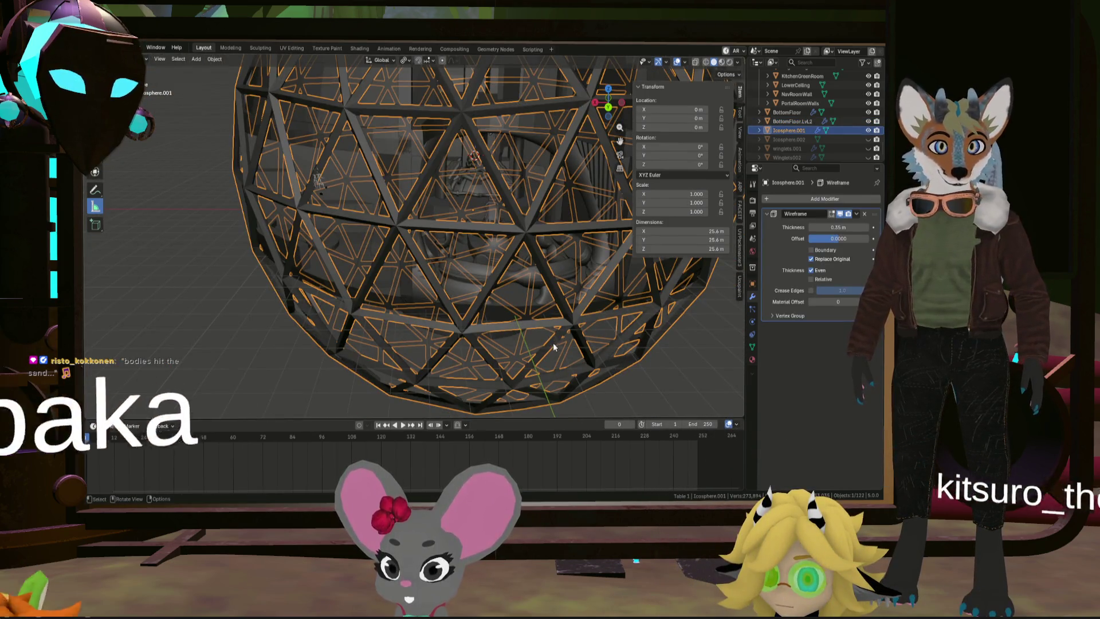
pyautogui.click(516, 347)
pyautogui.moveTo(583, 343); pyautogui.dragTo(669, 326, button='middle')
pyautogui.scroll(3, 669, 327)
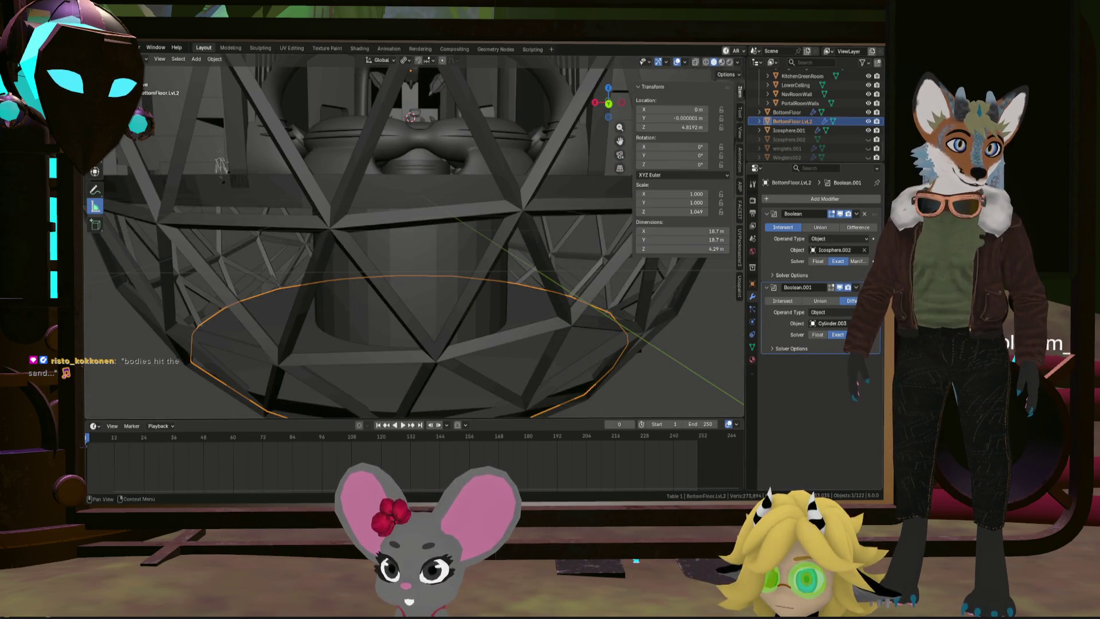
pyautogui.scroll(3, 535, 321)
pyautogui.moveTo(535, 321)
pyautogui.mouseDown(button='middle')
pyautogui.moveTo(591, 293)
pyautogui.moveTo(602, 331)
pyautogui.moveTo(590, 319)
pyautogui.moveTo(570, 341)
pyautogui.moveTo(568, 285)
pyautogui.moveTo(546, 239)
pyautogui.moveTo(568, 283)
pyautogui.moveTo(538, 247)
pyautogui.mouseUp(button='middle')
pyautogui.click(536, 199)
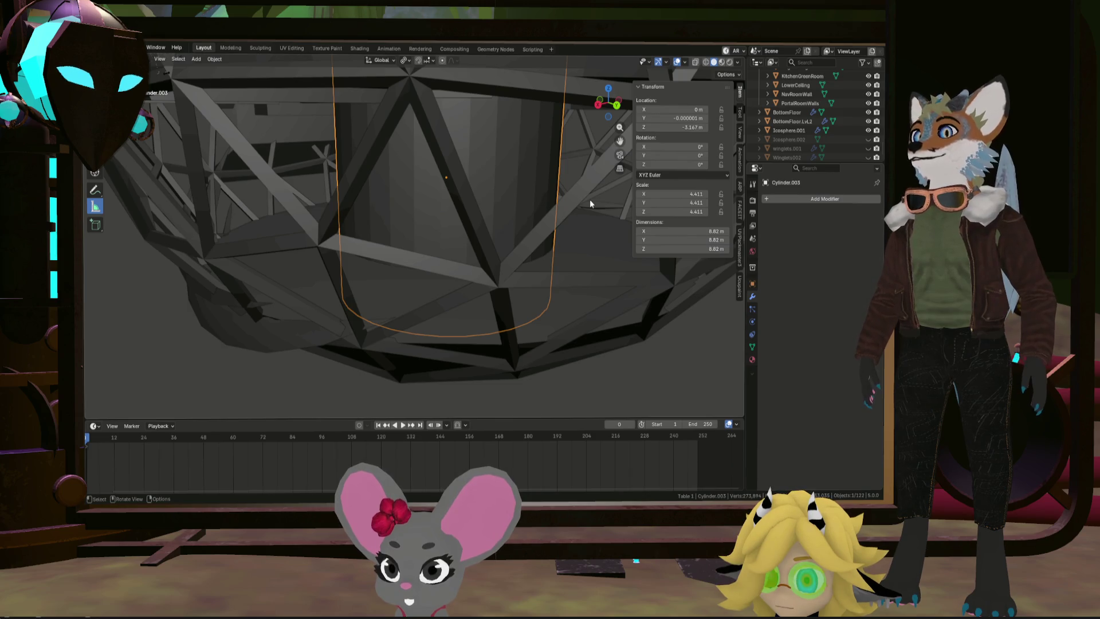
pyautogui.press('s')
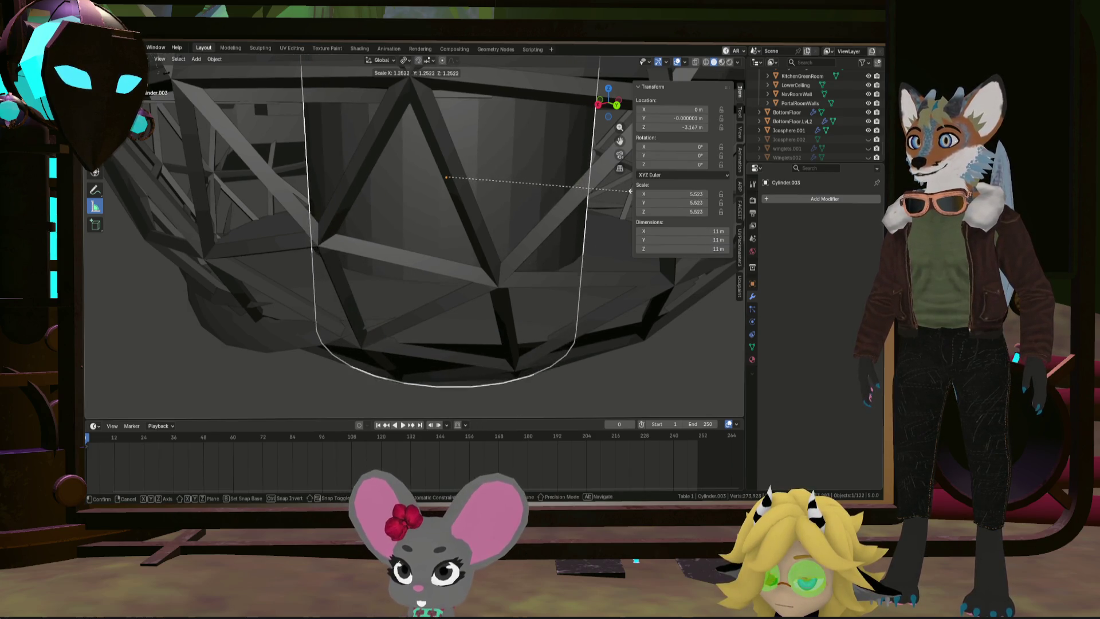
pyautogui.click(630, 188)
# Step: Hide Cylinder.003 and inspect the circular hole in the raised floor
pyautogui.scroll(-5, 550, 238)
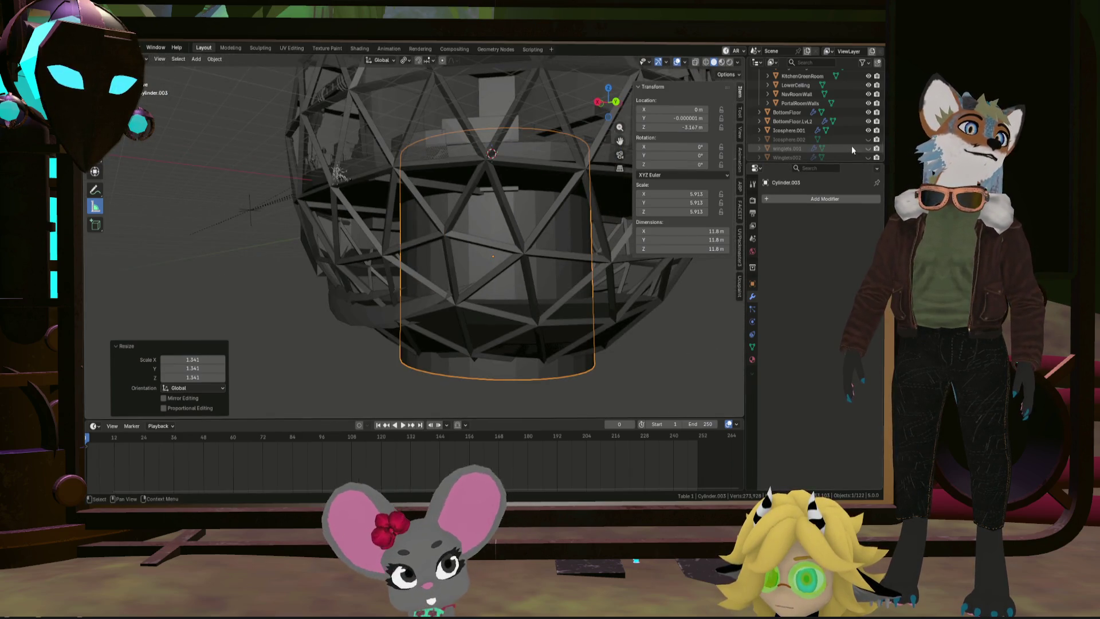
pyautogui.scroll(-5, 852, 145)
pyautogui.scroll(-3, 814, 136)
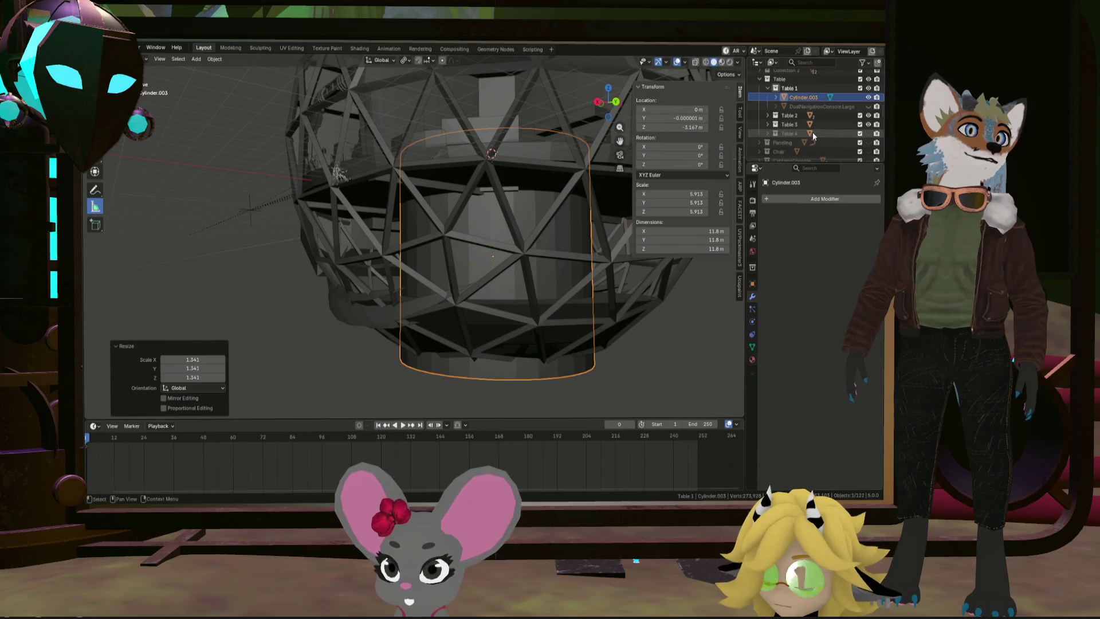
pyautogui.moveTo(813, 138)
pyautogui.mouseDown()
pyautogui.moveTo(808, 175)
pyautogui.moveTo(809, 151)
pyautogui.mouseUp()
pyautogui.click(868, 106)
pyautogui.moveTo(550, 229); pyautogui.dragTo(565, 268, button='middle')
pyautogui.scroll(5, 508, 226)
pyautogui.scroll(-5, 503, 218)
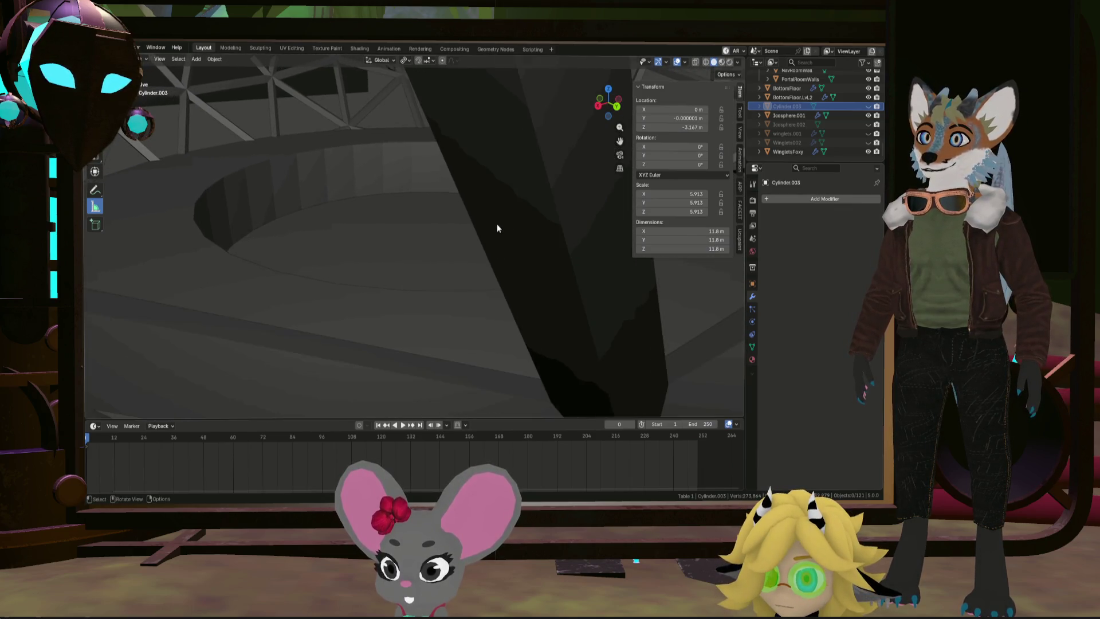
pyautogui.moveTo(460, 236)
pyautogui.mouseDown(button='middle')
pyautogui.moveTo(469, 216)
pyautogui.moveTo(503, 216)
pyautogui.moveTo(489, 206)
pyautogui.moveTo(474, 211)
pyautogui.moveTo(527, 243)
pyautogui.moveTo(491, 234)
pyautogui.moveTo(497, 225)
pyautogui.moveTo(457, 247)
pyautogui.moveTo(510, 216)
pyautogui.moveTo(477, 218)
pyautogui.moveTo(517, 229)
pyautogui.mouseUp(button='middle')
pyautogui.scroll(3, 474, 211)
pyautogui.scroll(-10, 458, 246)
pyautogui.scroll(10, 517, 229)
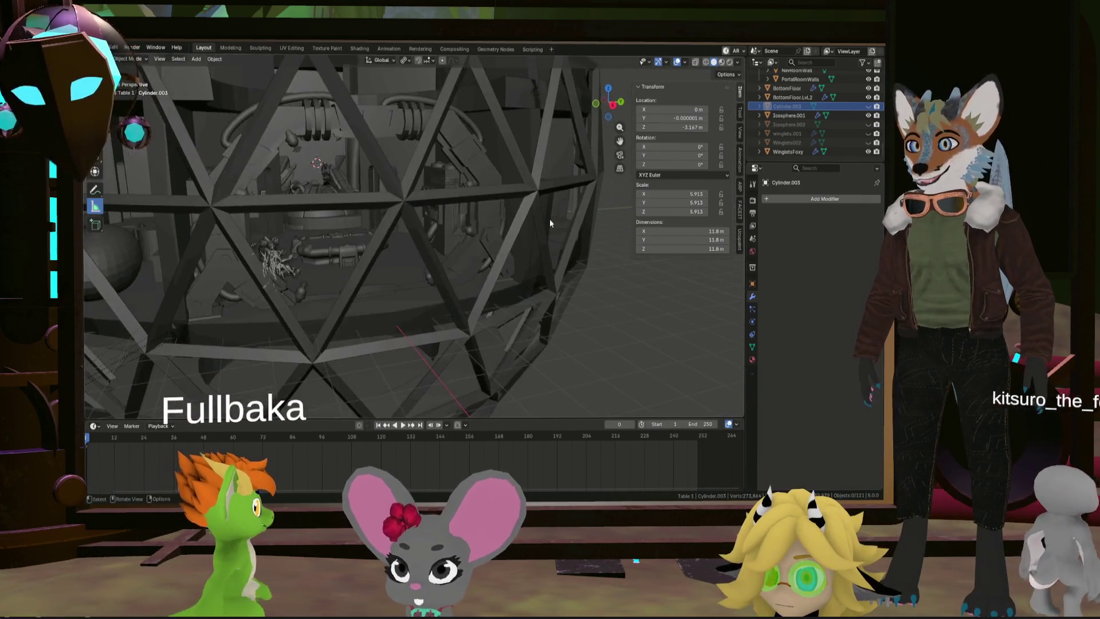
pyautogui.scroll(-8, 496, 240)
pyautogui.moveTo(497, 239)
pyautogui.mouseDown(button='middle')
pyautogui.moveTo(381, 235)
pyautogui.moveTo(424, 246)
pyautogui.mouseUp(button='middle')
pyautogui.scroll(4, 446, 259)
pyautogui.scroll(-3, 446, 259)
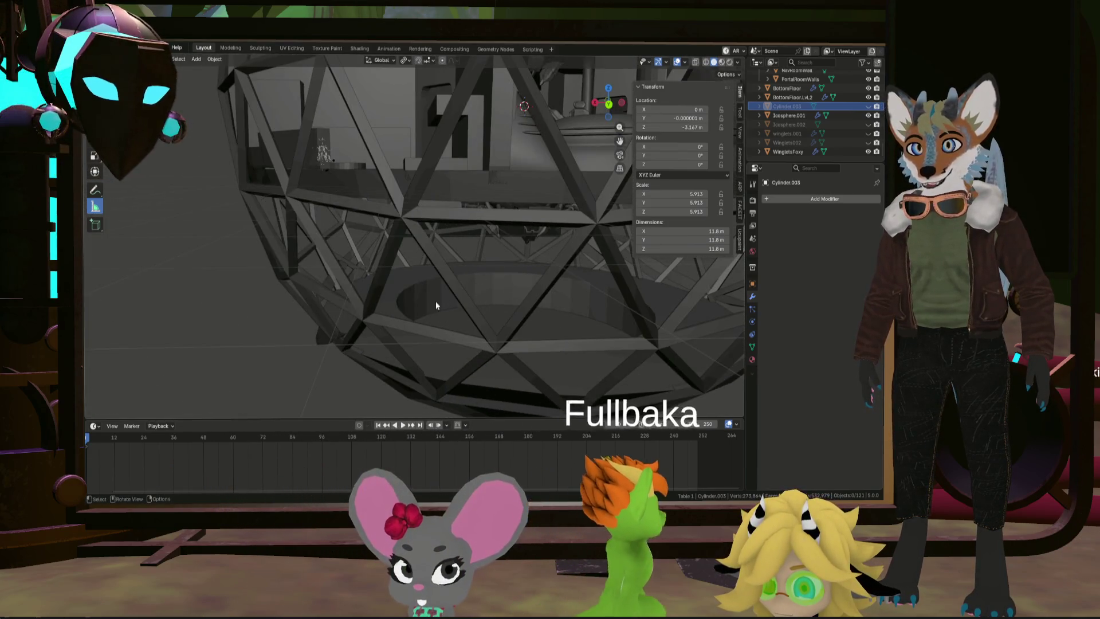
pyautogui.click(407, 293)
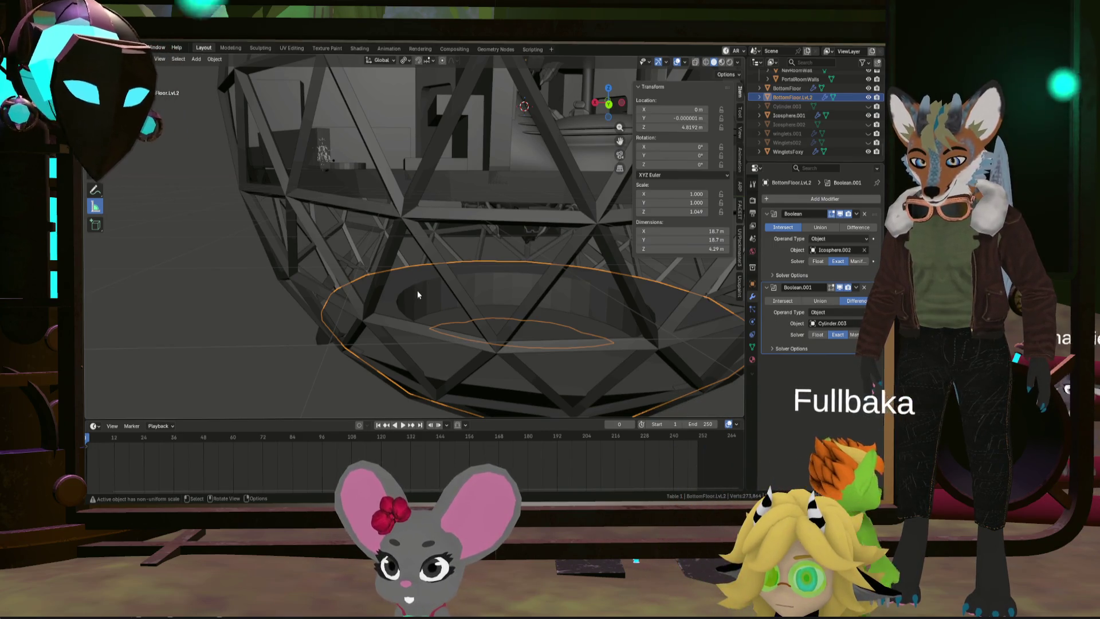
# Step: Lower BottomFloor.Lvl2 about 0.36 m along Z to 4.4576 m
pyautogui.press('g')
pyautogui.press('z')
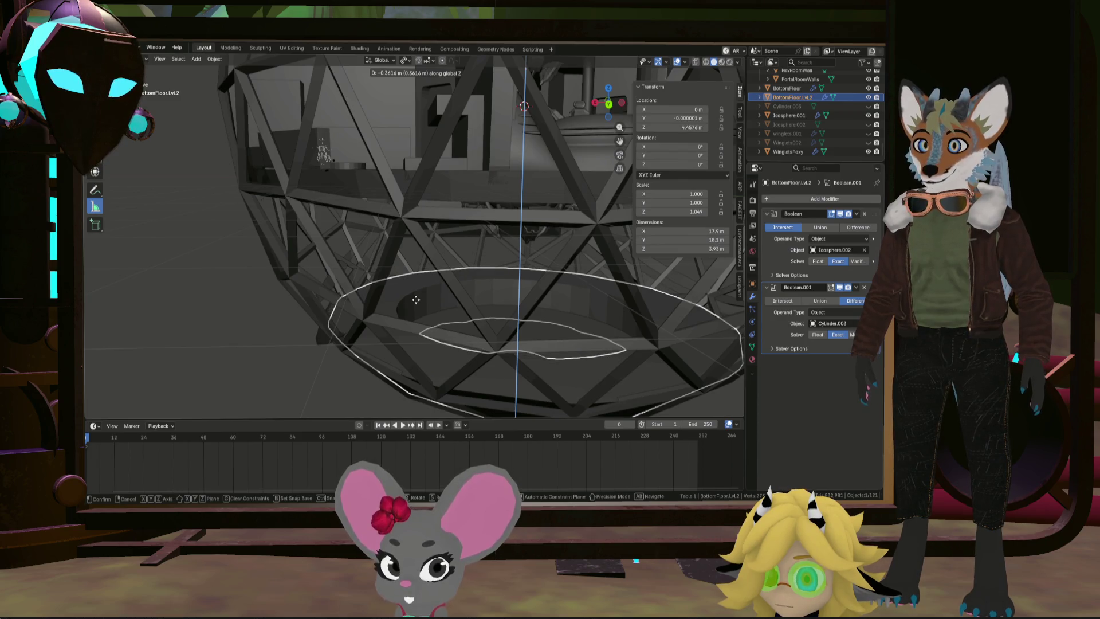
pyautogui.click(416, 300)
pyautogui.moveTo(439, 297)
pyautogui.mouseDown(button='middle')
pyautogui.moveTo(535, 311)
pyautogui.moveTo(494, 303)
pyautogui.moveTo(480, 287)
pyautogui.moveTo(486, 260)
pyautogui.moveTo(520, 298)
pyautogui.mouseUp(button='middle')
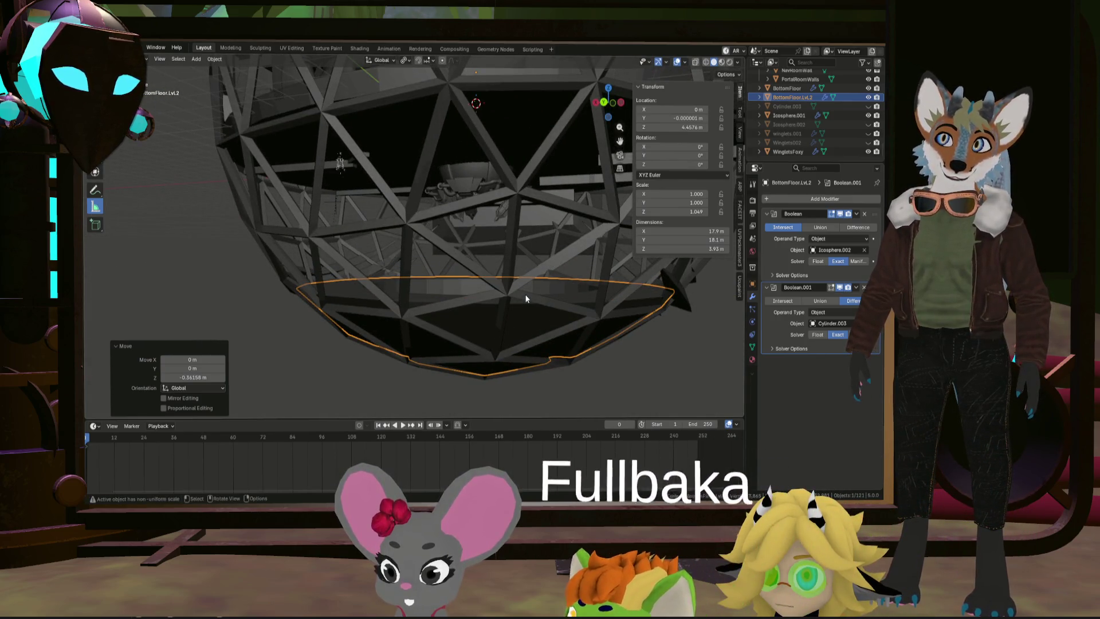
pyautogui.moveTo(517, 302)
pyautogui.mouseDown(button='middle')
pyautogui.moveTo(517, 318)
pyautogui.moveTo(546, 307)
pyautogui.moveTo(553, 322)
pyautogui.moveTo(515, 340)
pyautogui.moveTo(518, 367)
pyautogui.moveTo(512, 320)
pyautogui.moveTo(543, 368)
pyautogui.mouseUp(button='middle')
# Step: Reselect BottomFloor.Lvl2 and unhide the Cylinder.003 hole cutter
pyautogui.click(550, 368)
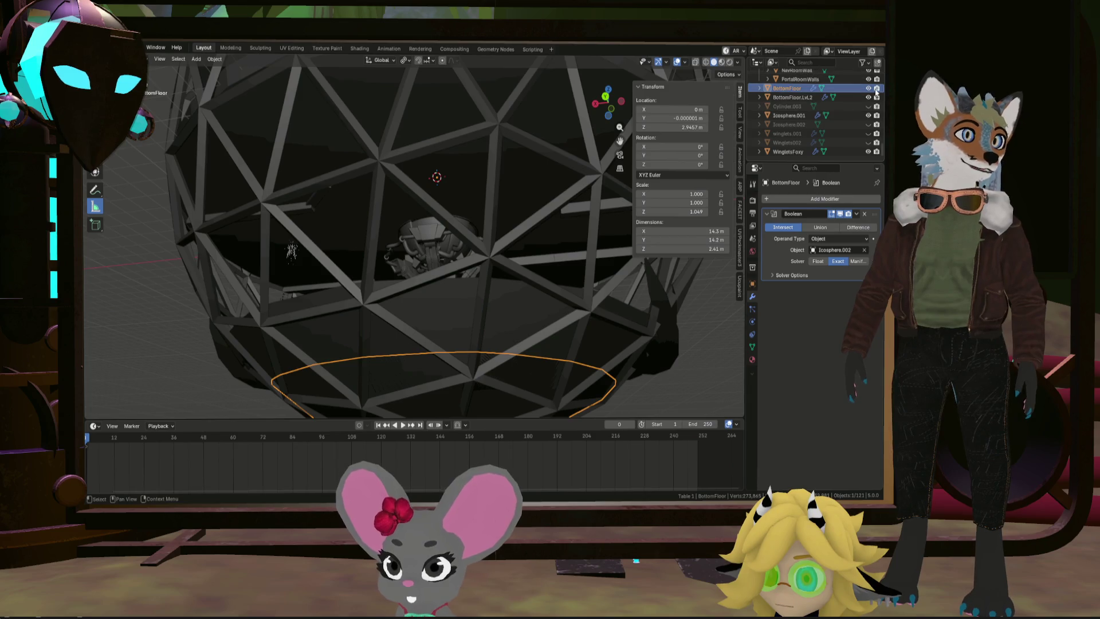
pyautogui.click(797, 97)
pyautogui.moveTo(530, 281)
pyautogui.mouseDown(button='middle')
pyautogui.moveTo(524, 305)
pyautogui.moveTo(523, 216)
pyautogui.moveTo(545, 115)
pyautogui.moveTo(533, 275)
pyautogui.mouseUp(button='middle')
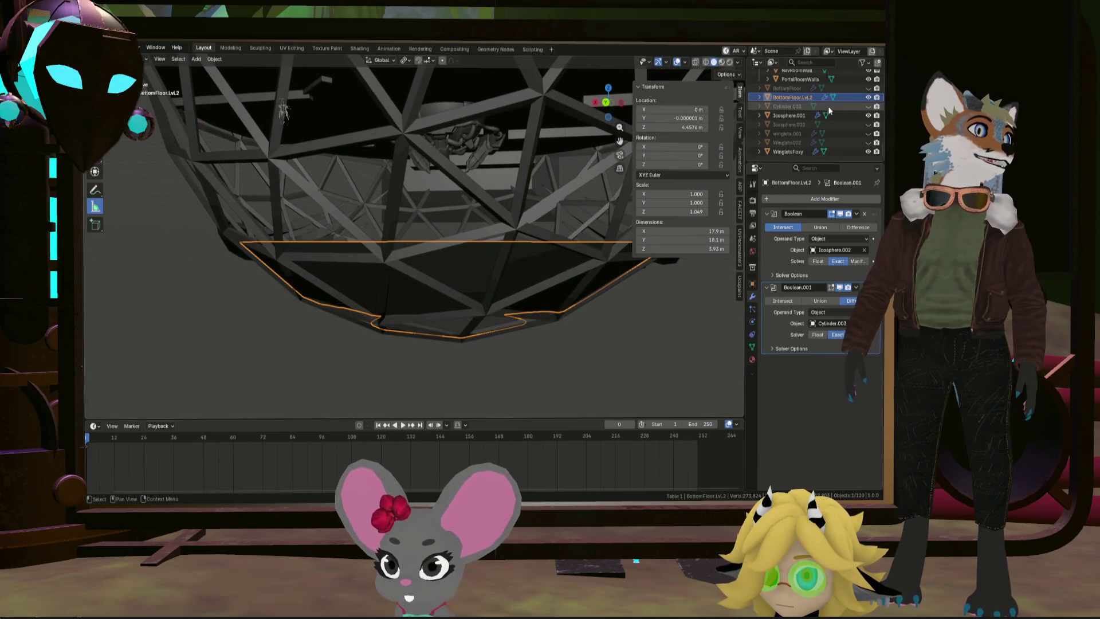
pyautogui.click(869, 107)
# Step: Raise Cylinder.003 by 1.456 m to Z -1.7109 m, then hide it again
pyautogui.click(497, 176)
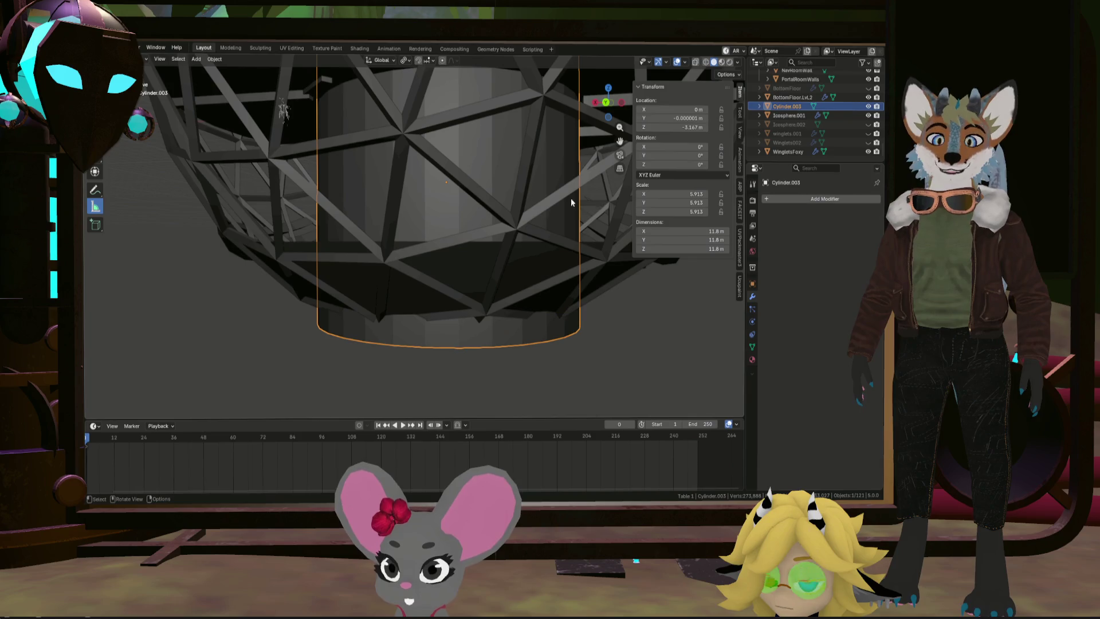
pyautogui.click(602, 168)
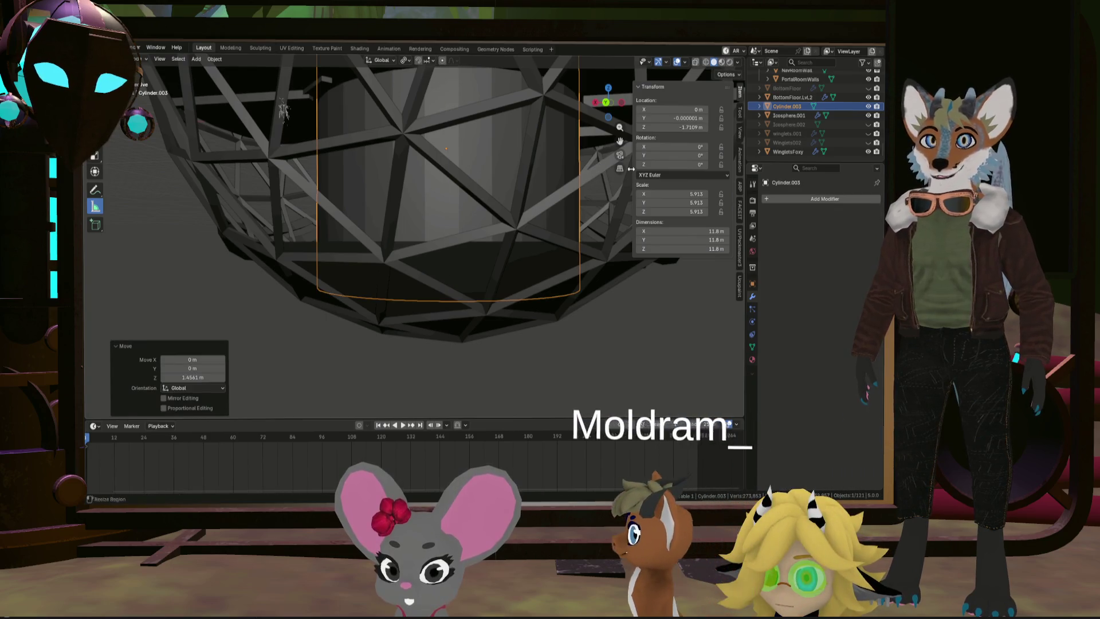
pyautogui.click(870, 107)
pyautogui.moveTo(487, 218)
pyautogui.mouseDown(button='middle')
pyautogui.moveTo(480, 262)
pyautogui.moveTo(449, 213)
pyautogui.moveTo(436, 132)
pyautogui.moveTo(389, 124)
pyautogui.moveTo(425, 159)
pyautogui.moveTo(408, 230)
pyautogui.moveTo(462, 239)
pyautogui.moveTo(475, 261)
pyautogui.moveTo(575, 255)
pyautogui.moveTo(361, 245)
pyautogui.moveTo(659, 277)
pyautogui.moveTo(430, 294)
pyautogui.moveTo(315, 287)
pyautogui.moveTo(435, 292)
pyautogui.moveTo(397, 299)
pyautogui.moveTo(438, 269)
pyautogui.moveTo(319, 389)
pyautogui.moveTo(320, 371)
pyautogui.moveTo(447, 325)
pyautogui.moveTo(436, 322)
pyautogui.mouseUp(button='middle')
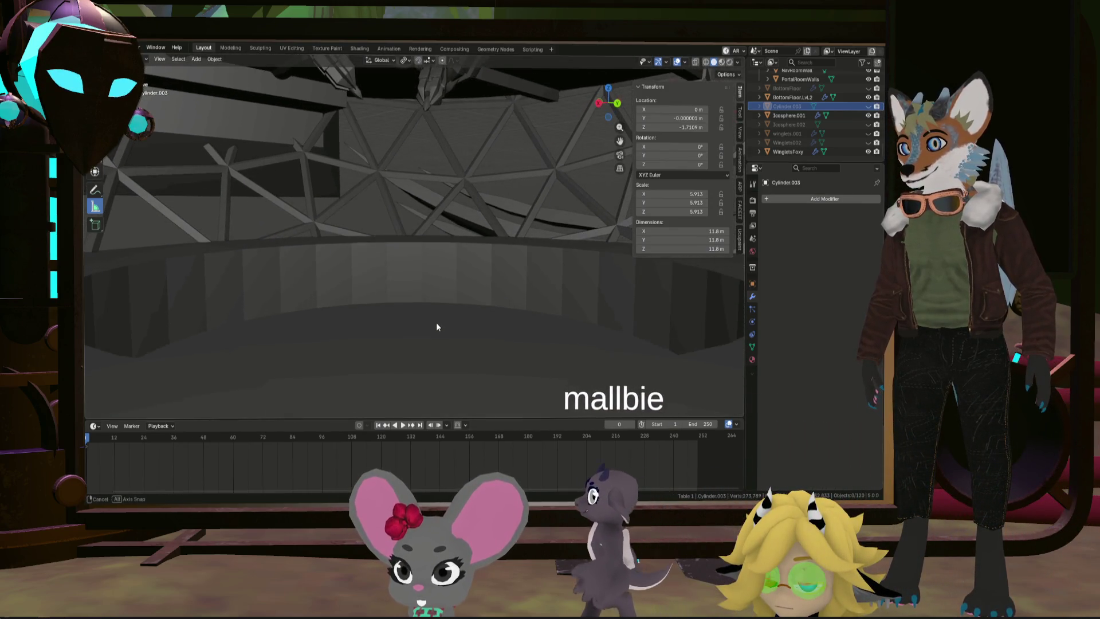
# Step: Move BottomFloor.Lvl2 down, then back up 0.413 m, settling it at Z 3.9441 m
pyautogui.click(515, 282)
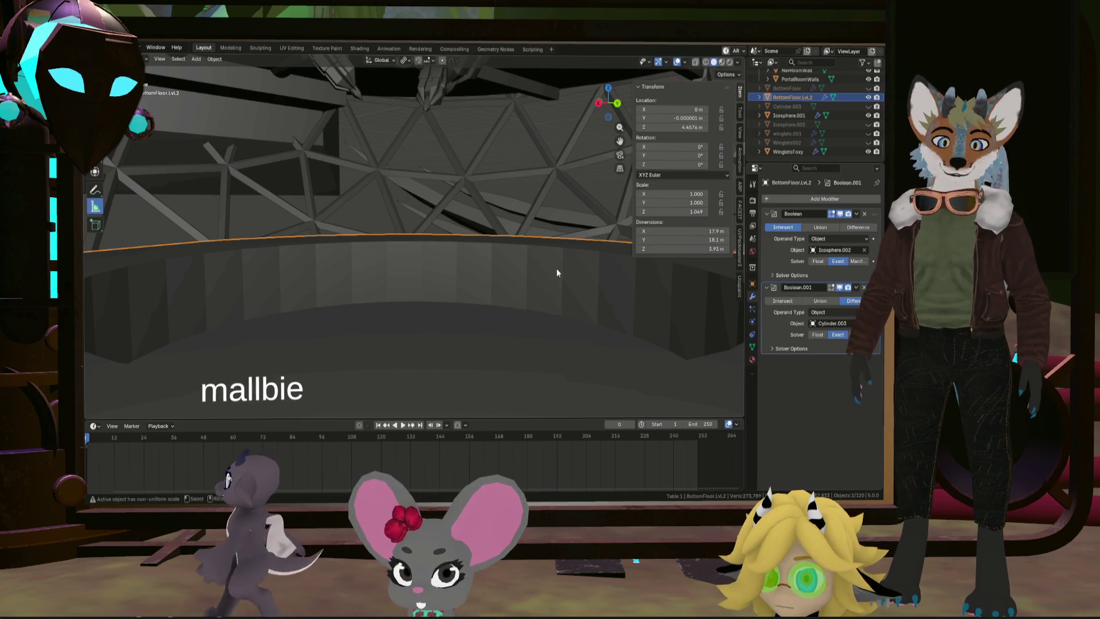
pyautogui.press('g')
pyautogui.press('z')
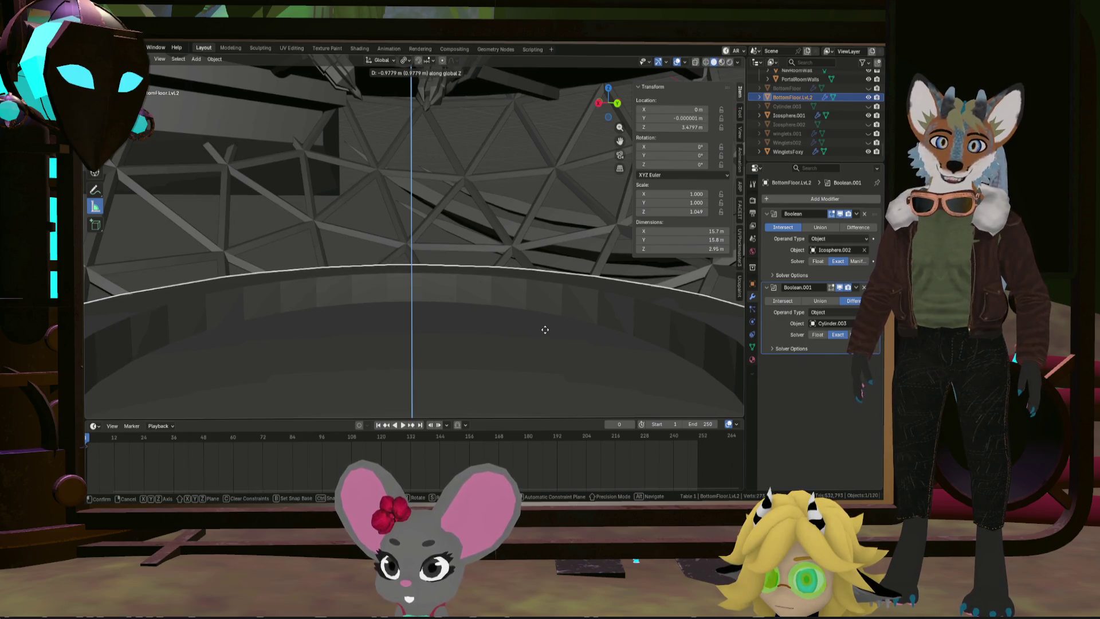
pyautogui.click(545, 326)
pyautogui.moveTo(545, 321)
pyautogui.mouseDown(button='middle')
pyautogui.moveTo(458, 338)
pyautogui.moveTo(516, 328)
pyautogui.mouseUp(button='middle')
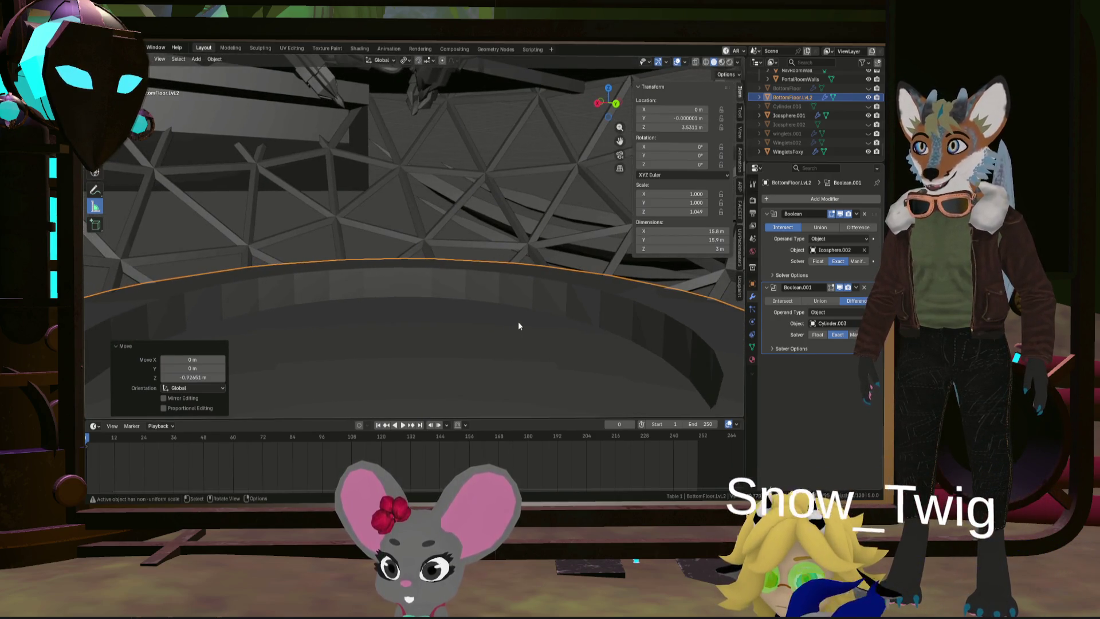
pyautogui.press('g')
pyautogui.press('z')
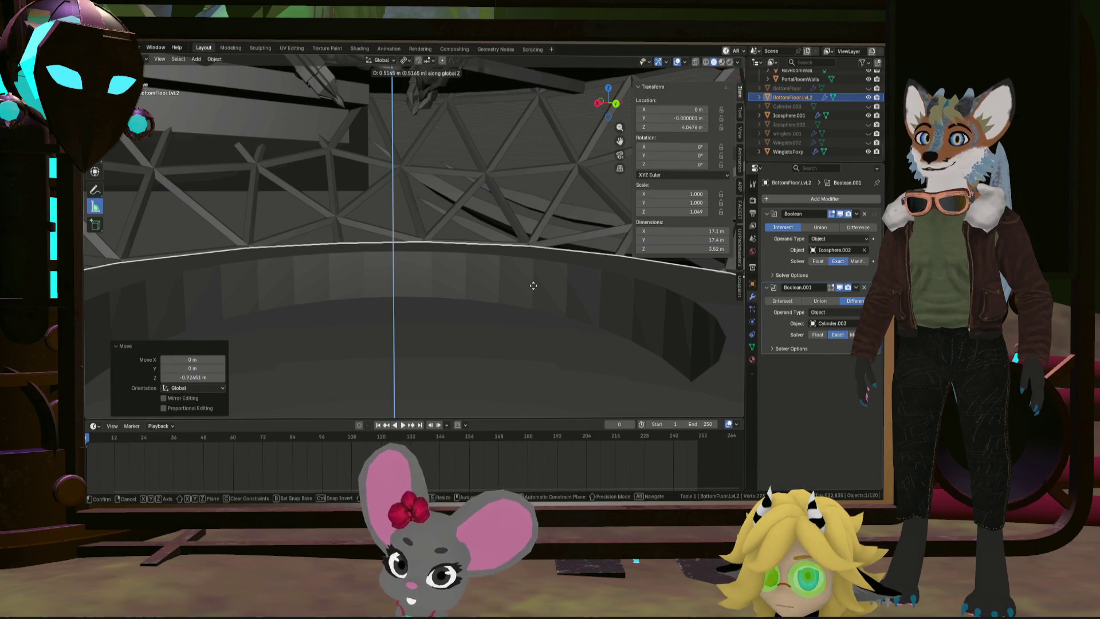
pyautogui.click(532, 292)
pyautogui.moveTo(532, 291)
pyautogui.mouseDown(button='middle')
pyautogui.moveTo(515, 316)
pyautogui.moveTo(534, 307)
pyautogui.moveTo(403, 307)
pyautogui.mouseUp(button='middle')
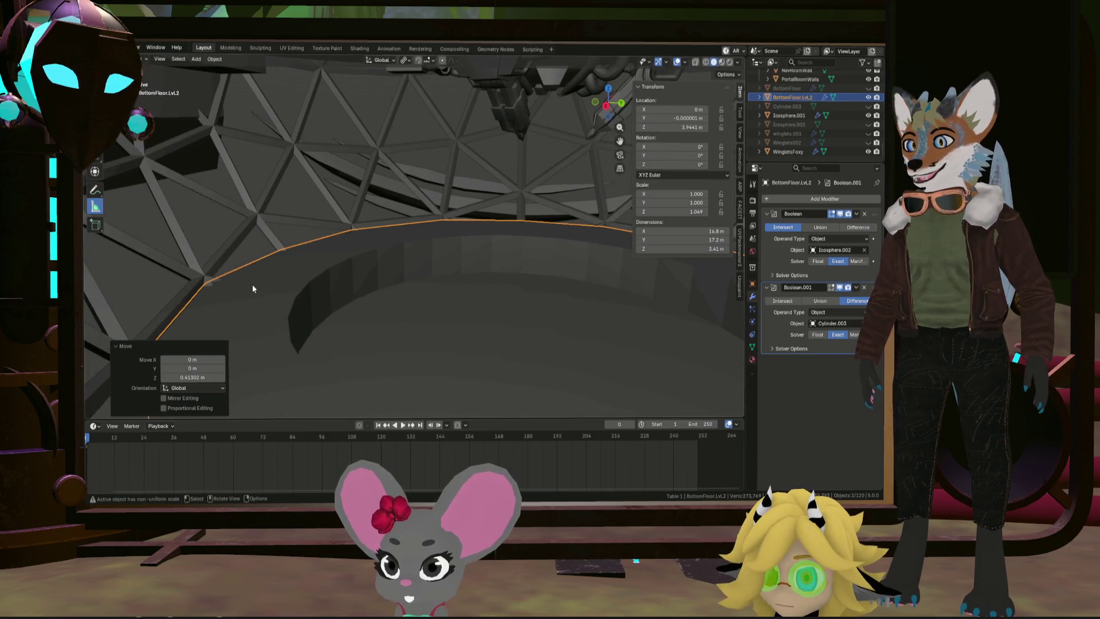
pyautogui.moveTo(379, 266)
pyautogui.mouseDown(button='middle')
pyautogui.moveTo(453, 260)
pyautogui.moveTo(451, 272)
pyautogui.moveTo(376, 250)
pyautogui.moveTo(319, 255)
pyautogui.moveTo(334, 258)
pyautogui.mouseUp(button='middle')
pyautogui.moveTo(309, 264)
pyautogui.mouseDown(button='middle')
pyautogui.moveTo(279, 247)
pyautogui.moveTo(459, 277)
pyautogui.moveTo(470, 305)
pyautogui.moveTo(470, 267)
pyautogui.moveTo(420, 255)
pyautogui.moveTo(502, 276)
pyautogui.moveTo(486, 238)
pyautogui.moveTo(497, 174)
pyautogui.moveTo(500, 284)
pyautogui.moveTo(493, 241)
pyautogui.mouseUp(button='middle')
# Step: Select the Cylinder.001 tube inside the sphere and enter Edit Mode
pyautogui.scroll(-8, 470, 267)
pyautogui.scroll(5, 502, 276)
pyautogui.click(487, 150)
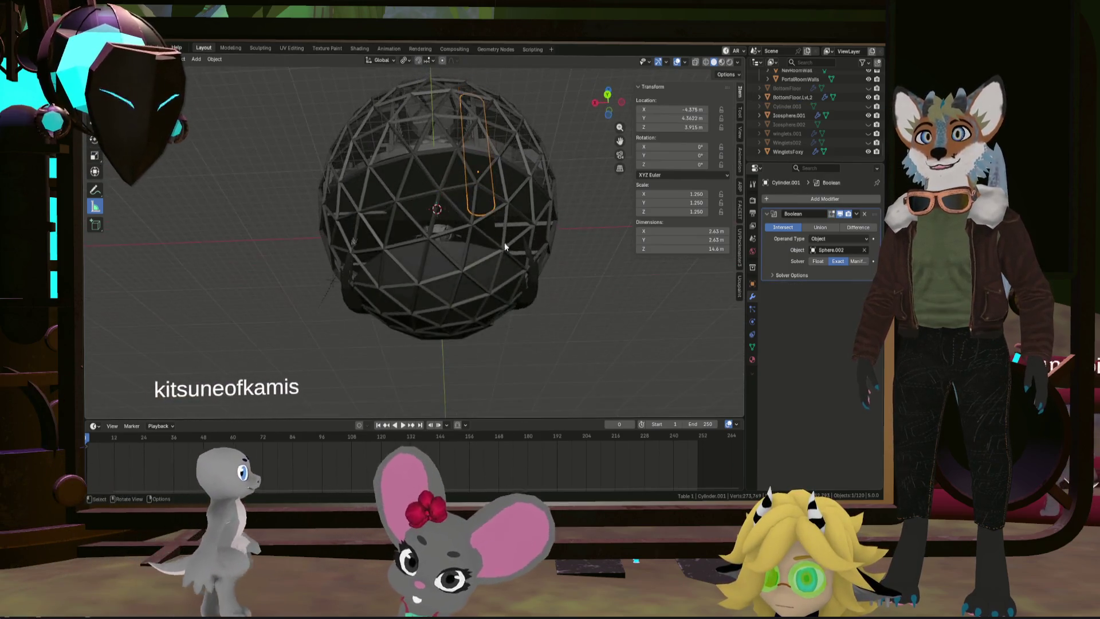
pyautogui.scroll(8, 488, 206)
pyautogui.press('Tab')
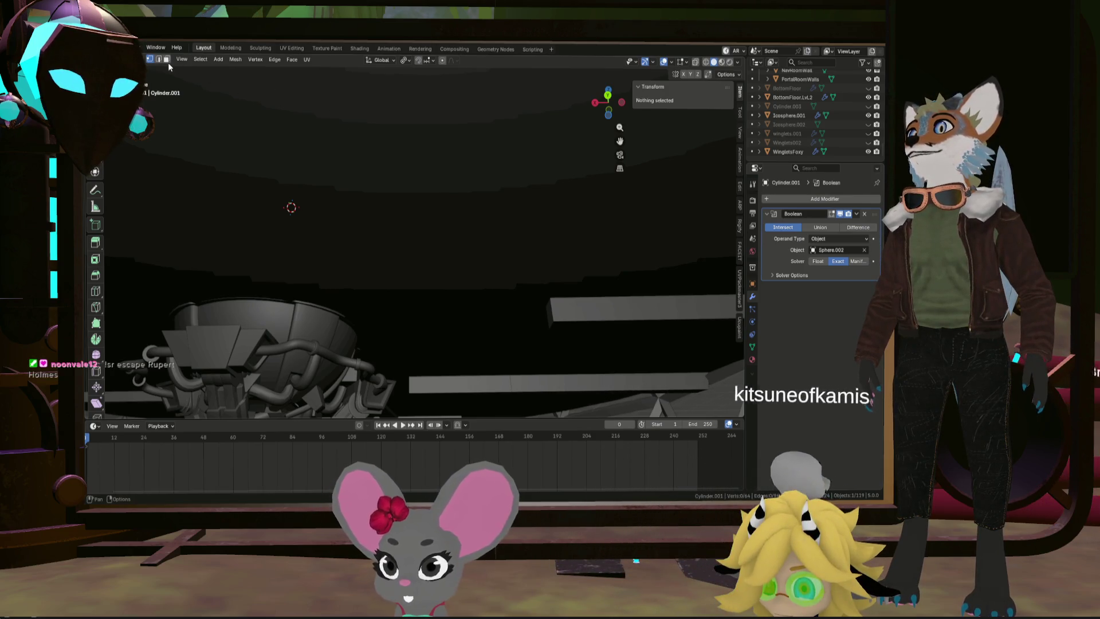
# Step: In Material Preview, select the tube's end edge loop and push it down 3.02 m
pyautogui.click(707, 62)
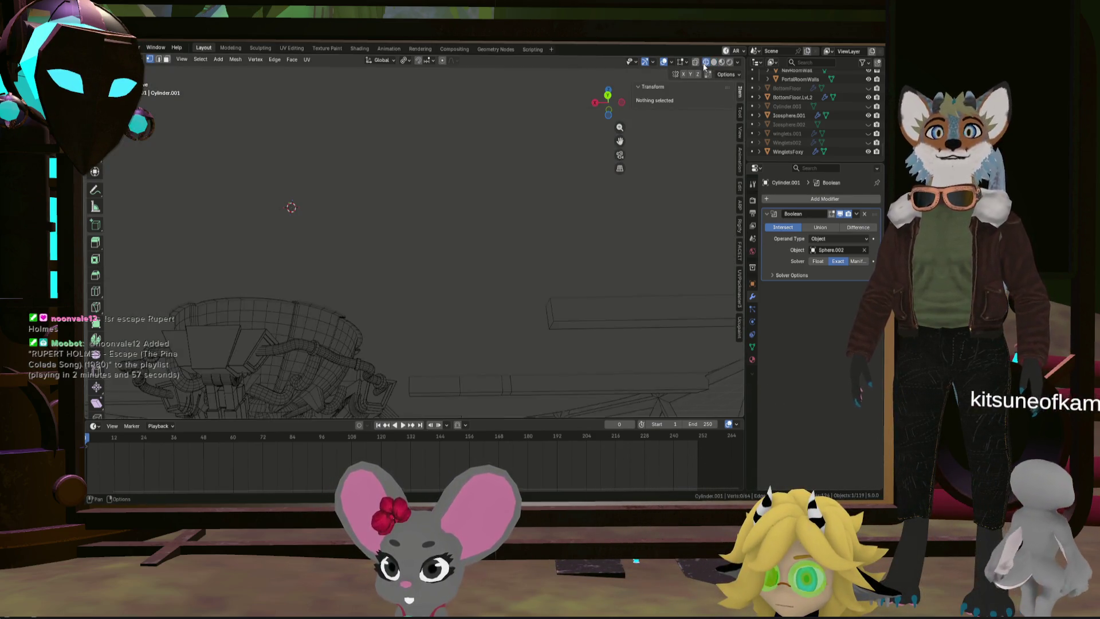
pyautogui.click(721, 62)
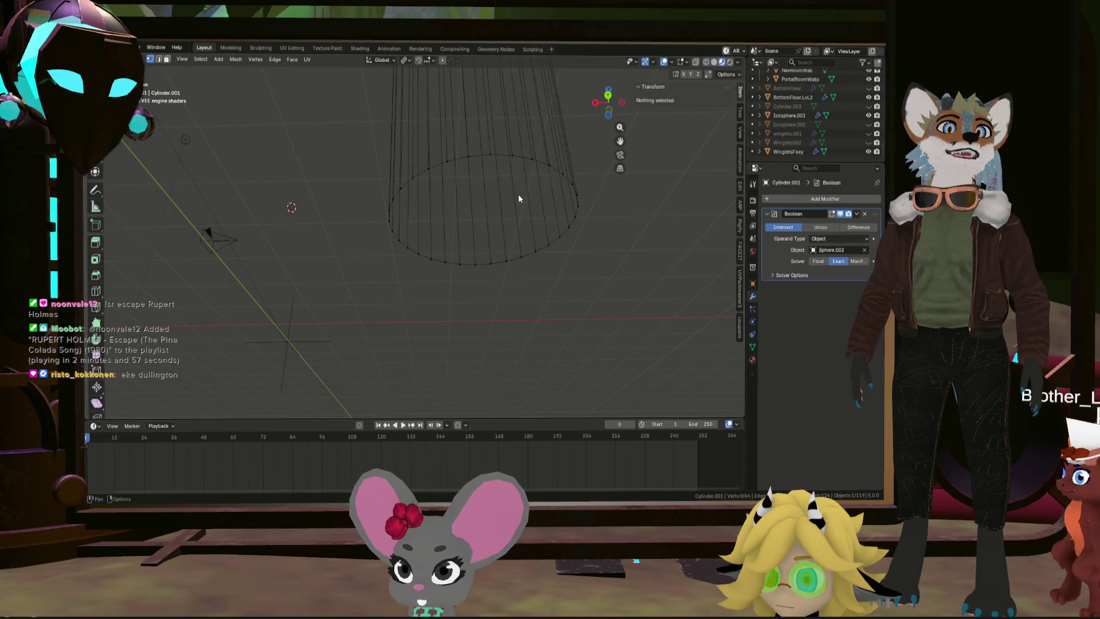
pyautogui.click(580, 202)
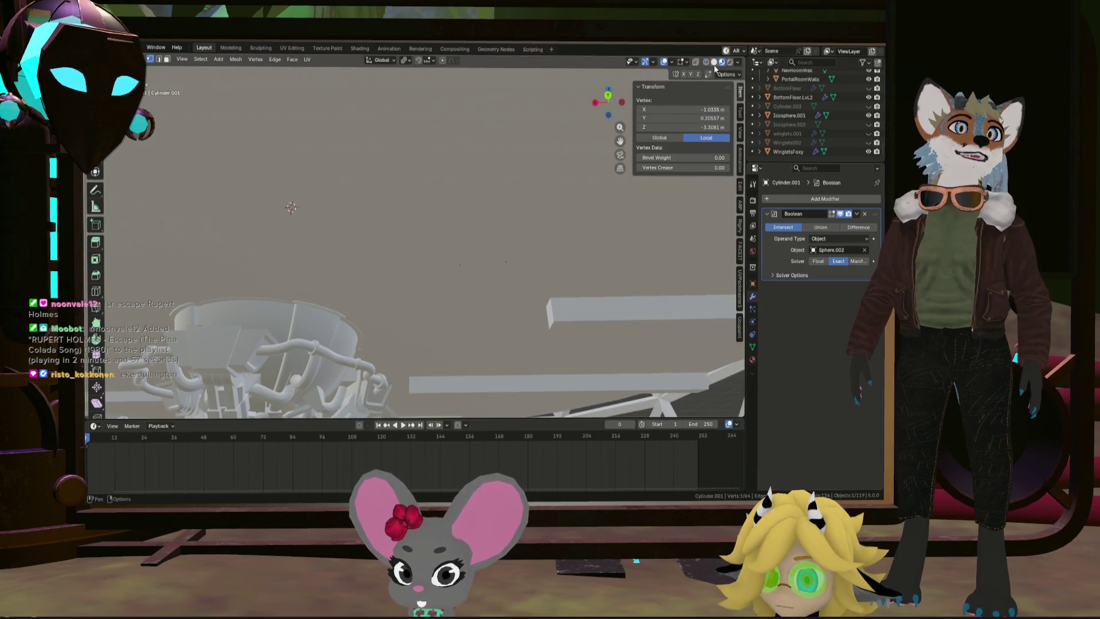
pyautogui.keyDown('alt'); pyautogui.click(559, 170); pyautogui.keyUp('alt')
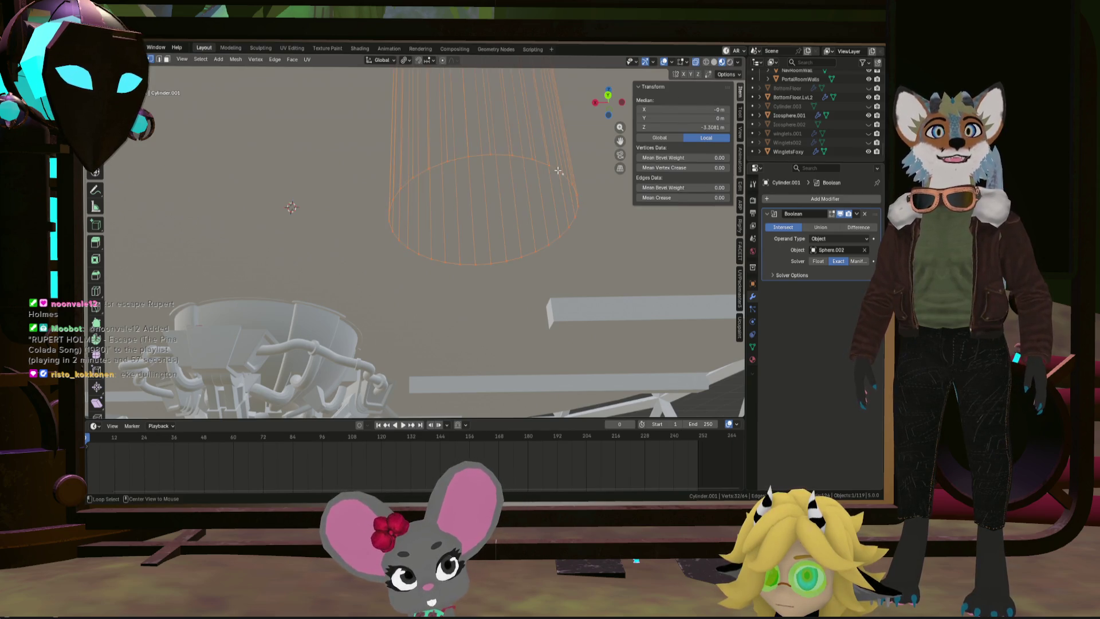
pyautogui.moveTo(570, 182); pyautogui.dragTo(520, 230, button='middle')
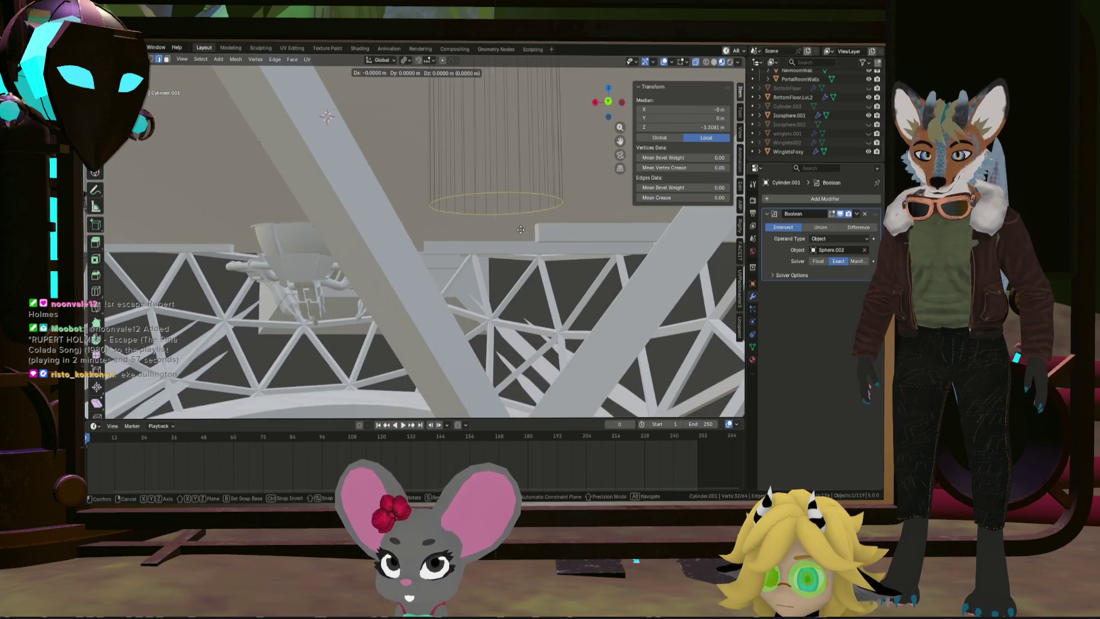
pyautogui.press('z')
pyautogui.click(541, 396)
# Step: Adjust the tube end's height so its median sits at -6.688 m
pyautogui.moveTo(541, 396)
pyautogui.mouseDown(button='middle')
pyautogui.moveTo(536, 225)
pyautogui.moveTo(556, 245)
pyautogui.mouseUp(button='middle')
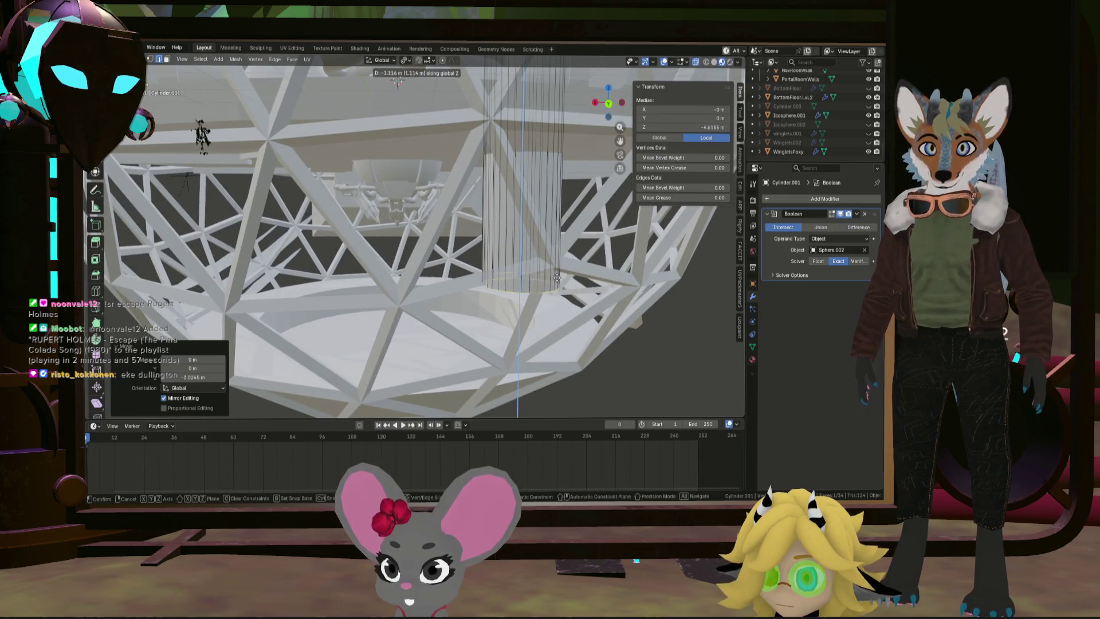
pyautogui.click(553, 358)
pyautogui.scroll(-6, 551, 344)
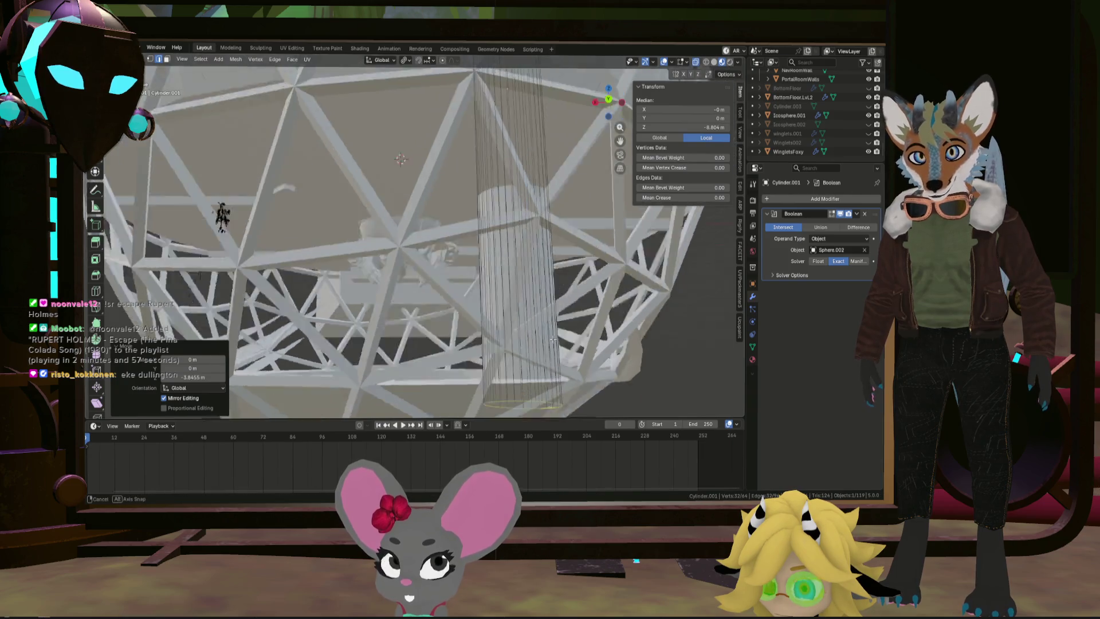
pyautogui.moveTo(551, 321)
pyautogui.mouseDown(button='middle')
pyautogui.moveTo(546, 277)
pyautogui.moveTo(574, 281)
pyautogui.mouseUp(button='middle')
pyautogui.scroll(8, 573, 281)
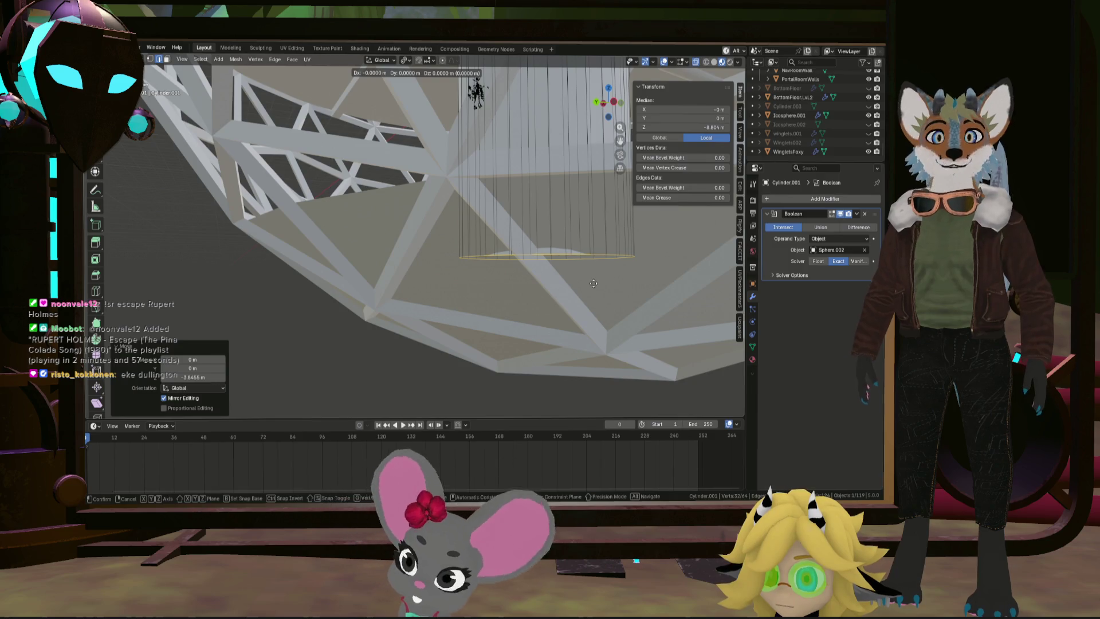
pyautogui.click(594, 274)
pyautogui.scroll(5, 595, 273)
pyautogui.moveTo(570, 265); pyautogui.dragTo(653, 250, button='middle')
pyautogui.moveTo(566, 270); pyautogui.dragTo(513, 240, button='middle')
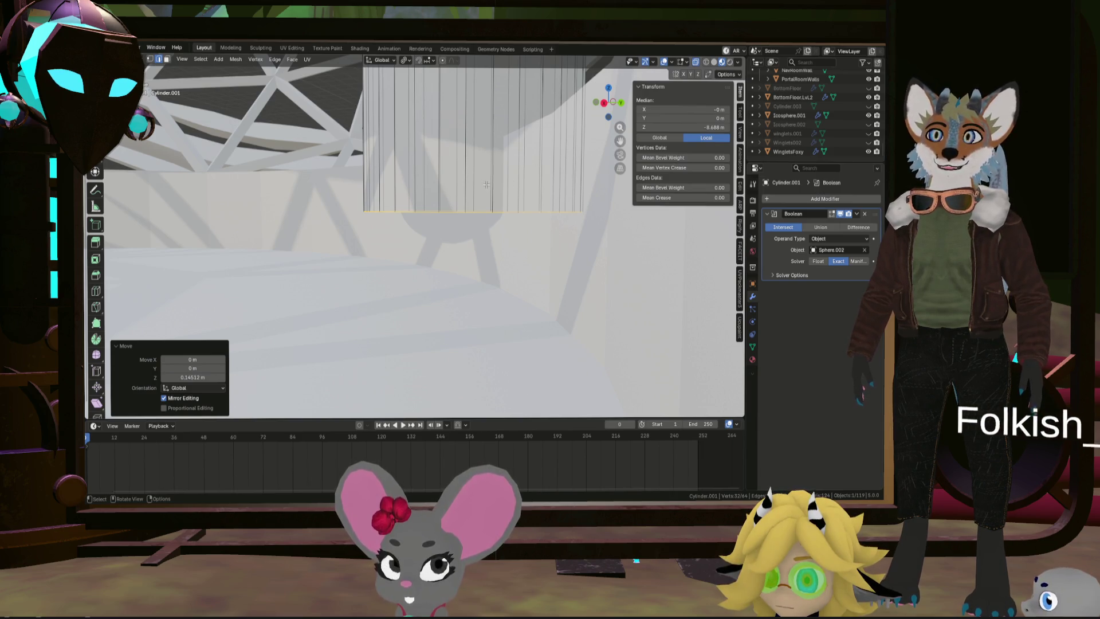
# Step: Try rotating the end ring, cancel, and switch to orthographic view
pyautogui.press('r')
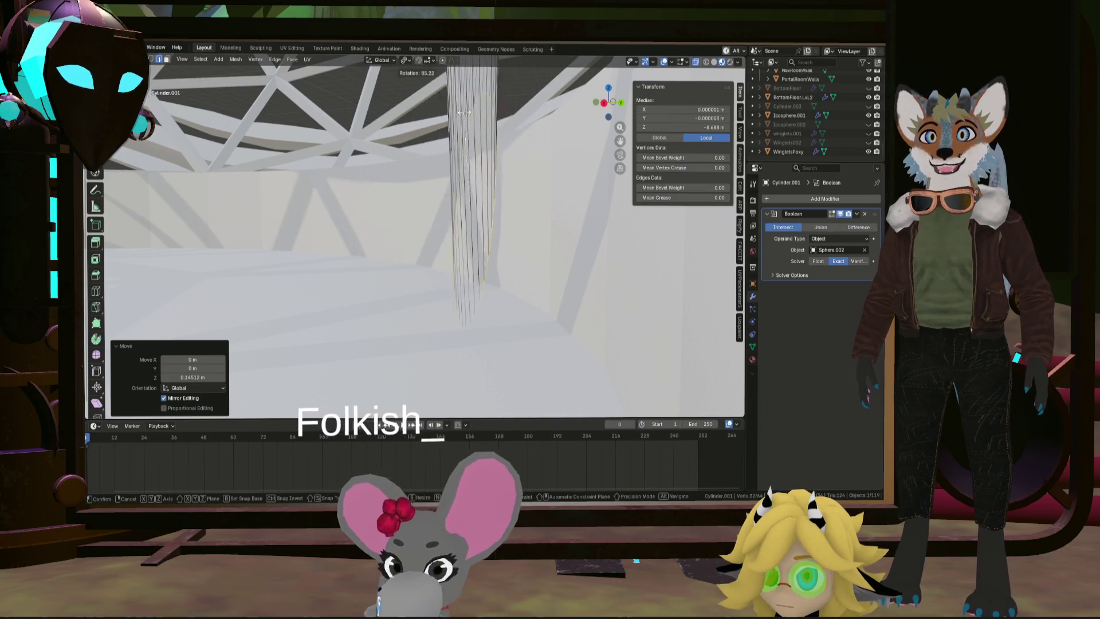
pyautogui.press('Escape')
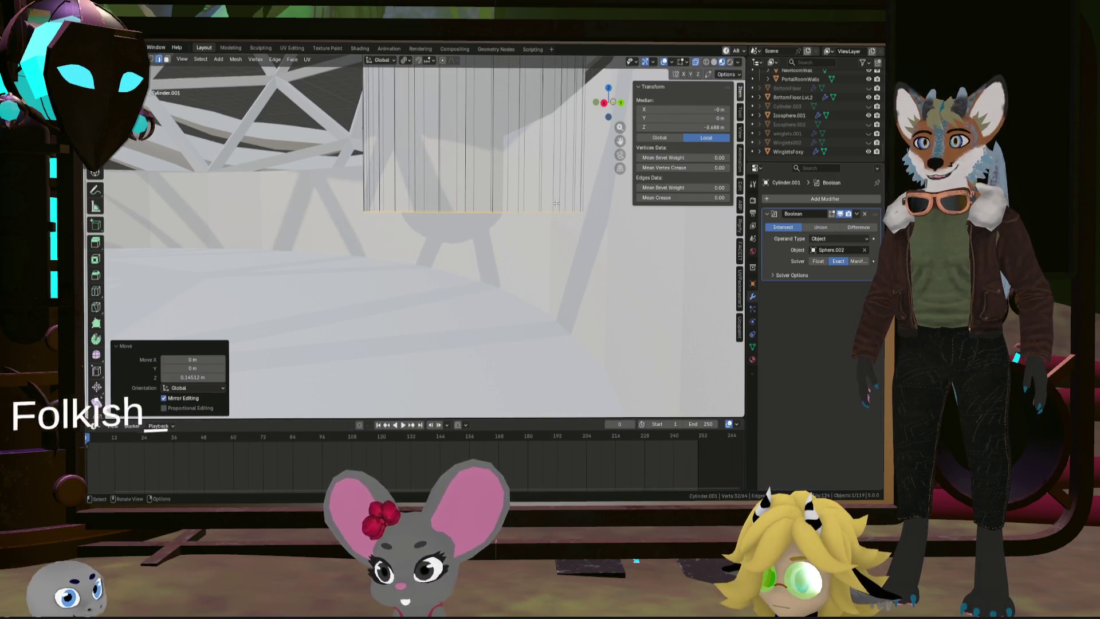
pyautogui.press('KP_5')
pyautogui.press('r')
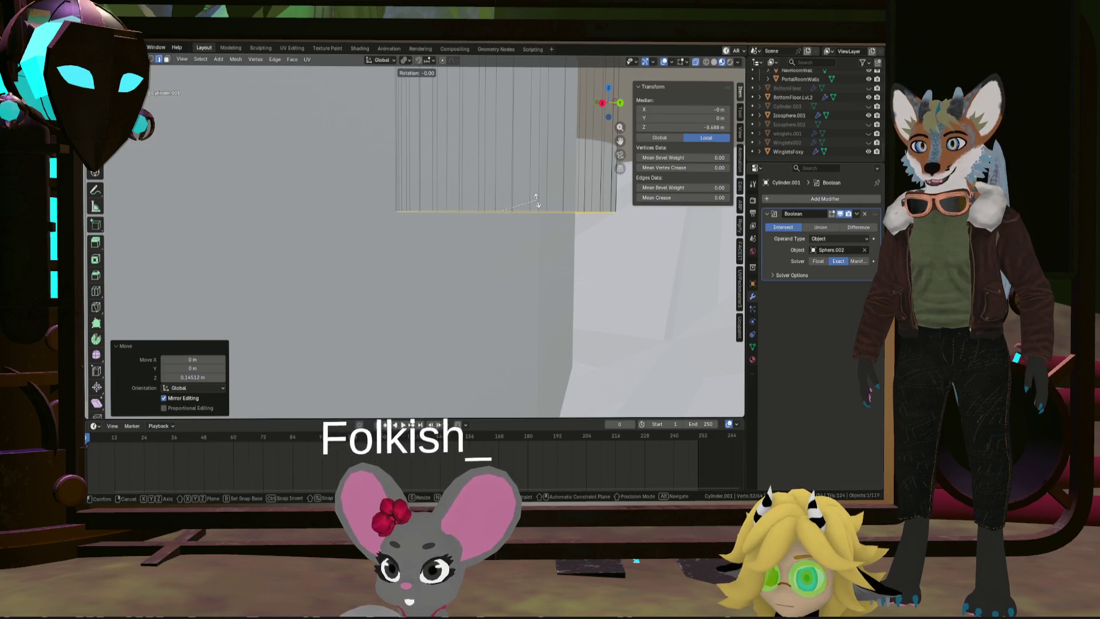
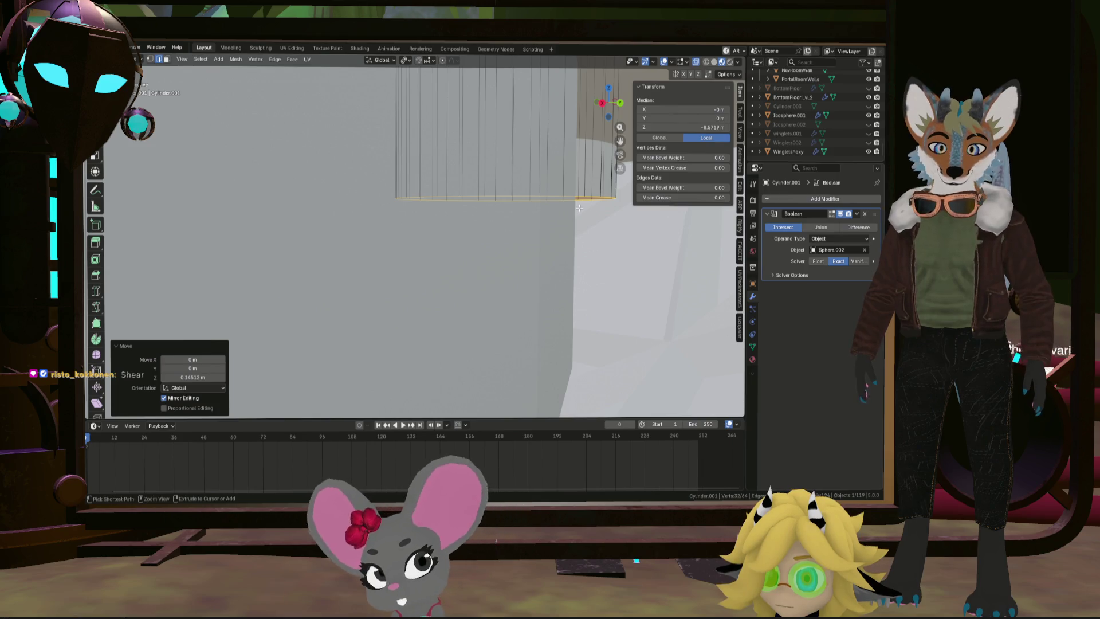
# Step: Undo the last move and apply a Shear to the cylinder's selected vertices
pyautogui.hotkey('ctrl', 'z')
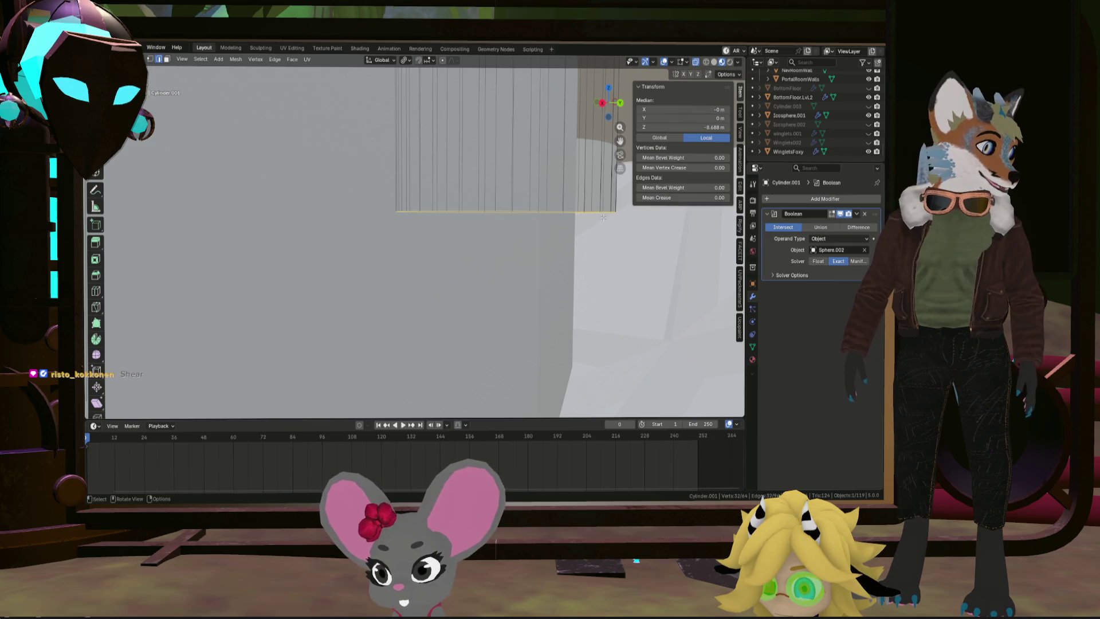
pyautogui.moveTo(589, 209); pyautogui.dragTo(594, 210, button='middle')
pyautogui.press('F3')
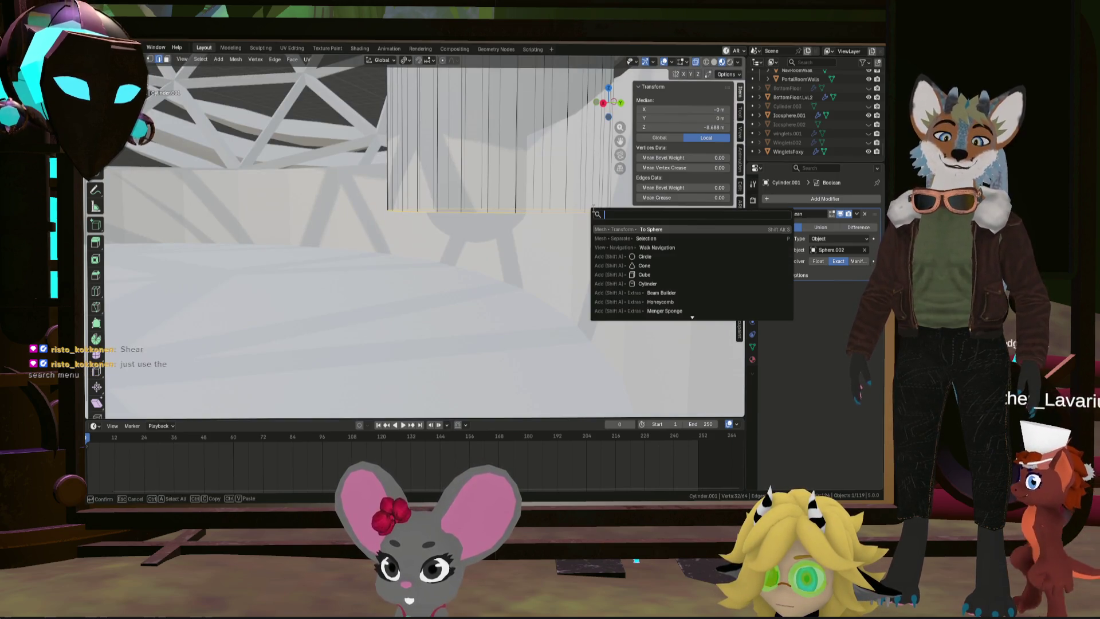
pyautogui.write('shear')
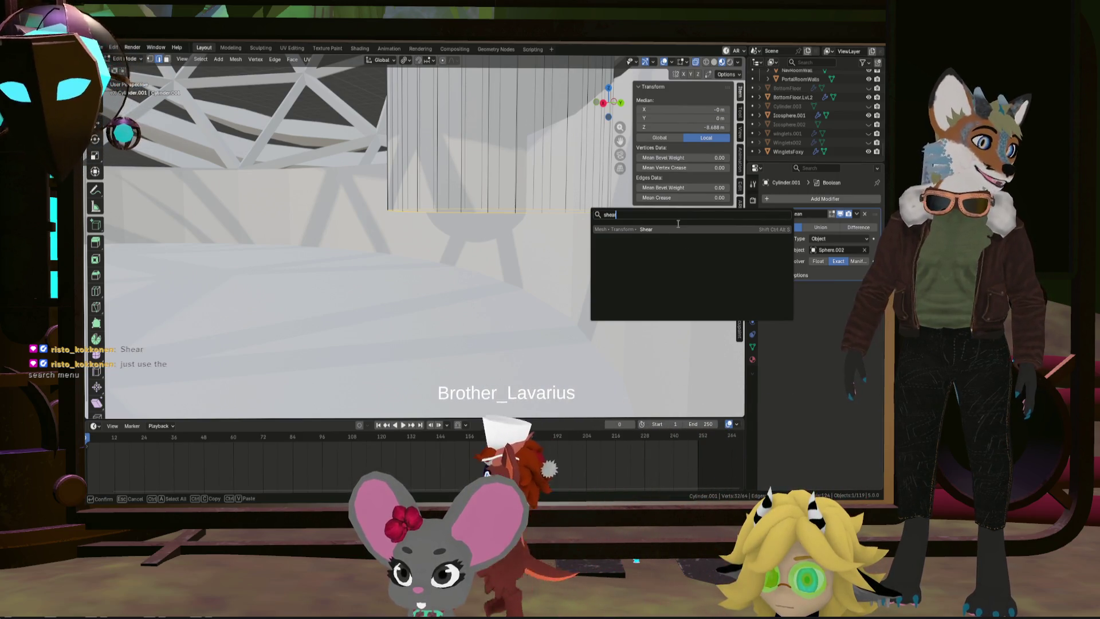
pyautogui.press('Return')
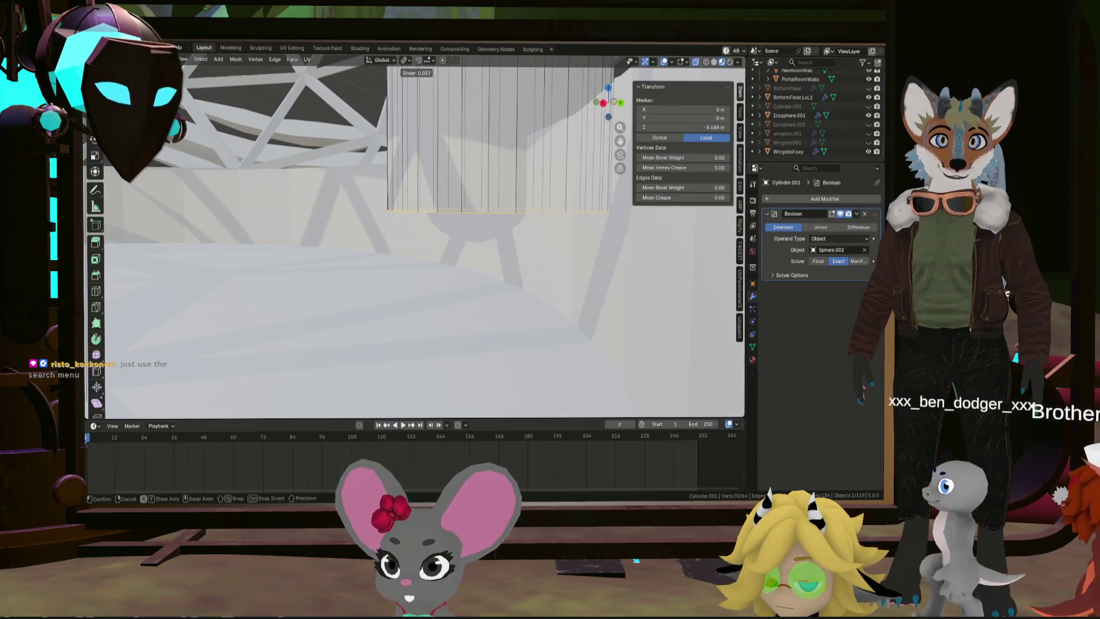
pyautogui.click(498, 67)
# Step: Lower the sheared vertices about 0.4 m along Z
pyautogui.moveTo(572, 208)
pyautogui.mouseDown(button='middle')
pyautogui.moveTo(430, 225)
pyautogui.moveTo(483, 229)
pyautogui.mouseUp(button='middle')
pyautogui.press('g')
pyautogui.press('z')
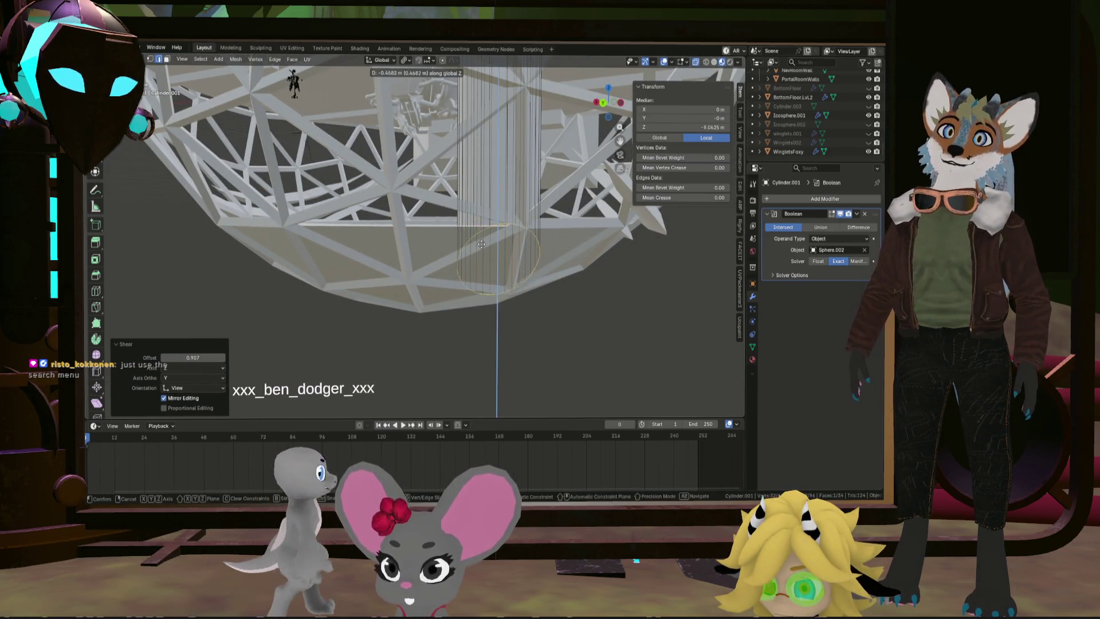
pyautogui.click(483, 243)
pyautogui.moveTo(484, 243)
pyautogui.mouseDown(button='middle')
pyautogui.moveTo(629, 247)
pyautogui.moveTo(545, 253)
pyautogui.mouseUp(button='middle')
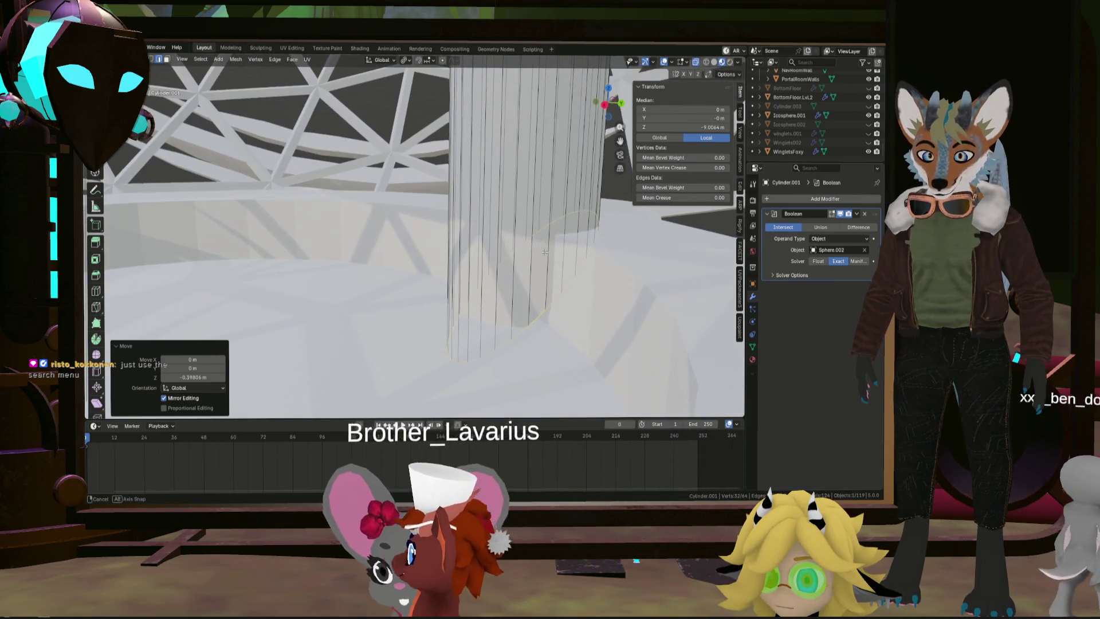
pyautogui.hotkey('shift', 'ctrl', 'alt', 's')
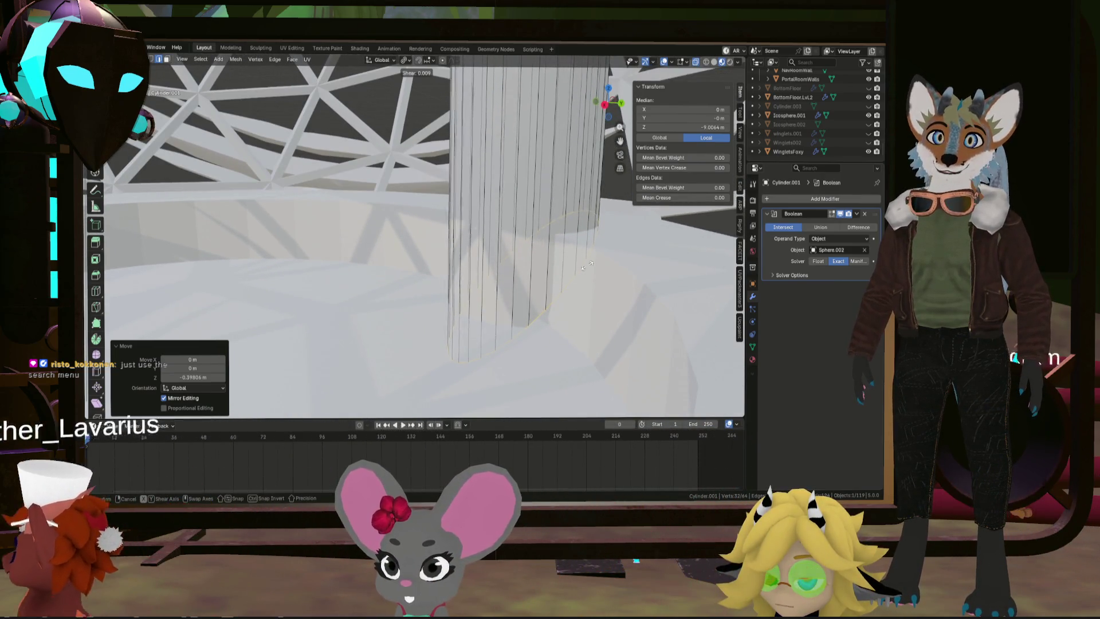
# Step: Cancel the pending shear and select the edge loop around the cylinder's base
pyautogui.press('Escape')
pyautogui.moveTo(675, 244)
pyautogui.mouseDown(button='middle')
pyautogui.moveTo(528, 290)
pyautogui.moveTo(587, 253)
pyautogui.mouseUp(button='middle')
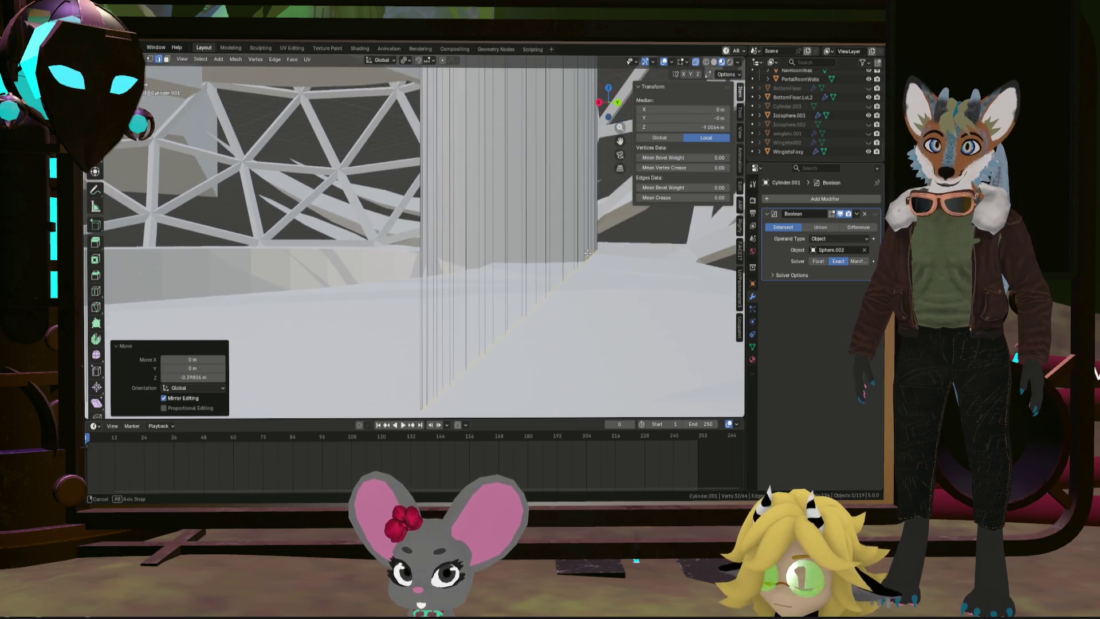
pyautogui.hotkey('shift', 'ctrl', 'alt', 's')
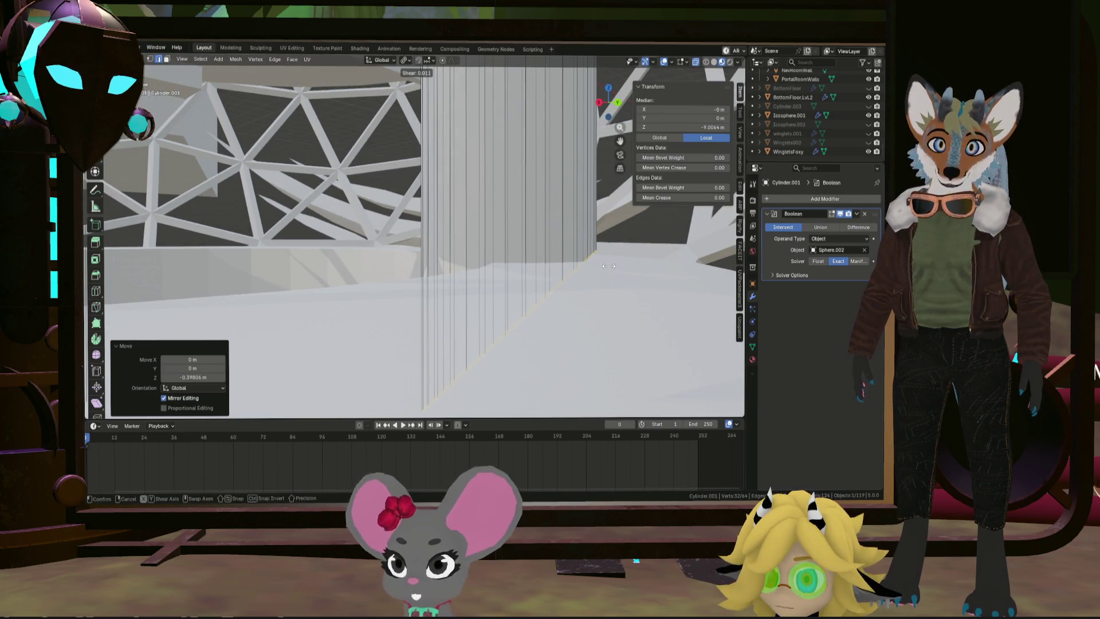
pyautogui.press('Escape')
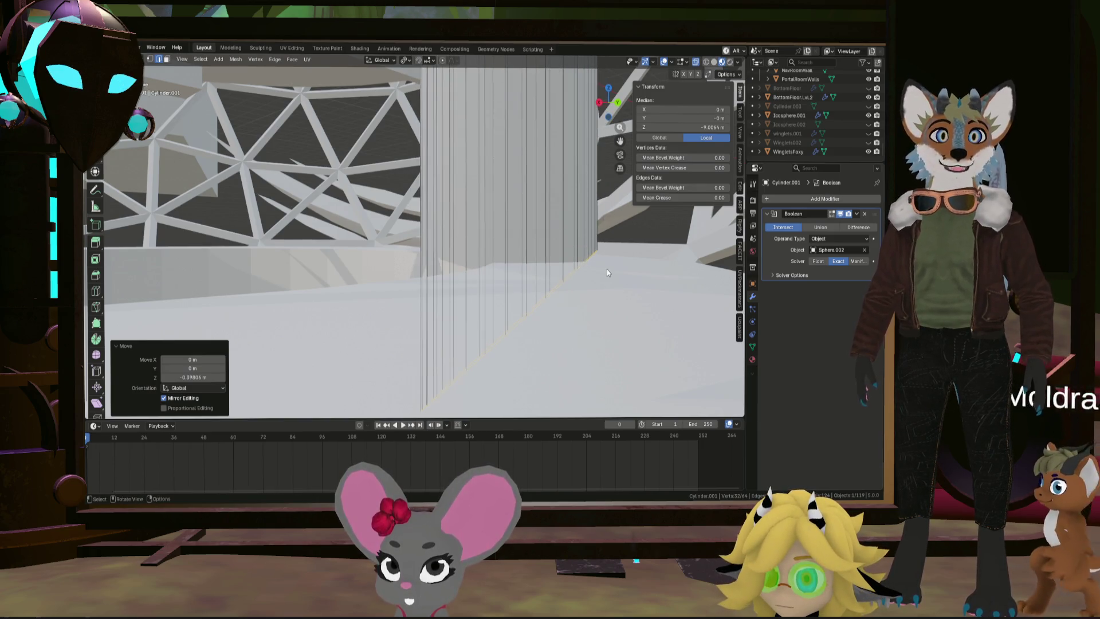
pyautogui.moveTo(481, 241); pyautogui.dragTo(501, 309, button='middle')
pyautogui.scroll(3, 510, 335)
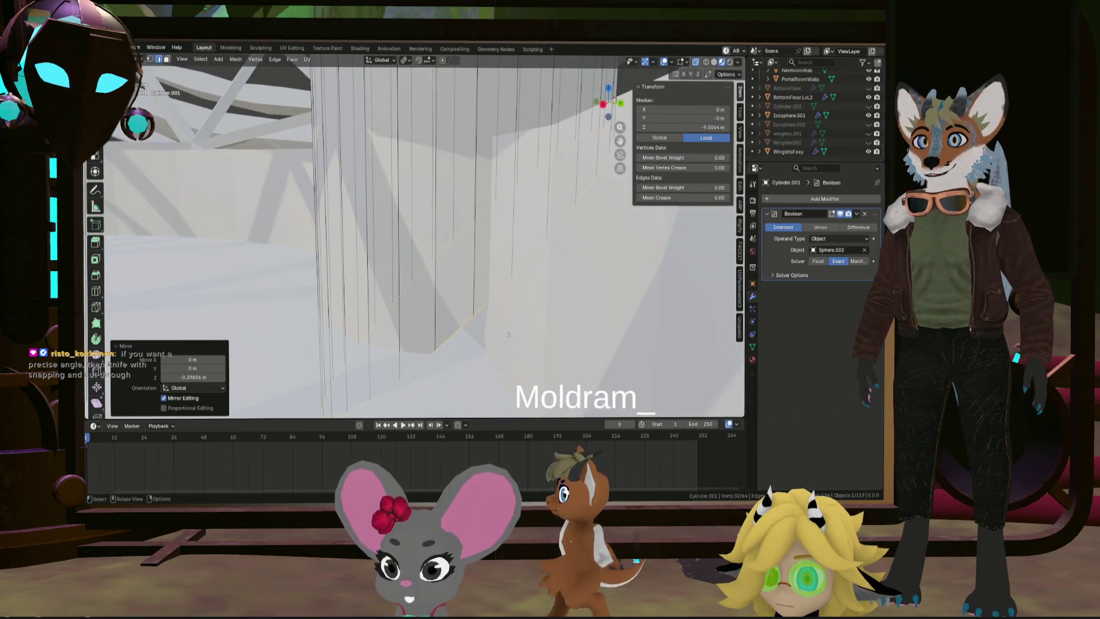
pyautogui.click(486, 308)
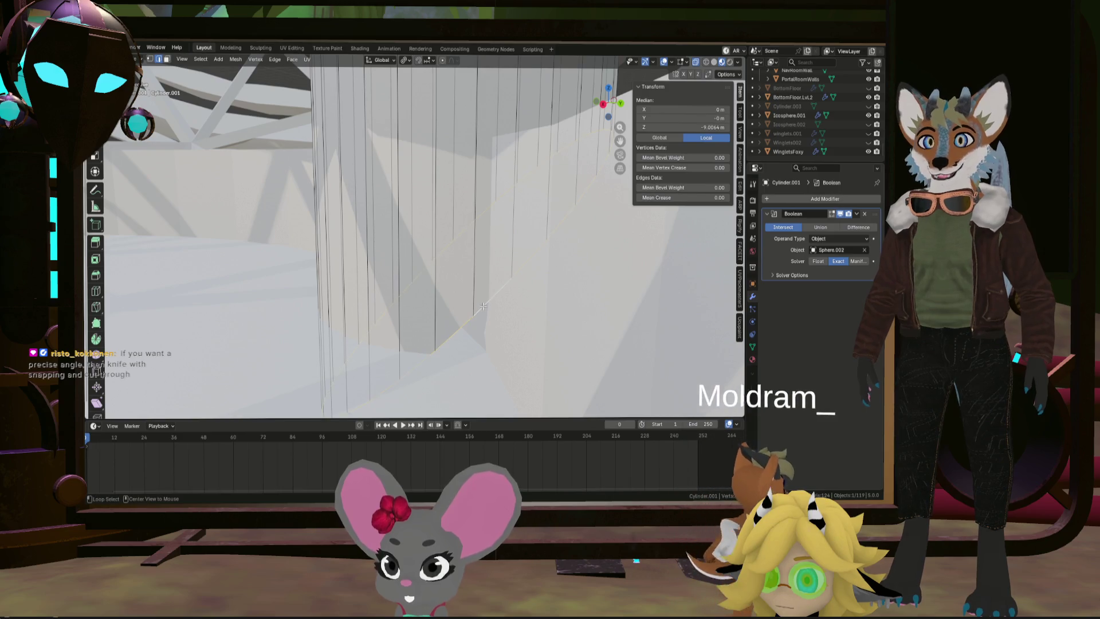
pyautogui.keyDown('alt'); pyautogui.click(483, 307); pyautogui.keyUp('alt')
pyautogui.scroll(-4, 484, 307)
pyautogui.moveTo(483, 306); pyautogui.dragTo(518, 309, button='middle')
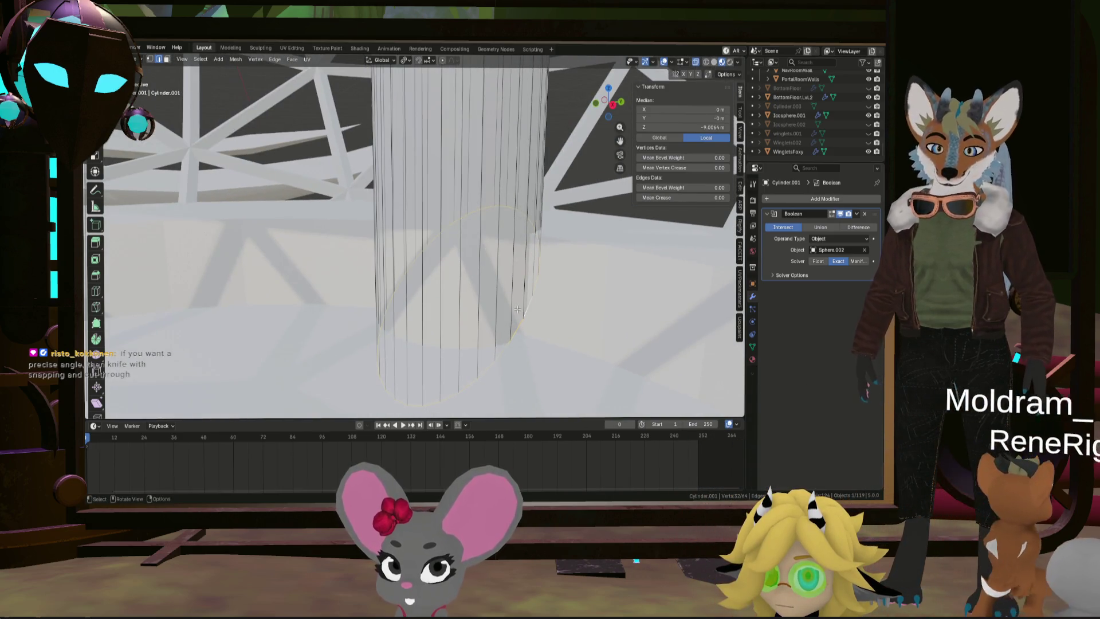
# Step: Shear the edge loop by offset 0.023 and move it down 2.711 m along Z
pyautogui.press('F3')
pyautogui.click(549, 328)
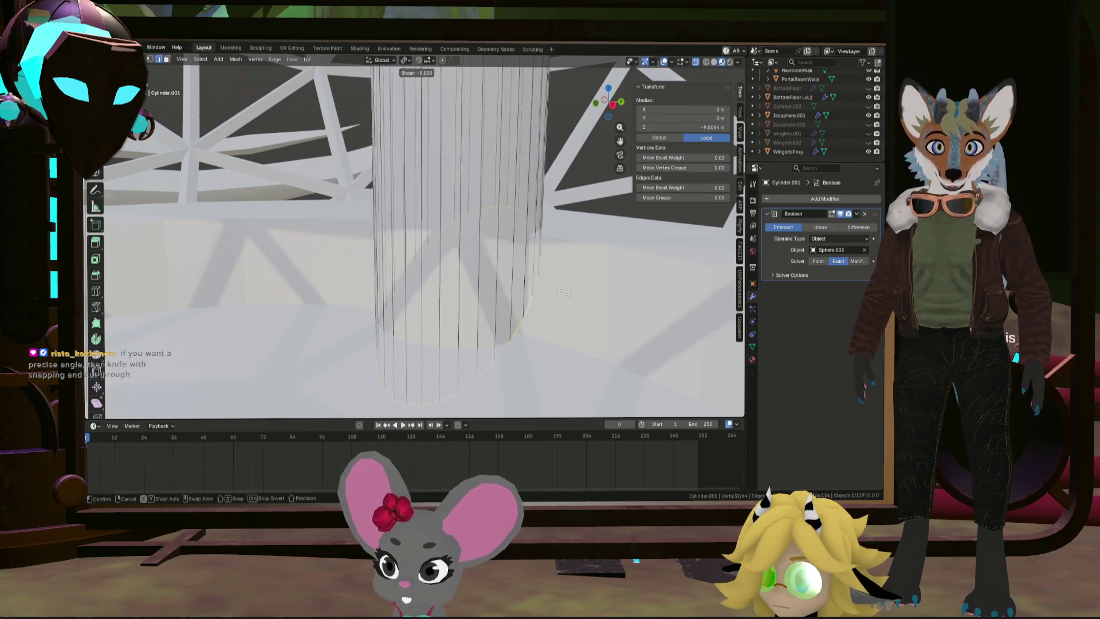
pyautogui.click(567, 330)
pyautogui.moveTo(567, 329); pyautogui.dragTo(559, 310, button='middle')
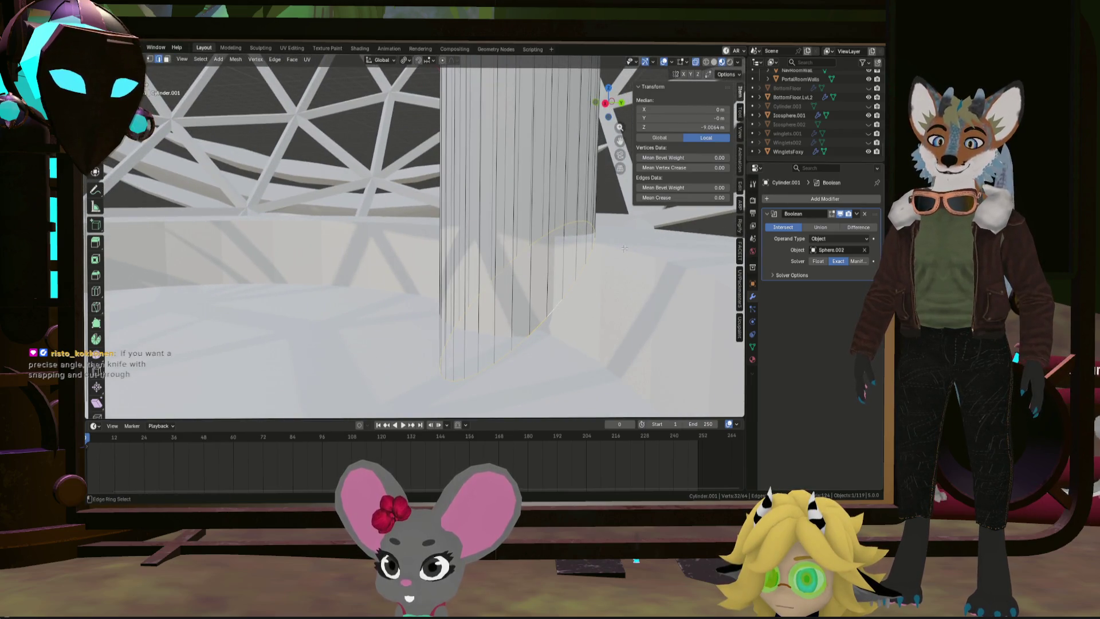
pyautogui.hotkey('shift', 'ctrl', 'alt', 's')
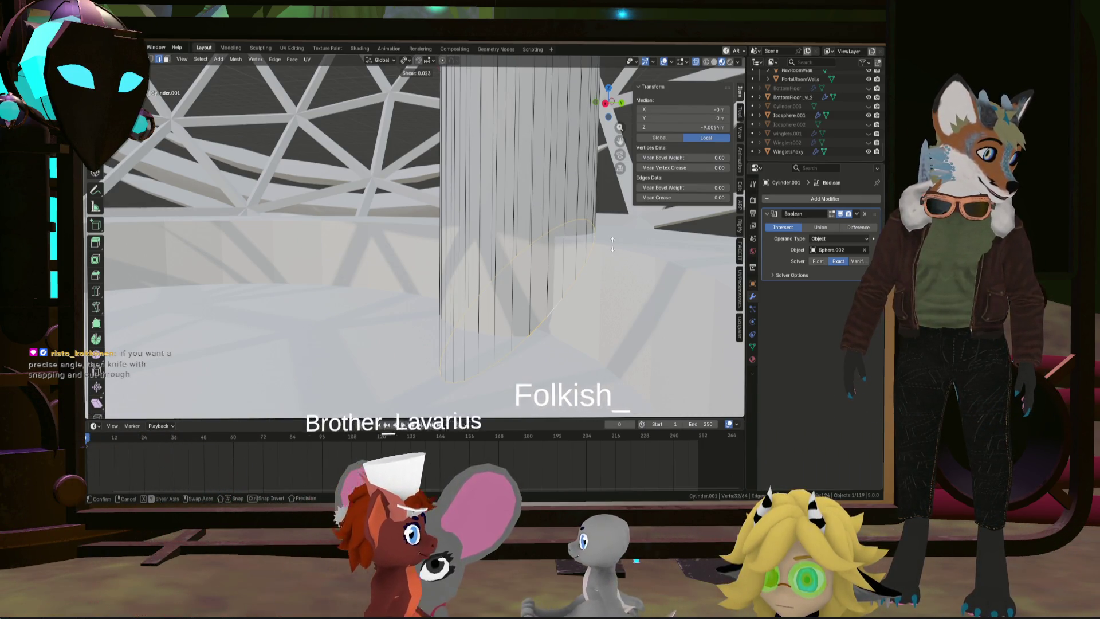
pyautogui.click(612, 245)
pyautogui.moveTo(612, 245)
pyautogui.mouseDown(button='middle')
pyautogui.moveTo(618, 252)
pyautogui.moveTo(560, 263)
pyautogui.mouseUp(button='middle')
pyautogui.press('g')
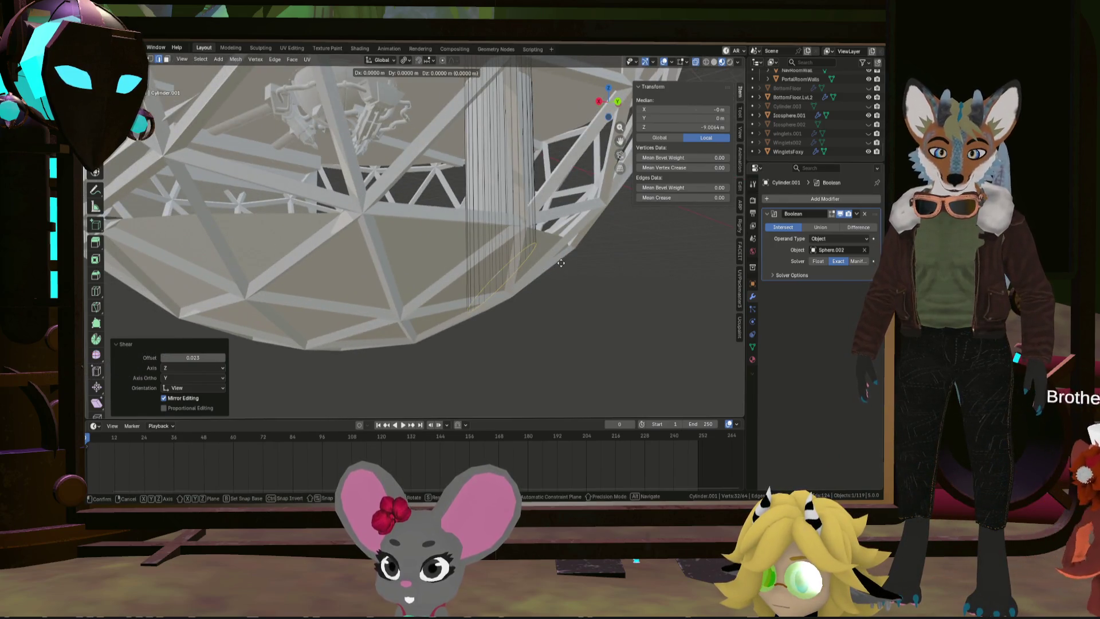
pyautogui.click(582, 337)
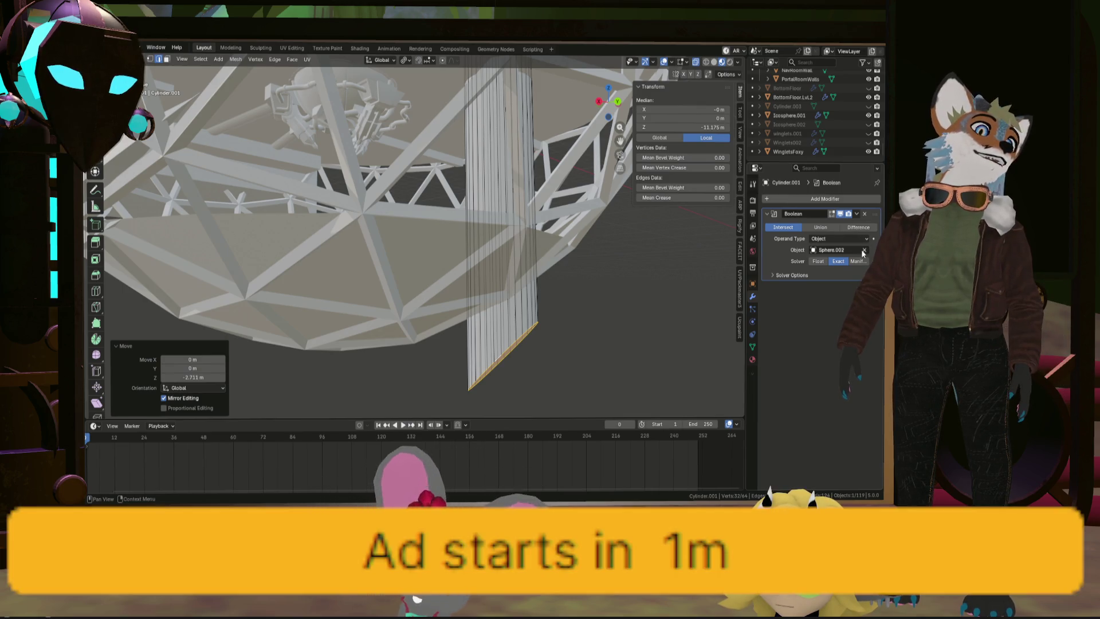
# Step: Deselect all the cylinder's vertices and return to Object mode
pyautogui.moveTo(624, 253); pyautogui.dragTo(627, 258, button='middle')
pyautogui.click(626, 257)
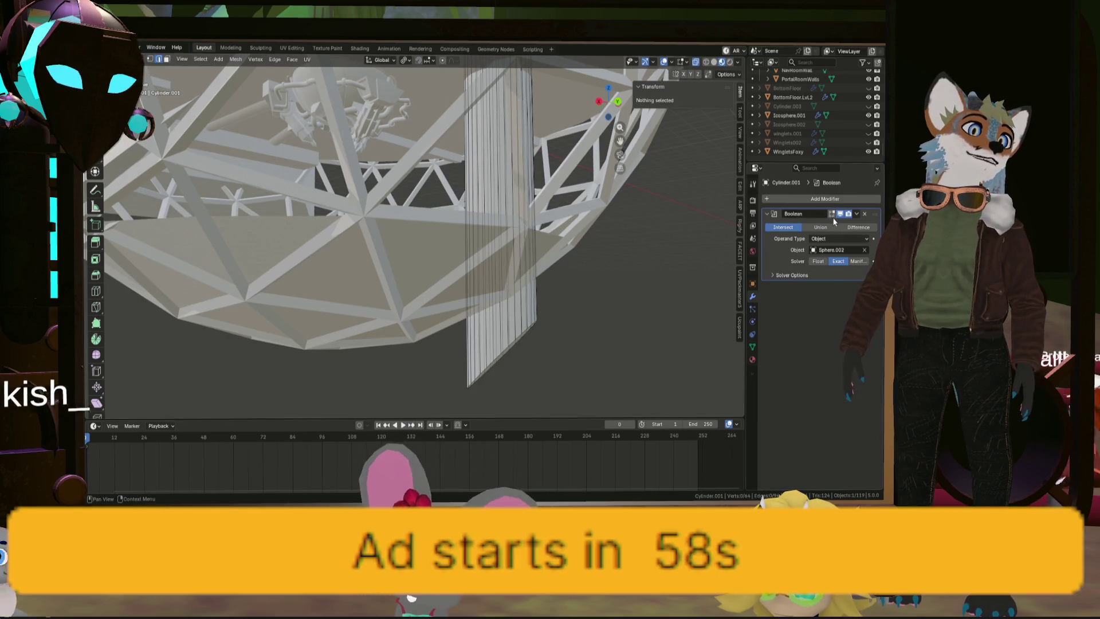
pyautogui.moveTo(562, 270)
pyautogui.mouseDown(button='middle')
pyautogui.moveTo(589, 272)
pyautogui.moveTo(493, 225)
pyautogui.moveTo(562, 258)
pyautogui.mouseUp(button='middle')
pyautogui.scroll(-5, 632, 295)
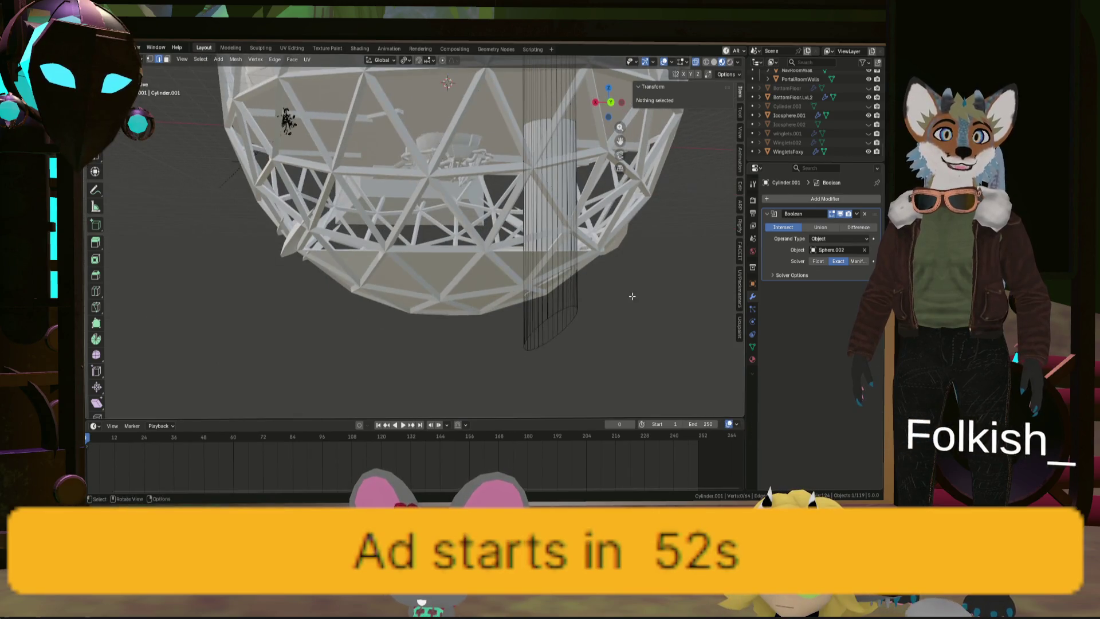
pyautogui.moveTo(632, 295)
pyautogui.mouseDown(button='middle')
pyautogui.moveTo(643, 274)
pyautogui.moveTo(639, 306)
pyautogui.mouseUp(button='middle')
pyautogui.press('Tab')
# Step: Orbit and zoom around the lattice sphere to inspect the dome and its floor ring
pyautogui.scroll(-4, 638, 306)
pyautogui.moveTo(602, 256)
pyautogui.mouseDown(button='middle')
pyautogui.moveTo(536, 291)
pyautogui.moveTo(575, 281)
pyautogui.moveTo(610, 319)
pyautogui.moveTo(537, 230)
pyautogui.moveTo(466, 78)
pyautogui.mouseUp(button='middle')
pyautogui.scroll(5, 608, 313)
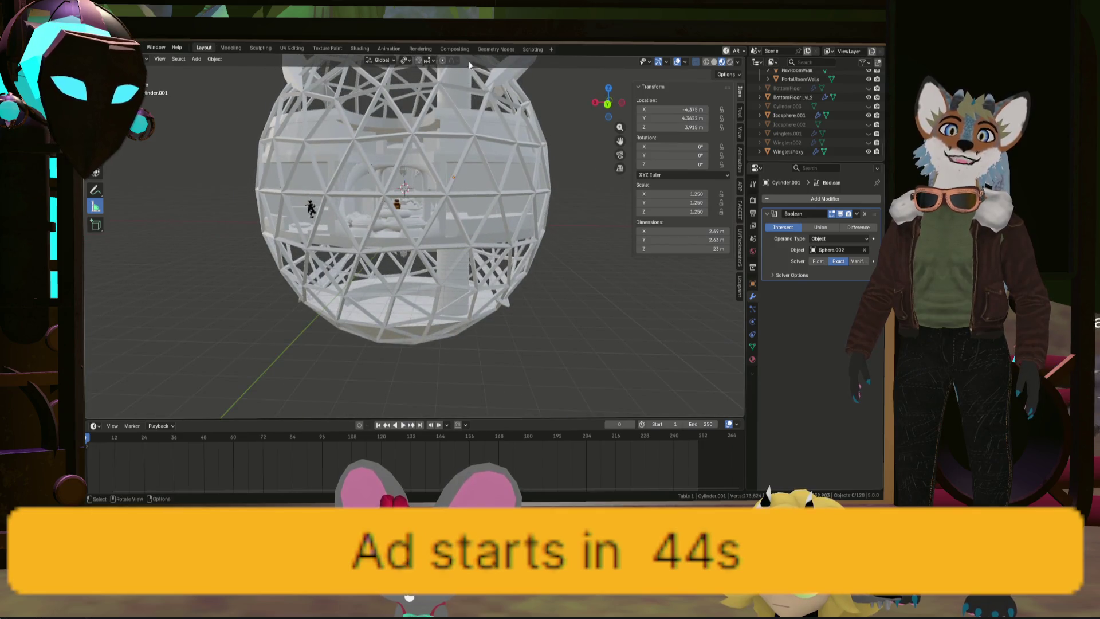
pyautogui.scroll(4, 438, 295)
pyautogui.moveTo(438, 295); pyautogui.dragTo(475, 294, button='middle')
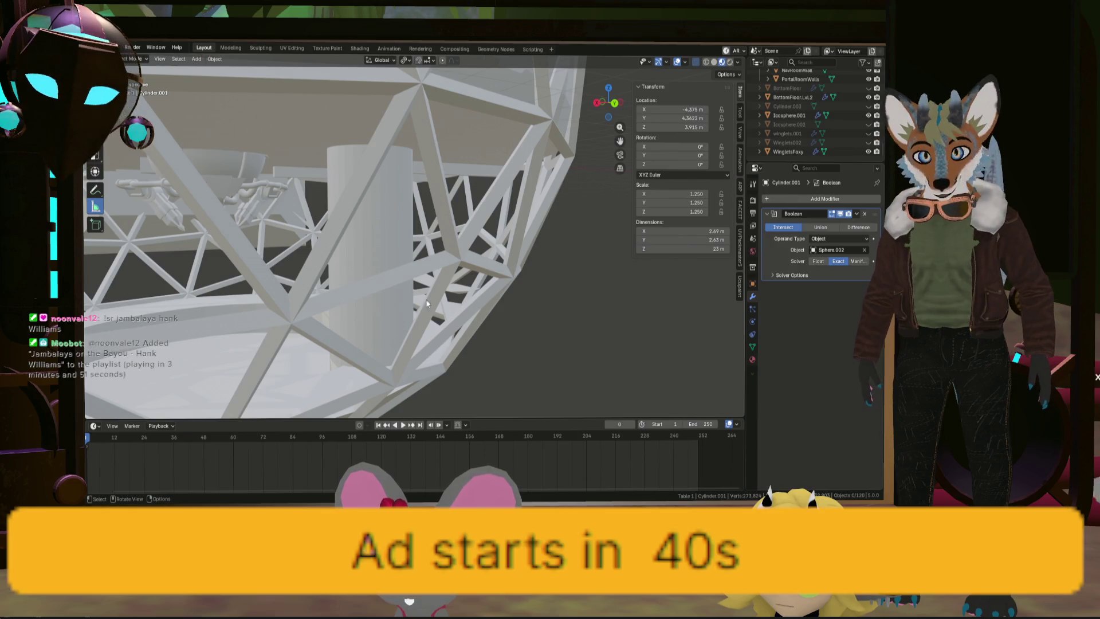
pyautogui.scroll(3, 479, 301)
pyautogui.moveTo(479, 301)
pyautogui.mouseDown(button='middle')
pyautogui.moveTo(434, 299)
pyautogui.moveTo(442, 218)
pyautogui.moveTo(486, 264)
pyautogui.moveTo(461, 301)
pyautogui.moveTo(418, 294)
pyautogui.moveTo(480, 255)
pyautogui.moveTo(444, 270)
pyautogui.moveTo(458, 259)
pyautogui.moveTo(428, 253)
pyautogui.mouseUp(button='middle')
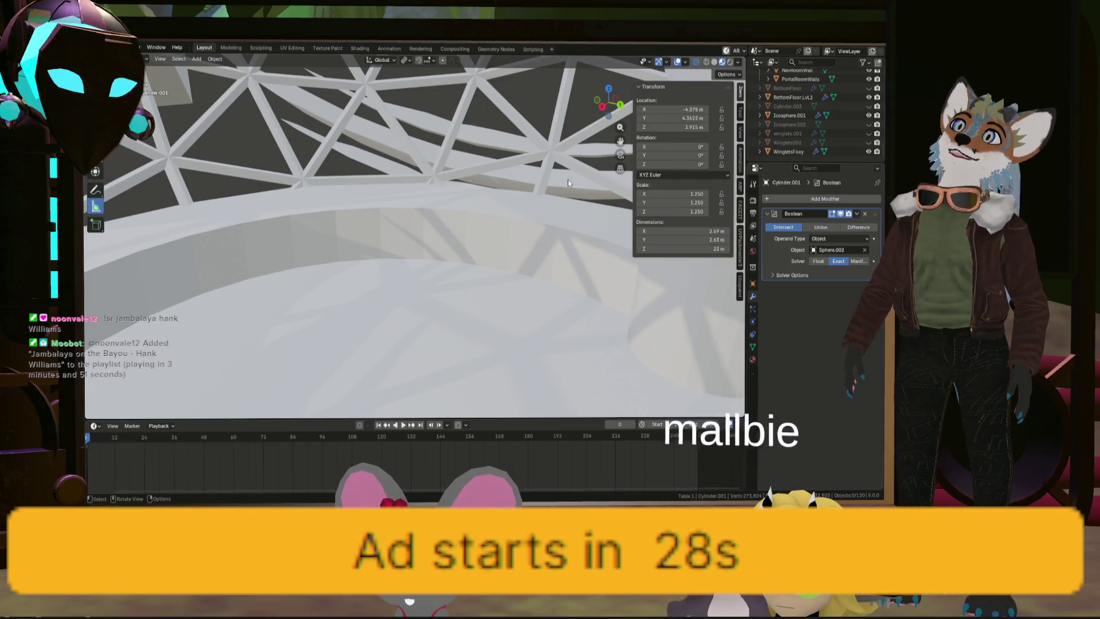
pyautogui.scroll(5, 541, 189)
pyautogui.scroll(-5, 541, 189)
pyautogui.moveTo(540, 188)
pyautogui.mouseDown(button='middle')
pyautogui.moveTo(555, 202)
pyautogui.moveTo(374, 232)
pyautogui.moveTo(474, 203)
pyautogui.moveTo(455, 196)
pyautogui.moveTo(464, 268)
pyautogui.moveTo(404, 238)
pyautogui.moveTo(587, 241)
pyautogui.moveTo(582, 230)
pyautogui.moveTo(508, 254)
pyautogui.moveTo(403, 250)
pyautogui.moveTo(435, 248)
pyautogui.moveTo(439, 274)
pyautogui.mouseUp(button='middle')
pyautogui.scroll(3, 404, 251)
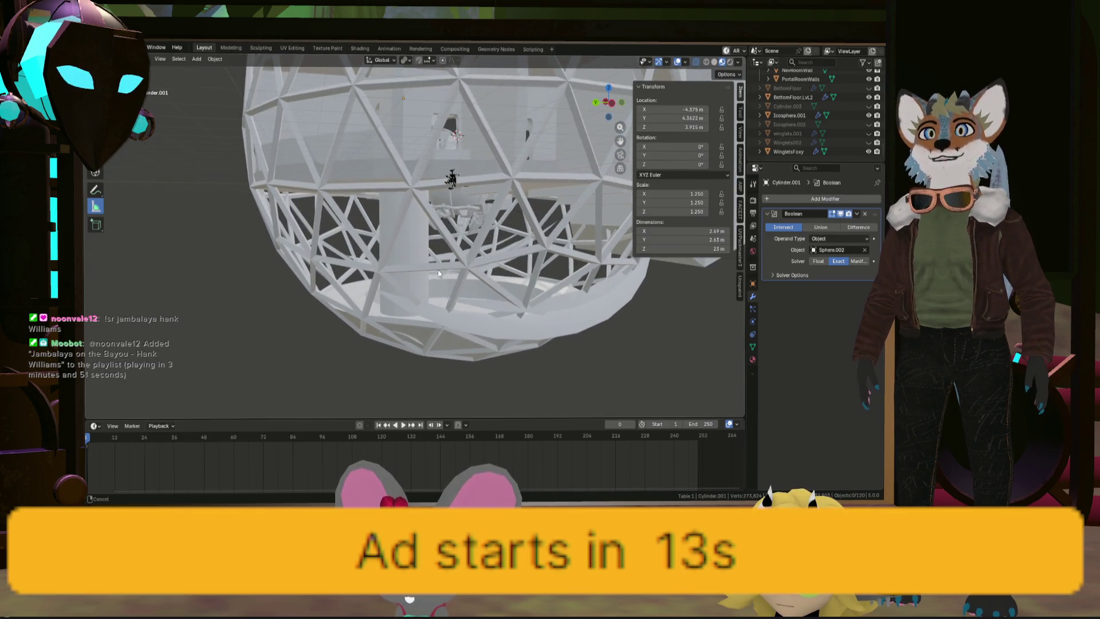
pyautogui.scroll(5, 457, 226)
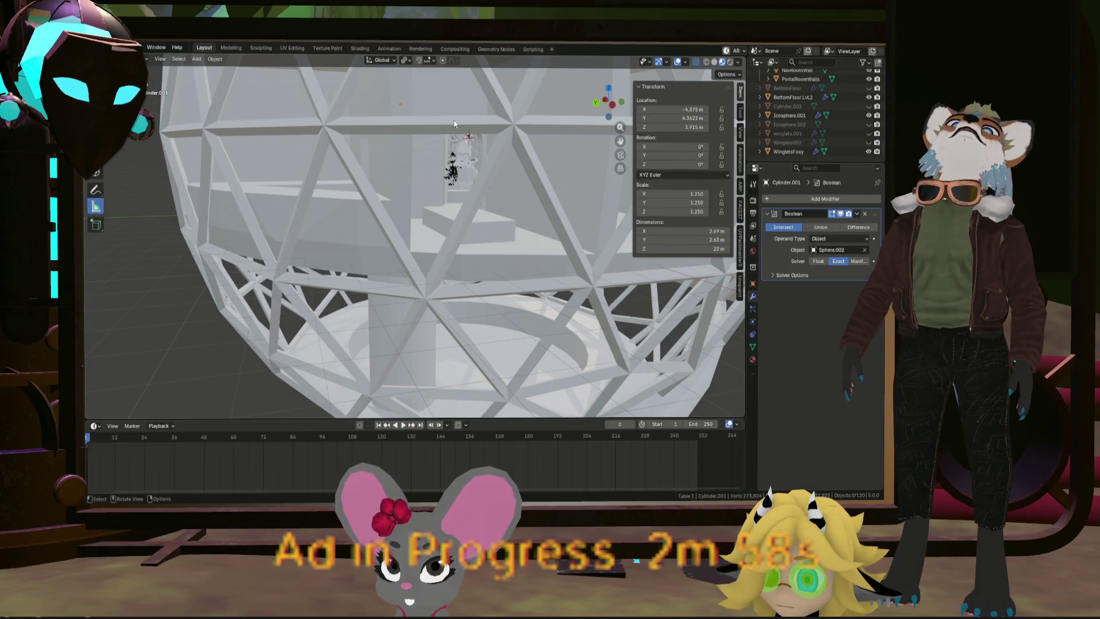
pyautogui.scroll(-5, 478, 260)
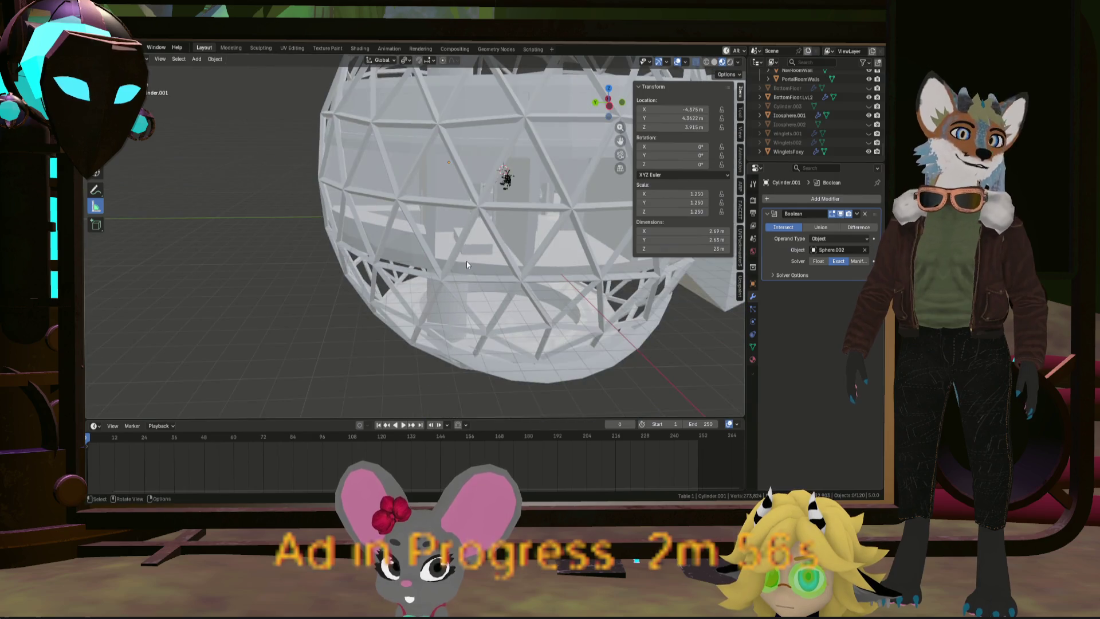
pyautogui.moveTo(502, 248)
pyautogui.mouseDown(button='middle')
pyautogui.moveTo(529, 305)
pyautogui.moveTo(487, 215)
pyautogui.mouseUp(button='middle')
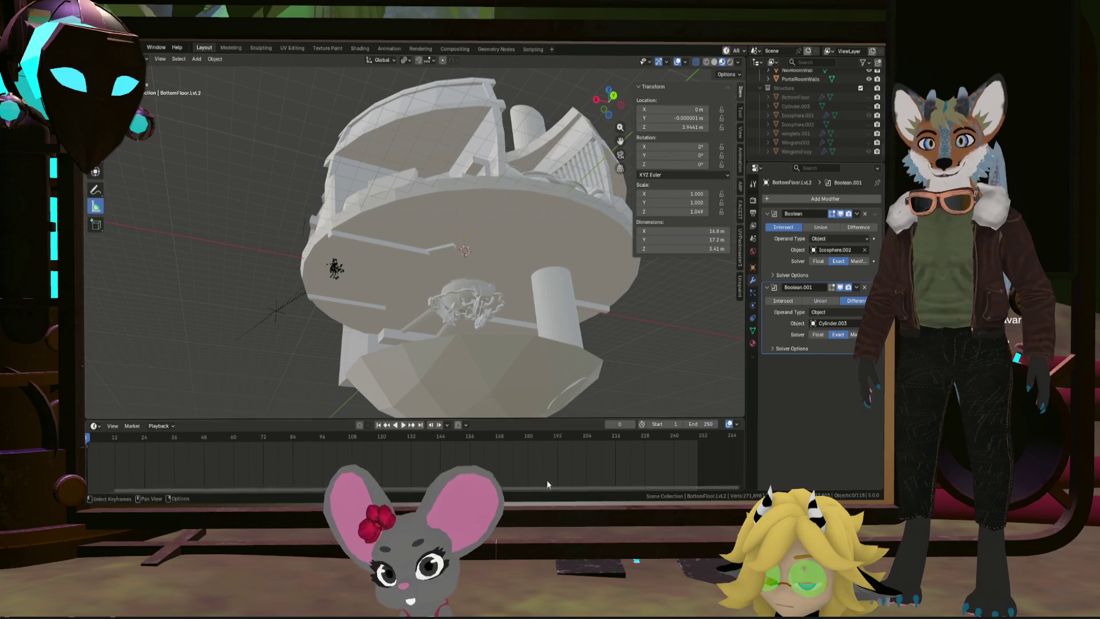
pyautogui.moveTo(602, 311)
pyautogui.mouseDown(button='middle')
pyautogui.moveTo(557, 348)
pyautogui.moveTo(490, 329)
pyautogui.moveTo(508, 249)
pyautogui.moveTo(560, 240)
pyautogui.moveTo(617, 252)
pyautogui.moveTo(587, 317)
pyautogui.moveTo(515, 367)
pyautogui.moveTo(530, 314)
pyautogui.moveTo(504, 341)
pyautogui.moveTo(531, 341)
pyautogui.moveTo(514, 322)
pyautogui.mouseUp(button='middle')
pyautogui.rightClick(530, 314)
pyautogui.click(531, 306)
pyautogui.scroll(5, 516, 323)
pyautogui.click(514, 322)
pyautogui.rightClick(514, 322)
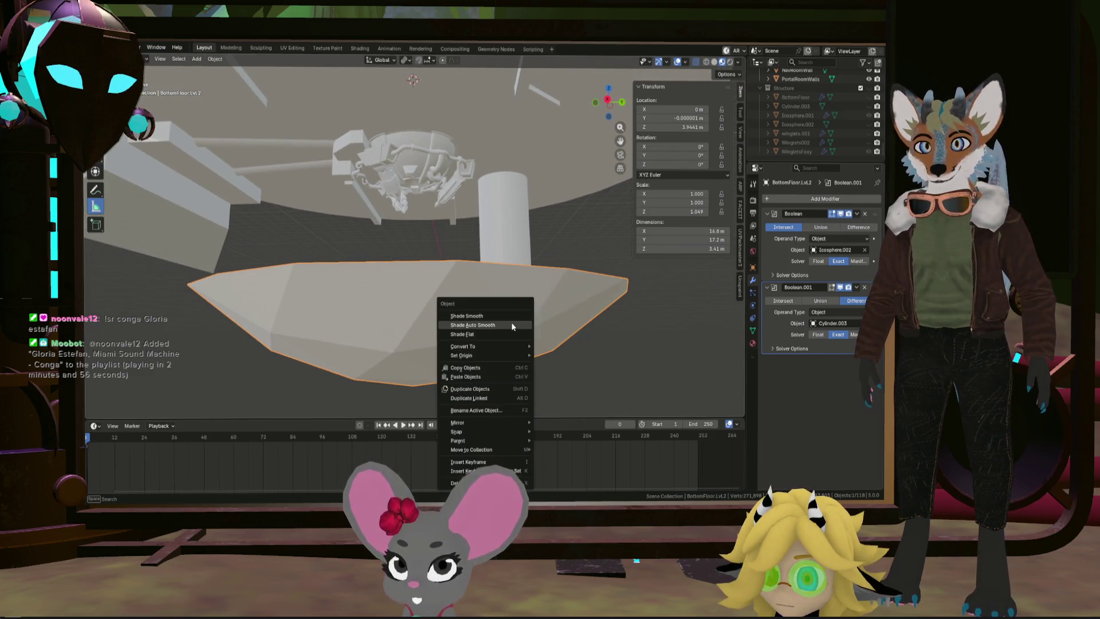
pyautogui.click(512, 324)
pyautogui.moveTo(582, 327)
pyautogui.mouseDown(button='middle')
pyautogui.moveTo(538, 349)
pyautogui.moveTo(539, 334)
pyautogui.moveTo(586, 308)
pyautogui.mouseUp(button='middle')
pyautogui.hotkey('ctrl', 'z')
pyautogui.scroll(8, 507, 263)
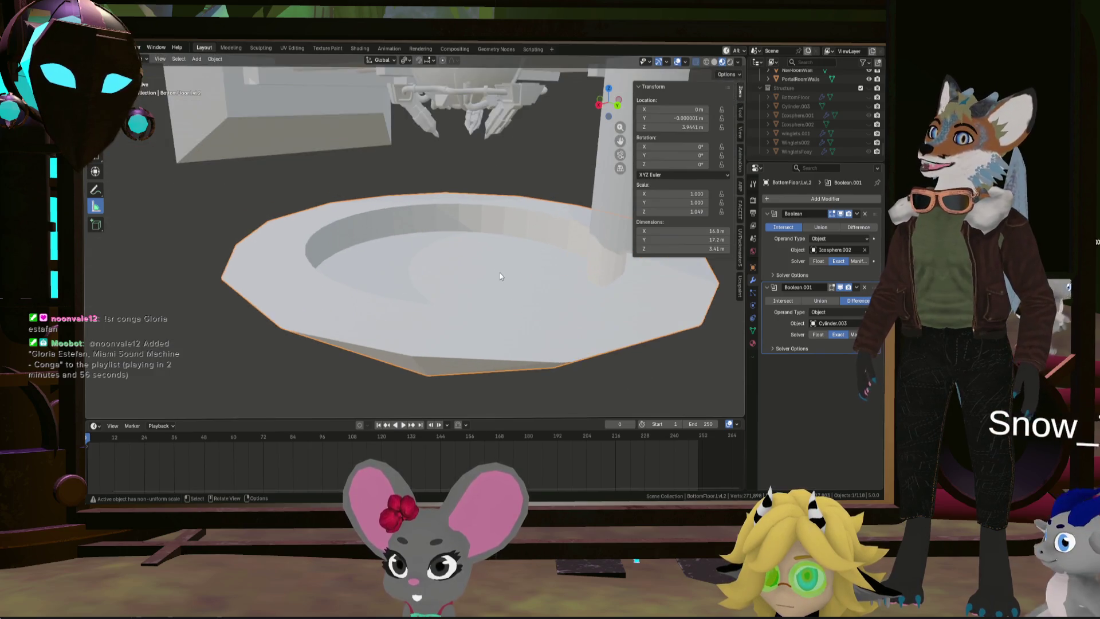
pyautogui.moveTo(497, 280); pyautogui.dragTo(491, 278, button='middle')
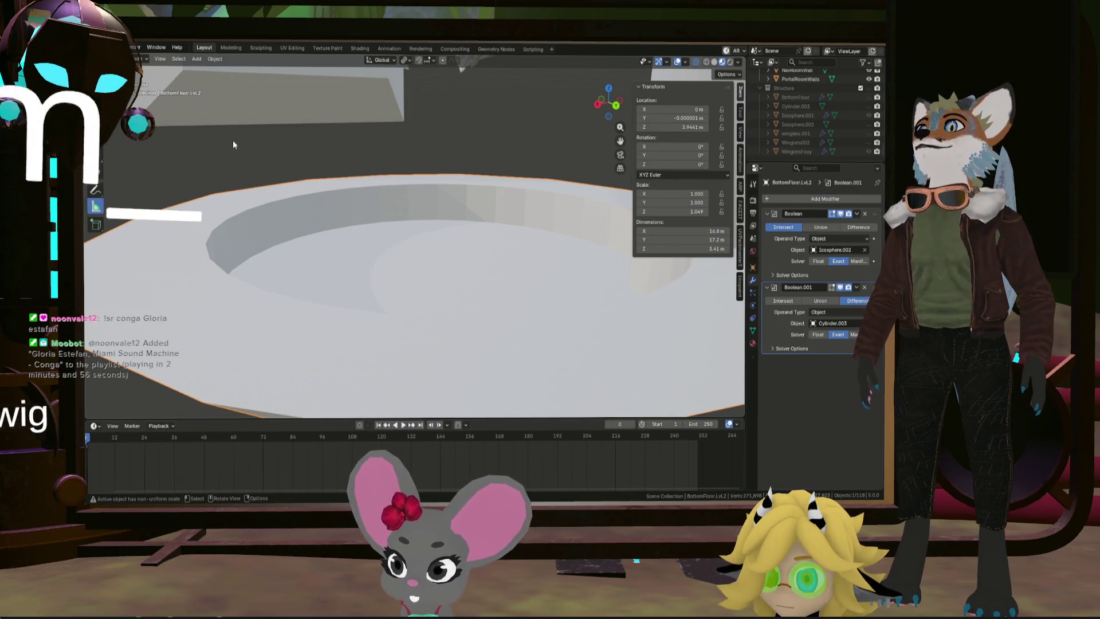
pyautogui.scroll(-3, 229, 142)
pyautogui.moveTo(229, 142)
pyautogui.mouseDown(button='middle')
pyautogui.moveTo(298, 212)
pyautogui.moveTo(319, 252)
pyautogui.moveTo(409, 268)
pyautogui.moveTo(277, 226)
pyautogui.moveTo(237, 262)
pyautogui.moveTo(267, 249)
pyautogui.moveTo(516, 248)
pyautogui.mouseUp(button='middle')
pyautogui.scroll(3, 808, 131)
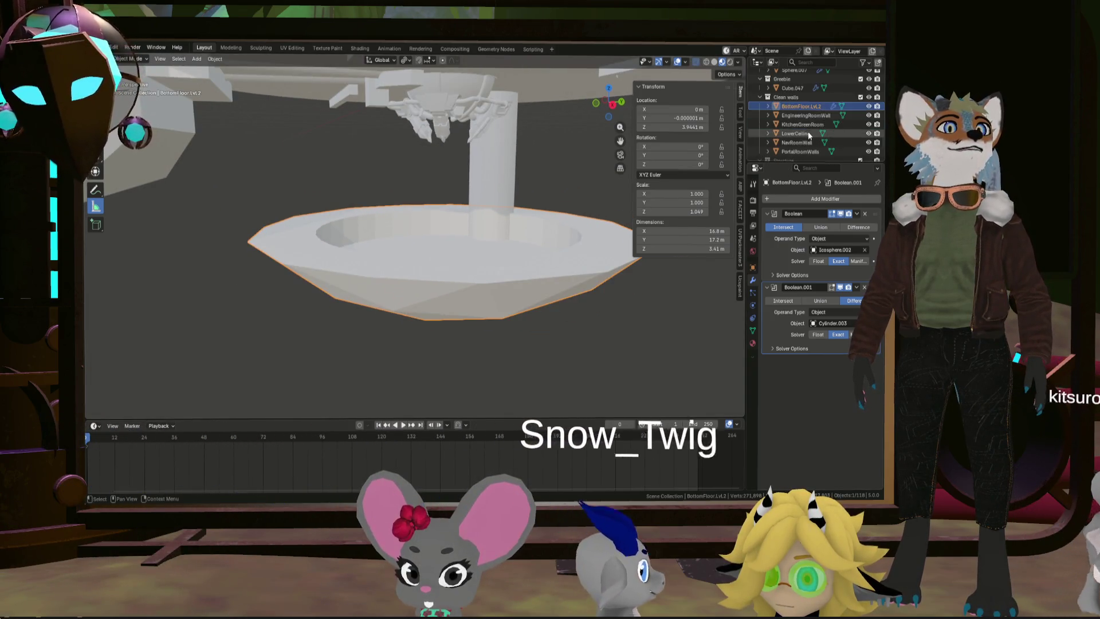
# Step: Keep a hidden in-place duplicate of BottomFloor.LvL2, then apply both Boolean modifiers on the original
pyautogui.hotkey('shift', 'd')
pyautogui.rightClick(588, 237)
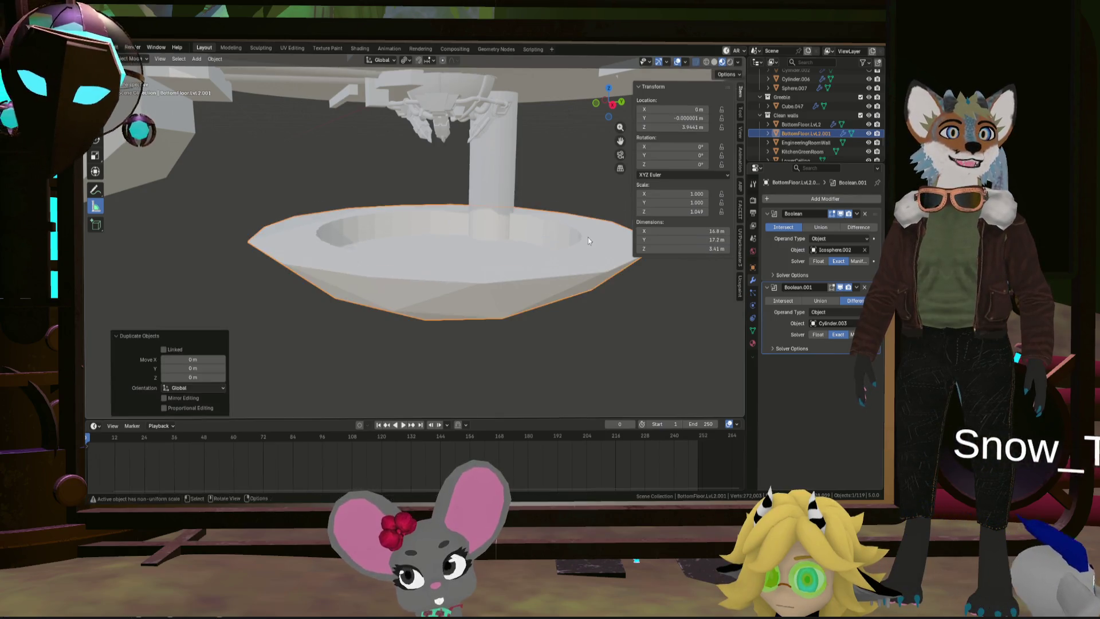
pyautogui.click(868, 134)
pyautogui.click(813, 125)
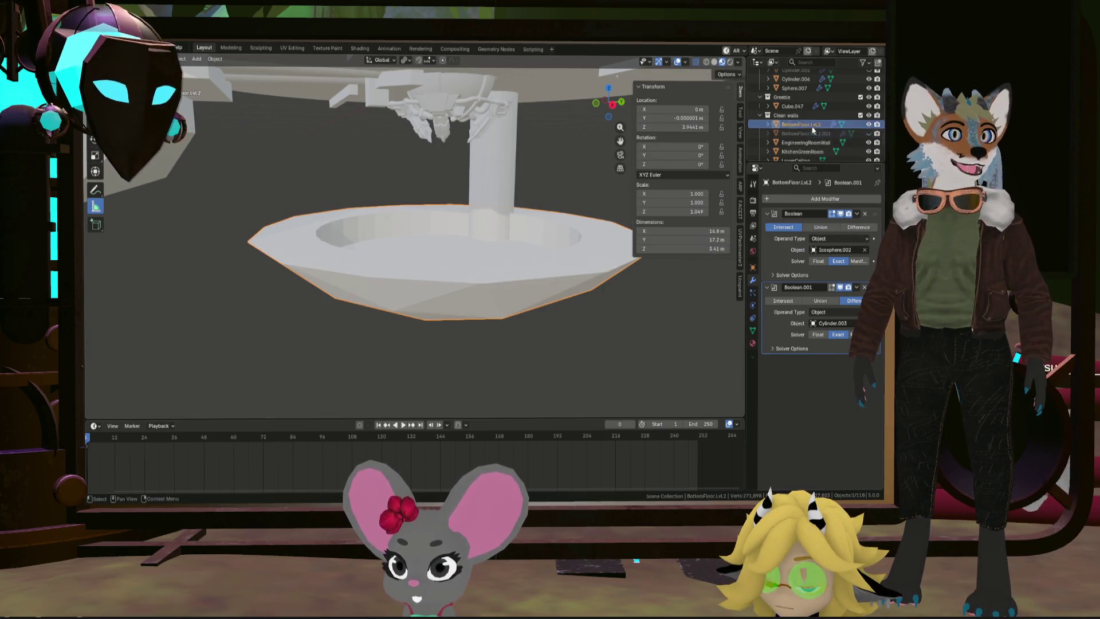
pyautogui.click(864, 214)
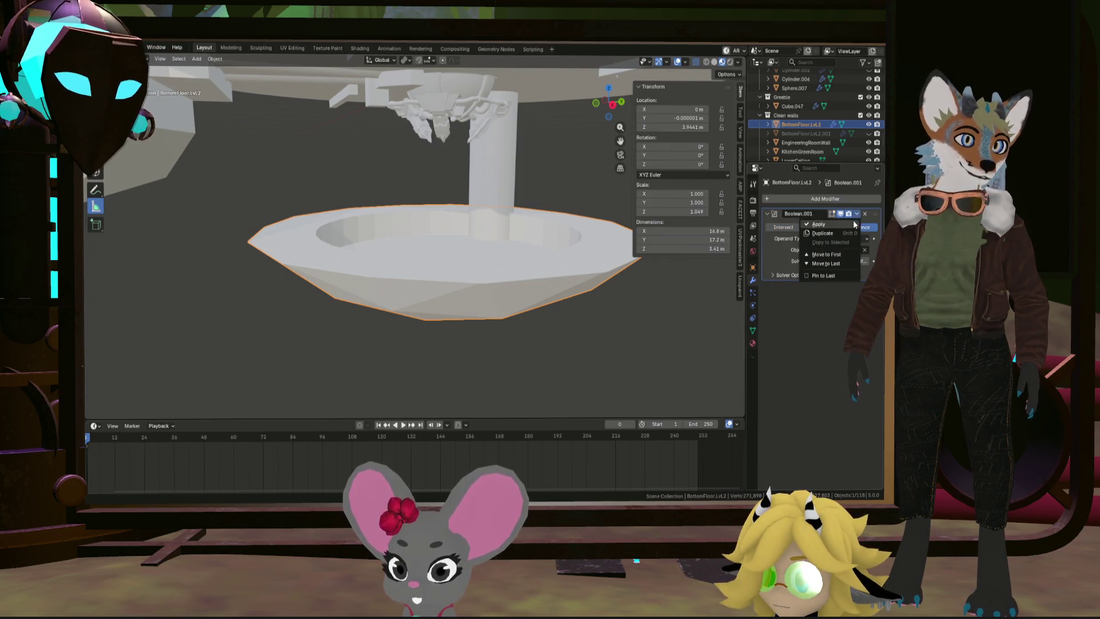
pyautogui.click(865, 214)
# Step: Mark the floor ring's inner rim edge loop as a seam
pyautogui.press('Tab')
pyautogui.moveTo(558, 274); pyautogui.dragTo(630, 193, button='middle')
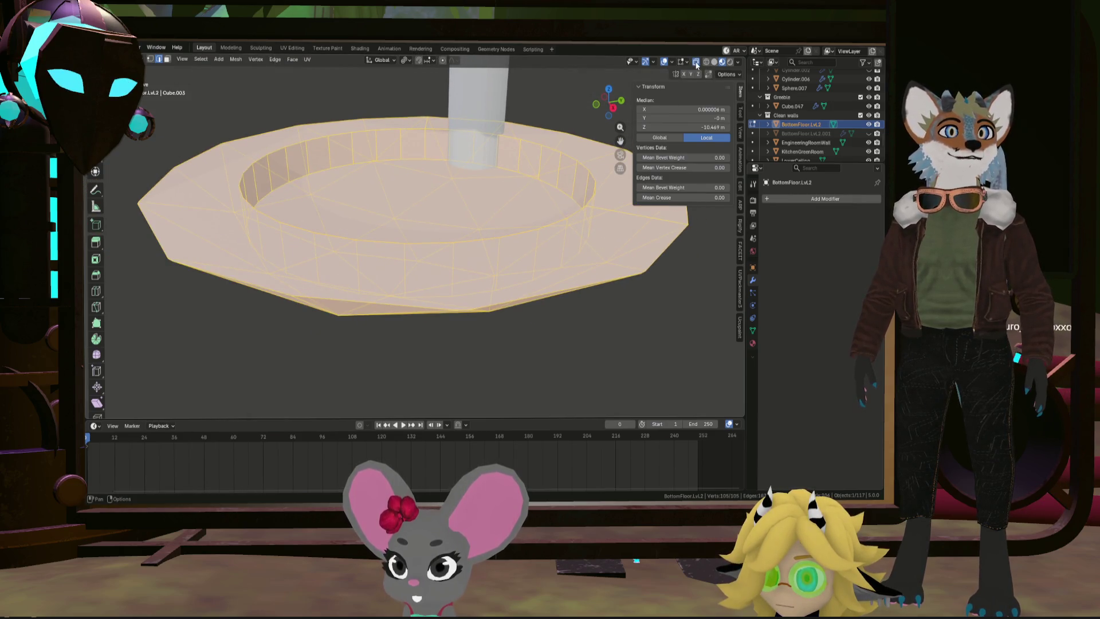
pyautogui.moveTo(585, 209); pyautogui.dragTo(512, 252, button='middle')
pyautogui.click(190, 196)
pyautogui.keyDown('alt'); pyautogui.click(202, 215); pyautogui.keyUp('alt')
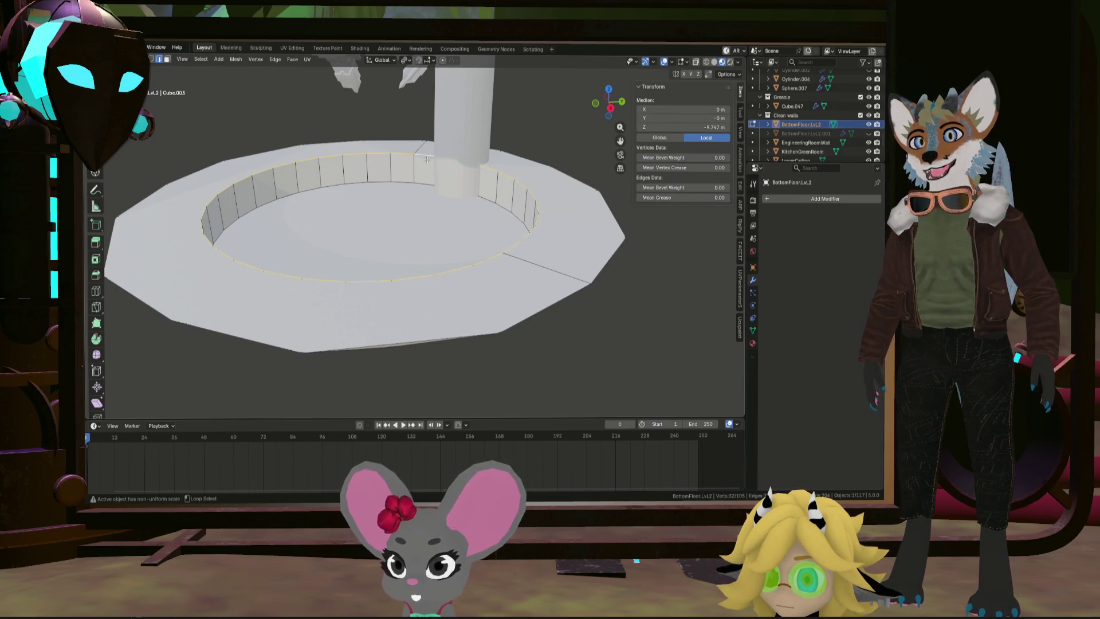
pyautogui.hotkey('ctrl', 'e')
pyautogui.click(417, 211)
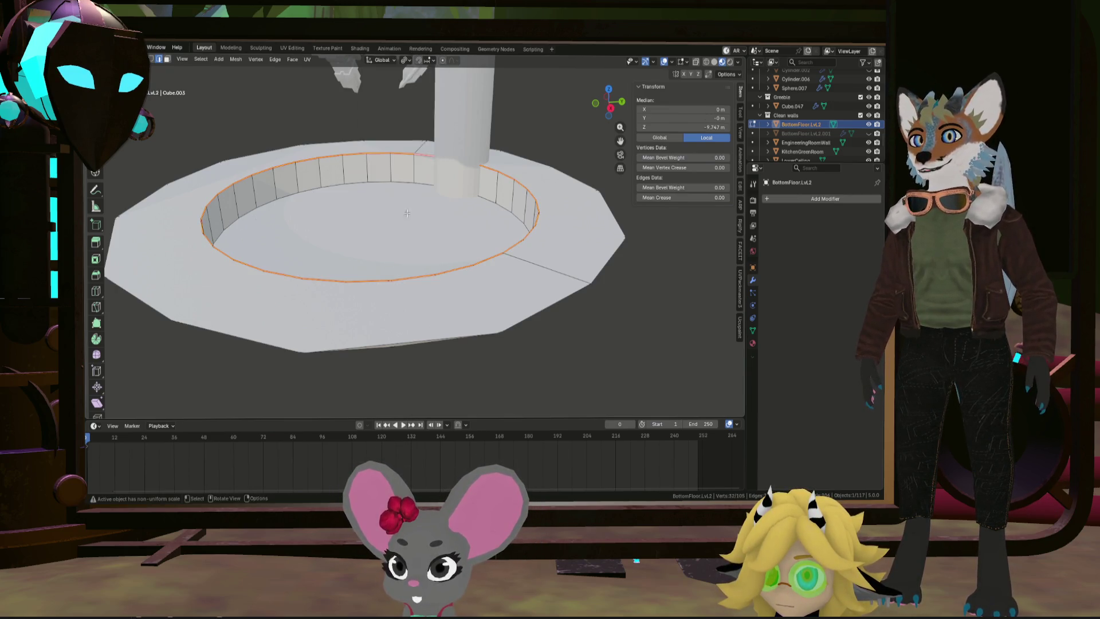
# Step: Mark the outer rim edge loop as a seam and leave Edit Mode
pyautogui.moveTo(587, 280); pyautogui.dragTo(616, 266, button='middle')
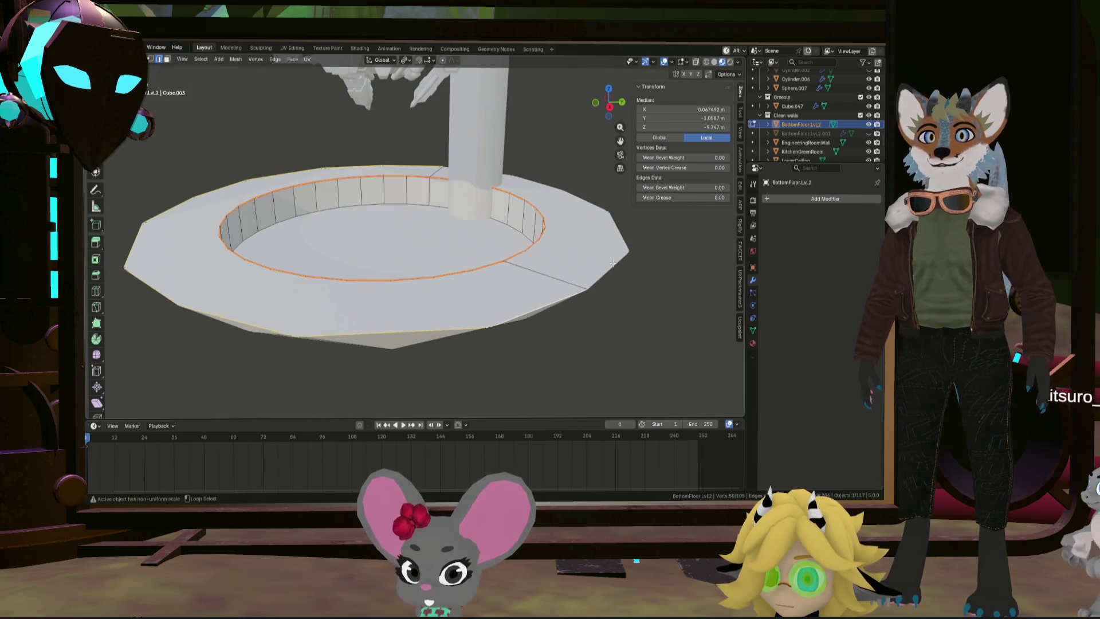
pyautogui.hotkey('ctrl', 'e')
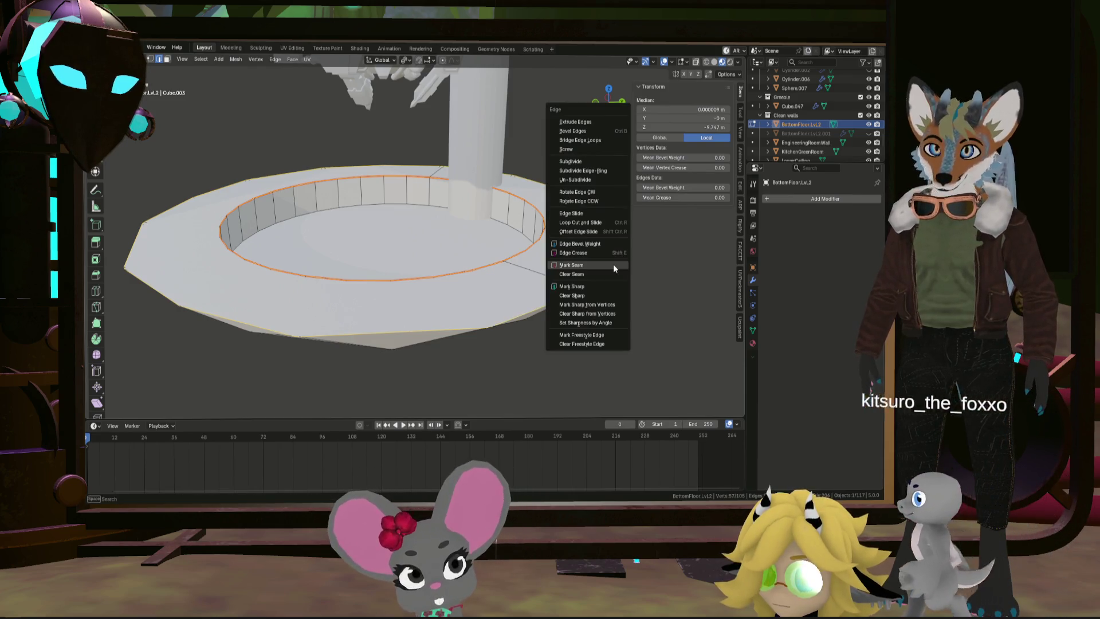
pyautogui.click(613, 264)
pyautogui.moveTo(613, 263)
pyautogui.mouseDown(button='middle')
pyautogui.moveTo(600, 268)
pyautogui.moveTo(585, 250)
pyautogui.mouseUp(button='middle')
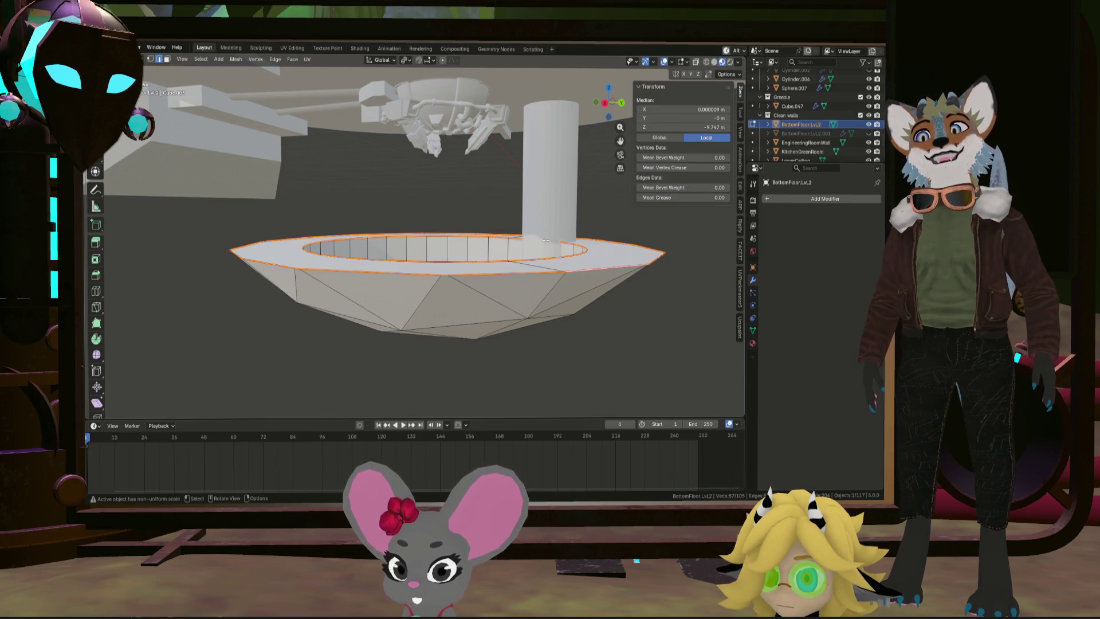
pyautogui.moveTo(541, 237)
pyautogui.mouseDown(button='middle')
pyautogui.moveTo(414, 239)
pyautogui.moveTo(447, 254)
pyautogui.mouseUp(button='middle')
pyautogui.scroll(-3, 414, 239)
pyautogui.scroll(2, 414, 239)
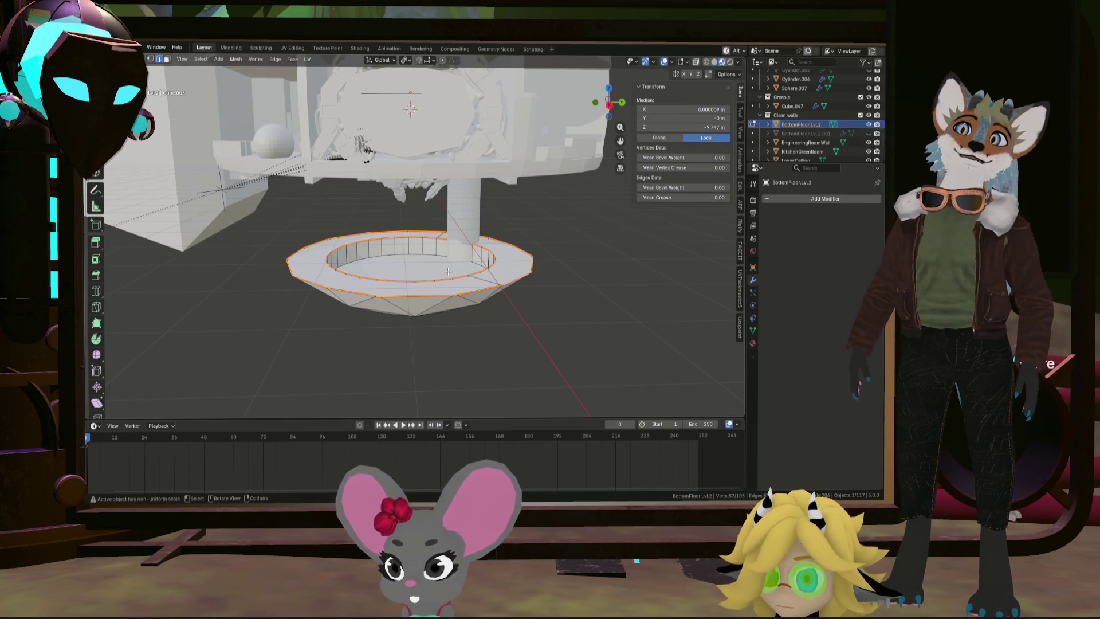
pyautogui.moveTo(449, 259)
pyautogui.mouseDown(button='middle')
pyautogui.moveTo(431, 174)
pyautogui.moveTo(439, 190)
pyautogui.mouseUp(button='middle')
pyautogui.press('Tab')
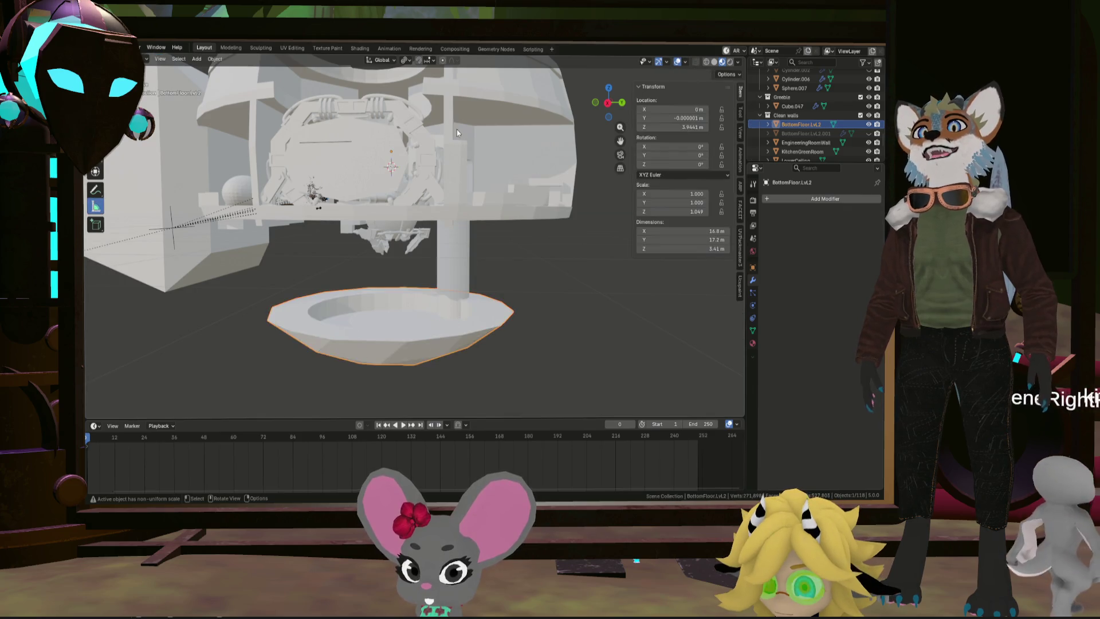
# Step: Select the KitchenGreenRoom walls, enter Edit Mode, and switch the viewport to wireframe shading
pyautogui.click(451, 118)
pyautogui.moveTo(452, 118)
pyautogui.mouseDown(button='middle')
pyautogui.moveTo(458, 184)
pyautogui.moveTo(469, 167)
pyautogui.moveTo(465, 287)
pyautogui.mouseUp(button='middle')
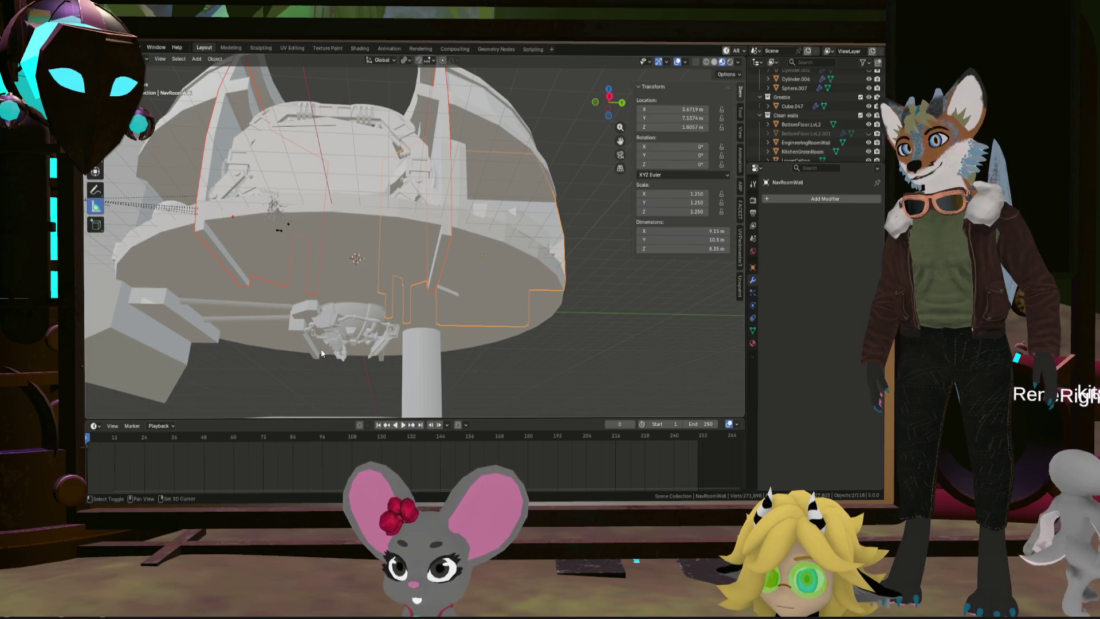
pyautogui.click(378, 343)
pyautogui.moveTo(379, 343)
pyautogui.mouseDown(button='middle')
pyautogui.moveTo(388, 332)
pyautogui.moveTo(359, 325)
pyautogui.moveTo(343, 342)
pyautogui.moveTo(397, 323)
pyautogui.moveTo(328, 328)
pyautogui.moveTo(335, 313)
pyautogui.moveTo(395, 293)
pyautogui.moveTo(470, 307)
pyautogui.moveTo(456, 316)
pyautogui.mouseUp(button='middle')
pyautogui.press('Tab')
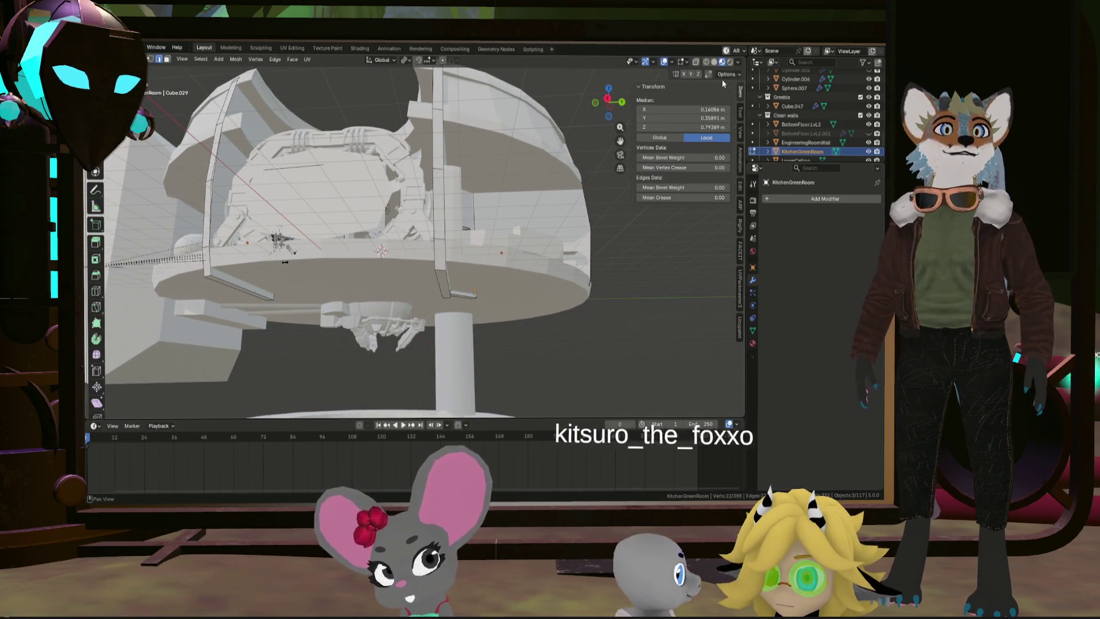
pyautogui.hotkey('shift', 'z')
pyautogui.moveTo(453, 317); pyautogui.dragTo(448, 315, button='middle')
pyautogui.moveTo(565, 213); pyautogui.dragTo(372, 270, button='middle')
pyautogui.scroll(4, 854, 125)
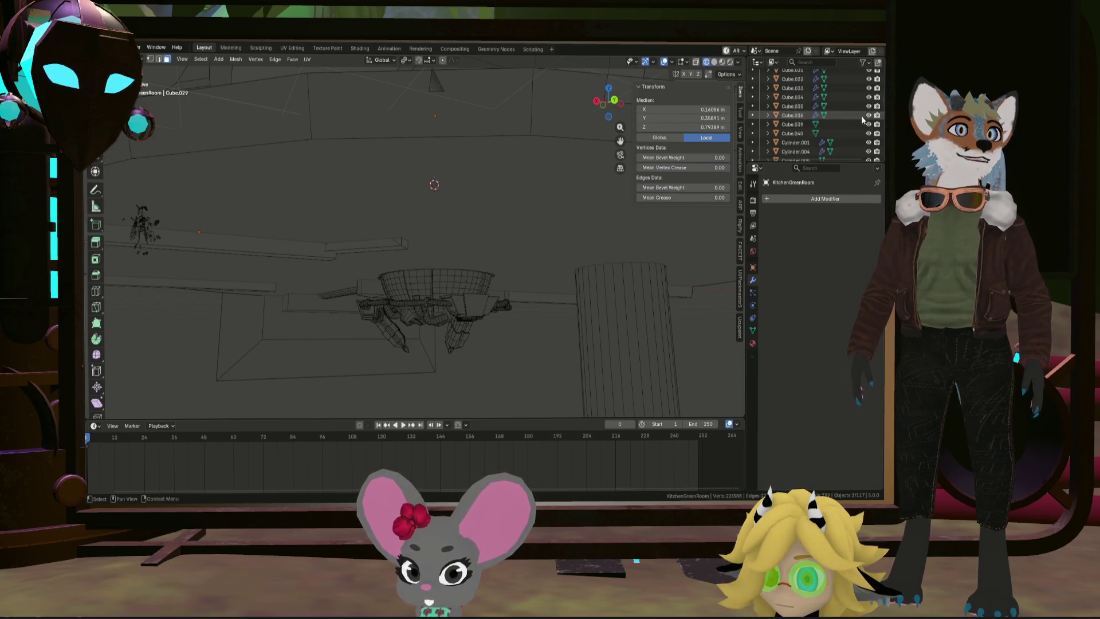
# Step: Add the diagonal slab, lower slab, floor-level face and thin plank to the selection
pyautogui.scroll(5, 868, 86)
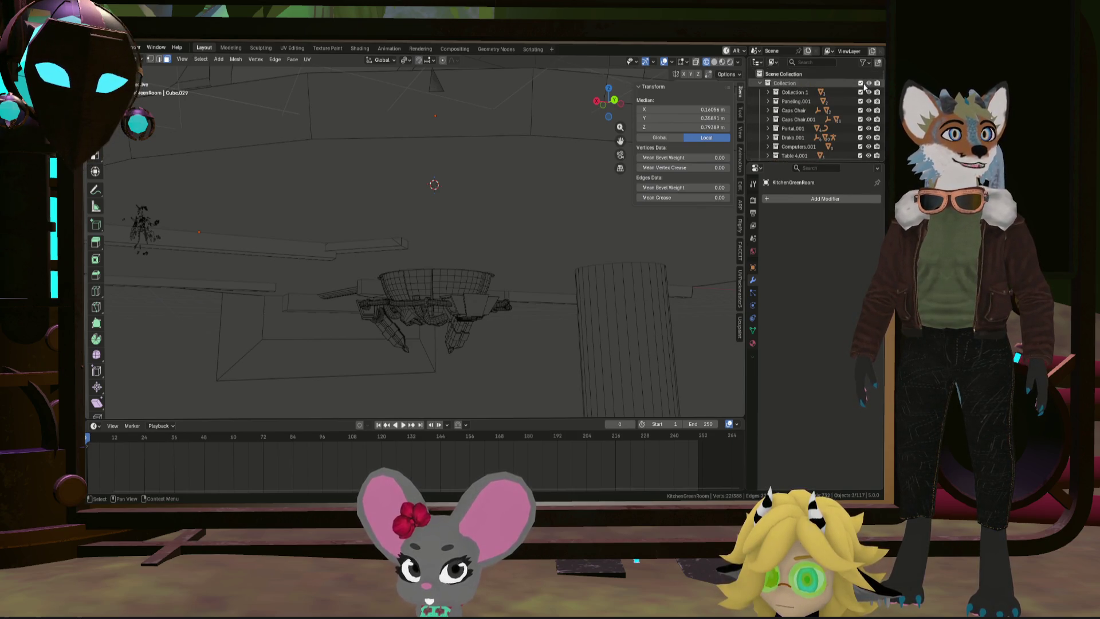
pyautogui.moveTo(526, 185); pyautogui.dragTo(370, 243, button='middle')
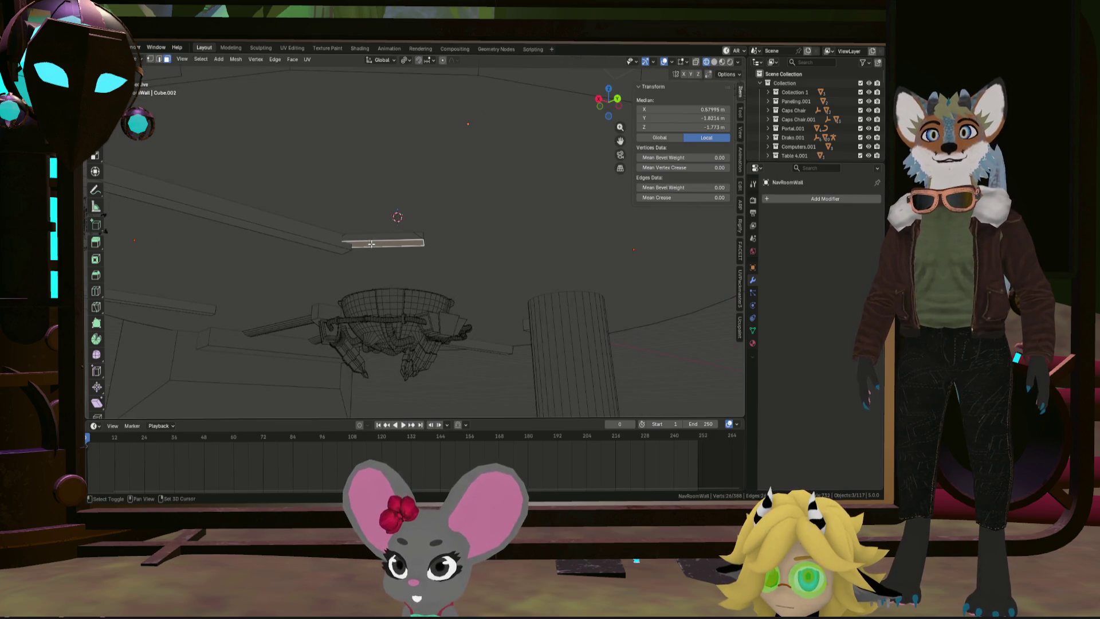
pyautogui.keyDown('shift'); pyautogui.click(314, 245); pyautogui.keyUp('shift')
pyautogui.press('KP_Decimal')
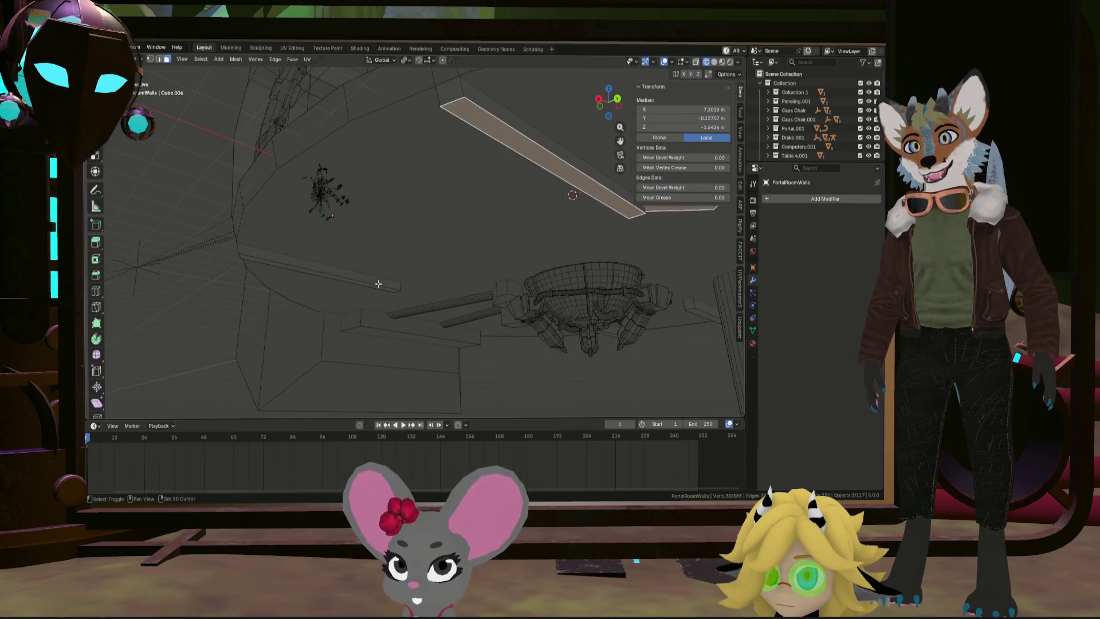
pyautogui.keyDown('shift'); pyautogui.click(372, 286); pyautogui.keyUp('shift')
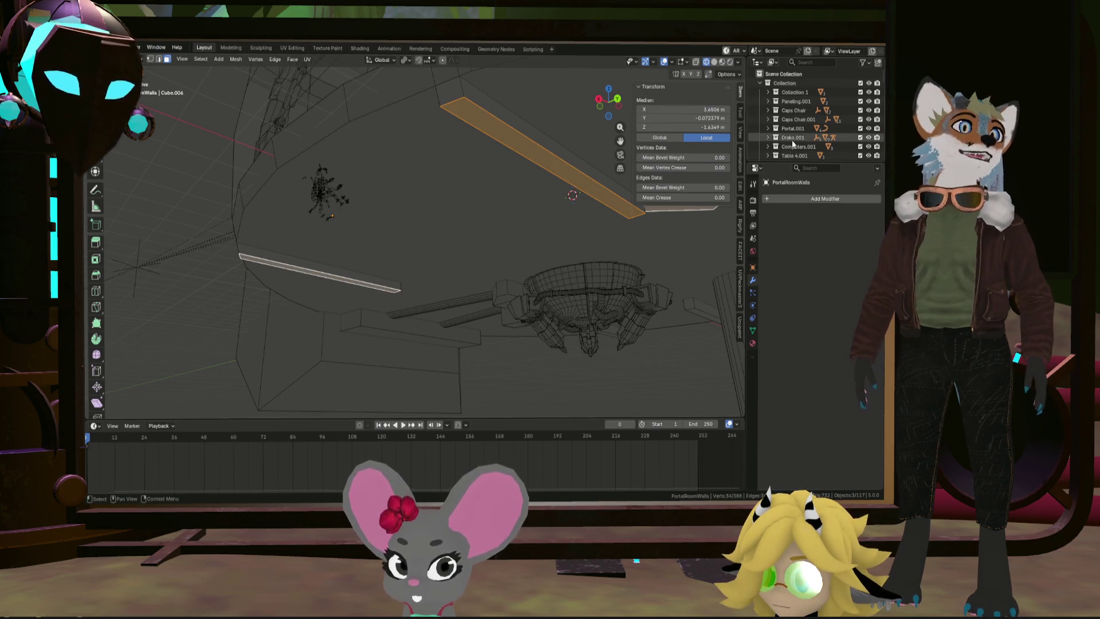
pyautogui.moveTo(550, 229); pyautogui.dragTo(552, 242, button='middle')
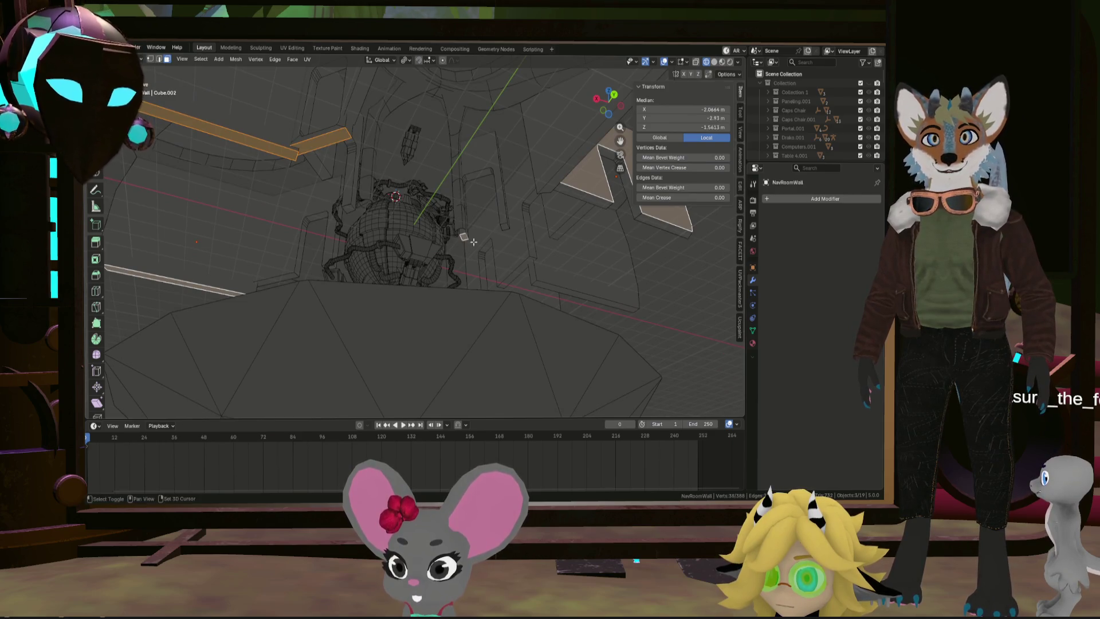
pyautogui.moveTo(348, 208)
pyautogui.mouseDown(button='middle')
pyautogui.moveTo(435, 233)
pyautogui.moveTo(393, 248)
pyautogui.mouseUp(button='middle')
pyautogui.keyDown('shift'); pyautogui.click(452, 235); pyautogui.keyUp('shift')
pyautogui.moveTo(562, 293); pyautogui.dragTo(552, 295, button='middle')
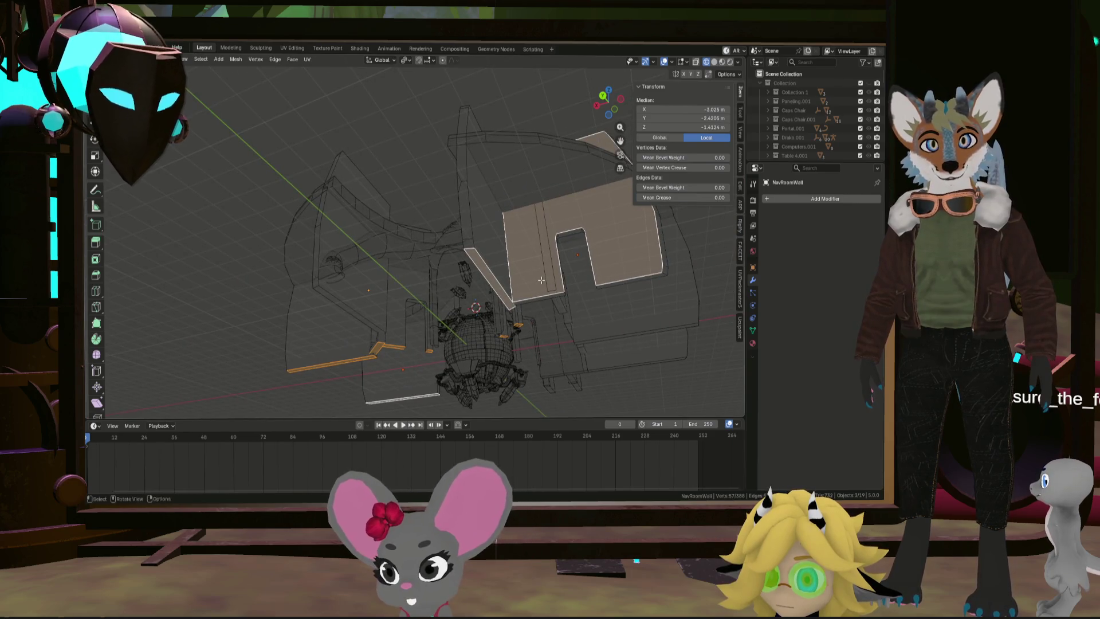
pyautogui.keyDown('ctrl'); pyautogui.click(562, 296); pyautogui.keyUp('ctrl')
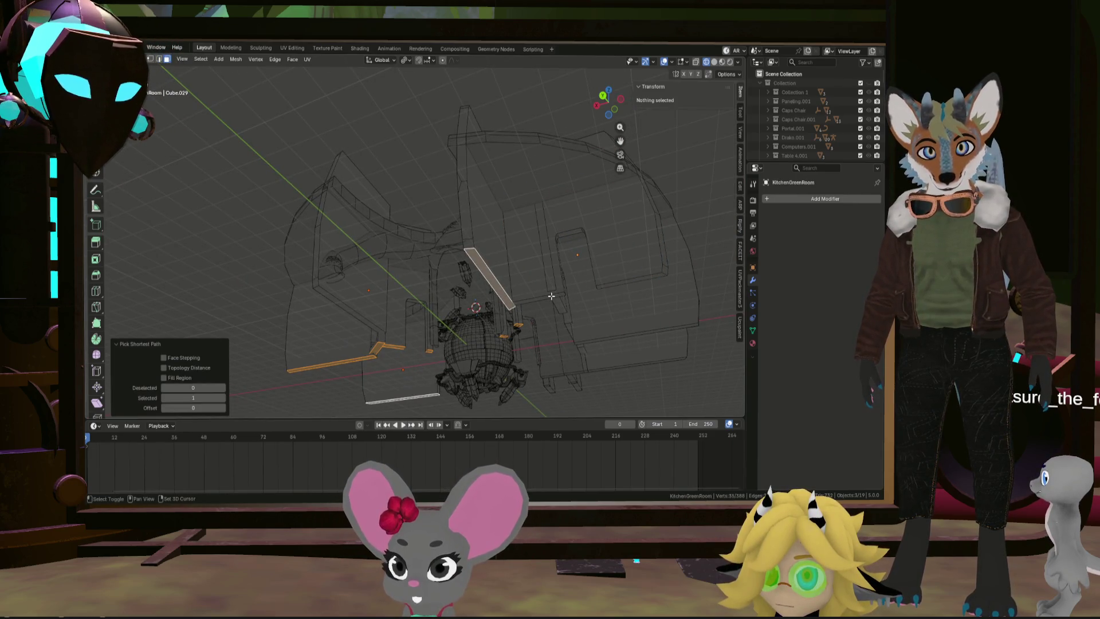
pyautogui.keyDown('shift'); pyautogui.click(559, 302); pyautogui.keyUp('shift')
pyautogui.moveTo(679, 310); pyautogui.dragTo(579, 292, button='middle')
pyautogui.moveTo(647, 287)
pyautogui.mouseDown(button='middle')
pyautogui.moveTo(512, 299)
pyautogui.moveTo(519, 278)
pyautogui.moveTo(504, 281)
pyautogui.moveTo(531, 301)
pyautogui.moveTo(515, 279)
pyautogui.moveTo(494, 319)
pyautogui.moveTo(623, 330)
pyautogui.mouseUp(button='middle')
pyautogui.moveTo(588, 329); pyautogui.dragTo(411, 296, button='middle')
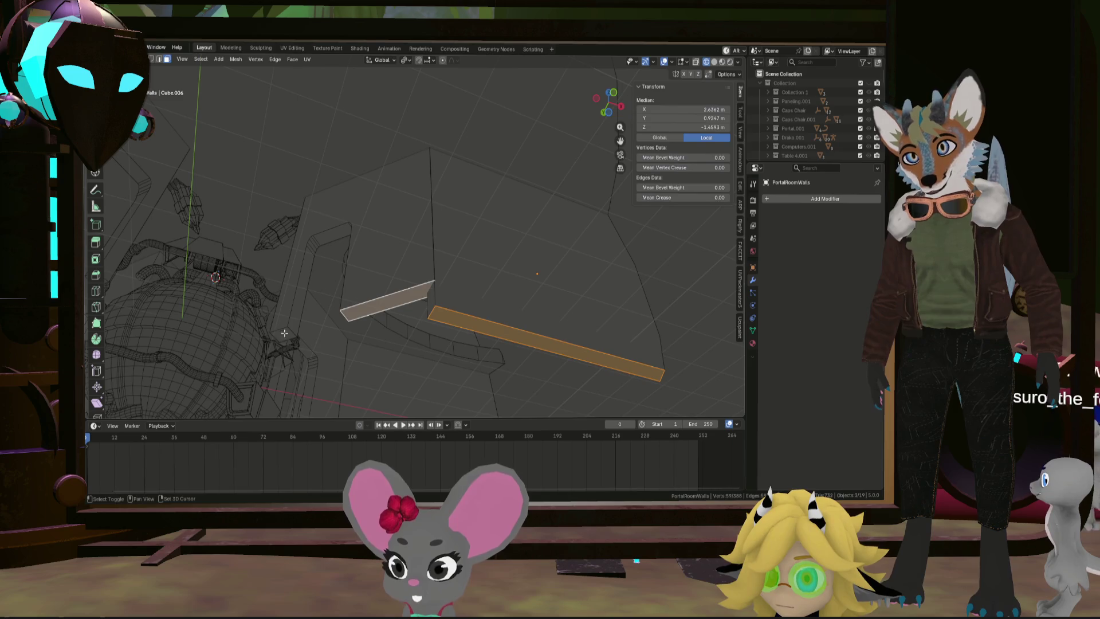
pyautogui.scroll(-5, 326, 328)
pyautogui.moveTo(326, 328)
pyautogui.mouseDown(button='middle')
pyautogui.moveTo(265, 332)
pyautogui.moveTo(344, 321)
pyautogui.mouseUp(button='middle')
pyautogui.scroll(5, 344, 321)
pyautogui.moveTo(501, 286); pyautogui.dragTo(499, 305, button='middle')
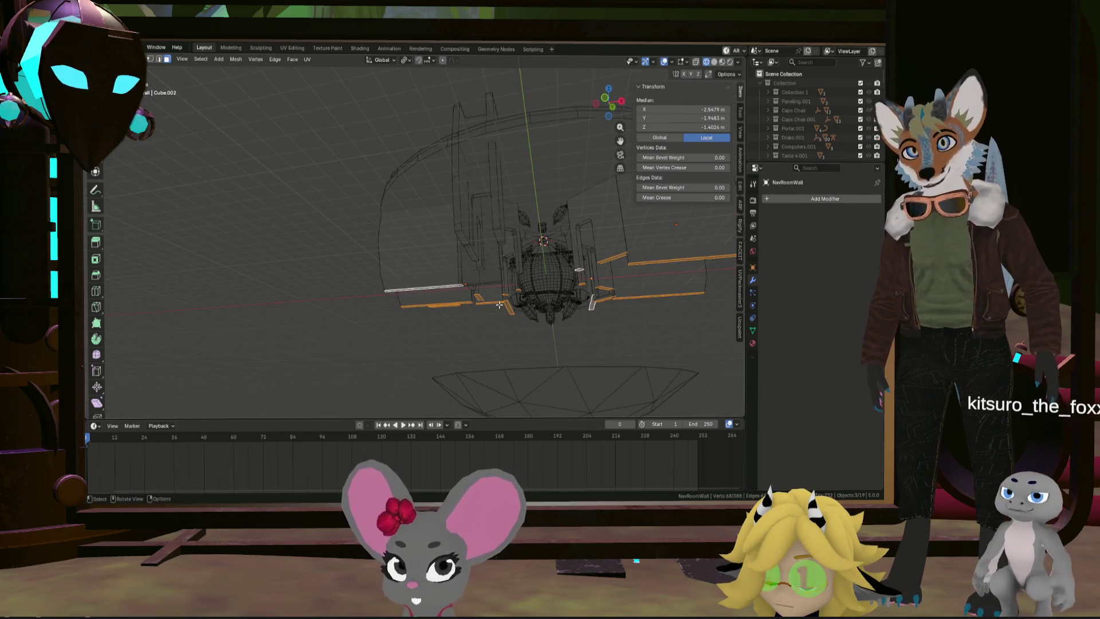
# Step: Bring EngineeringRoomWall into editing, add its linked box piece and flat plate, and confirm the Z move
pyautogui.press('Tab')
pyautogui.click(467, 233)
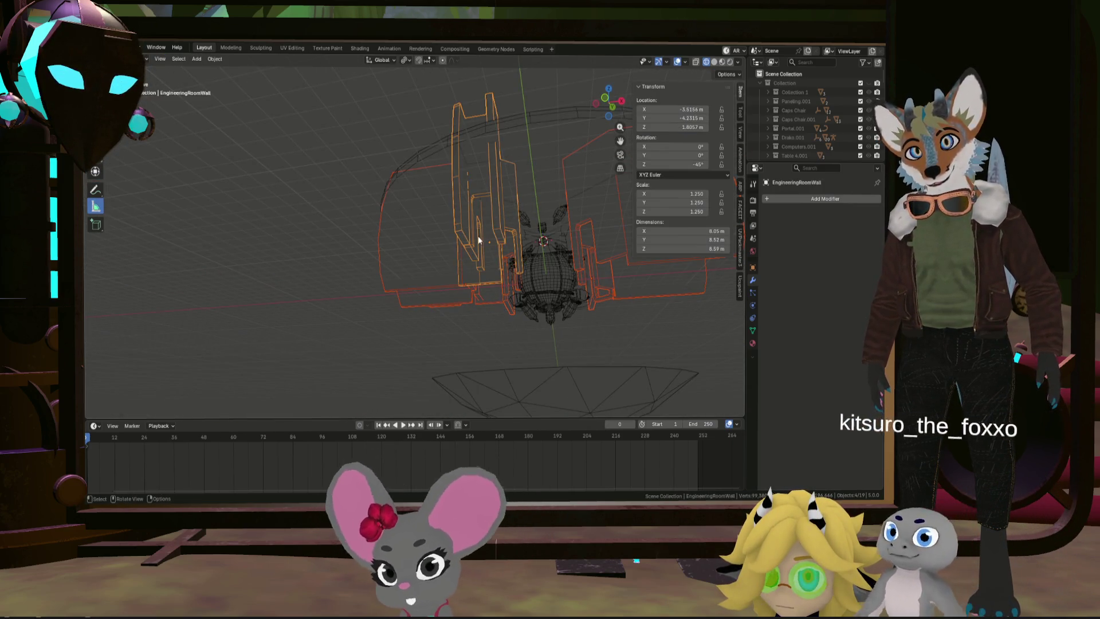
pyautogui.press('Tab')
pyautogui.moveTo(479, 240); pyautogui.dragTo(468, 214, button='middle')
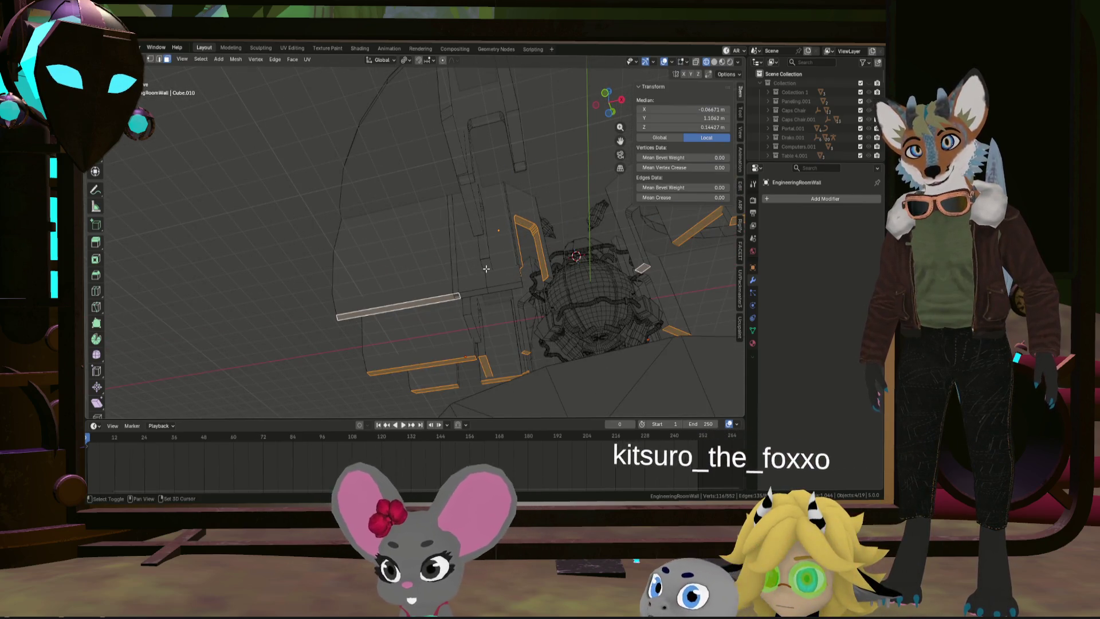
pyautogui.press('l')
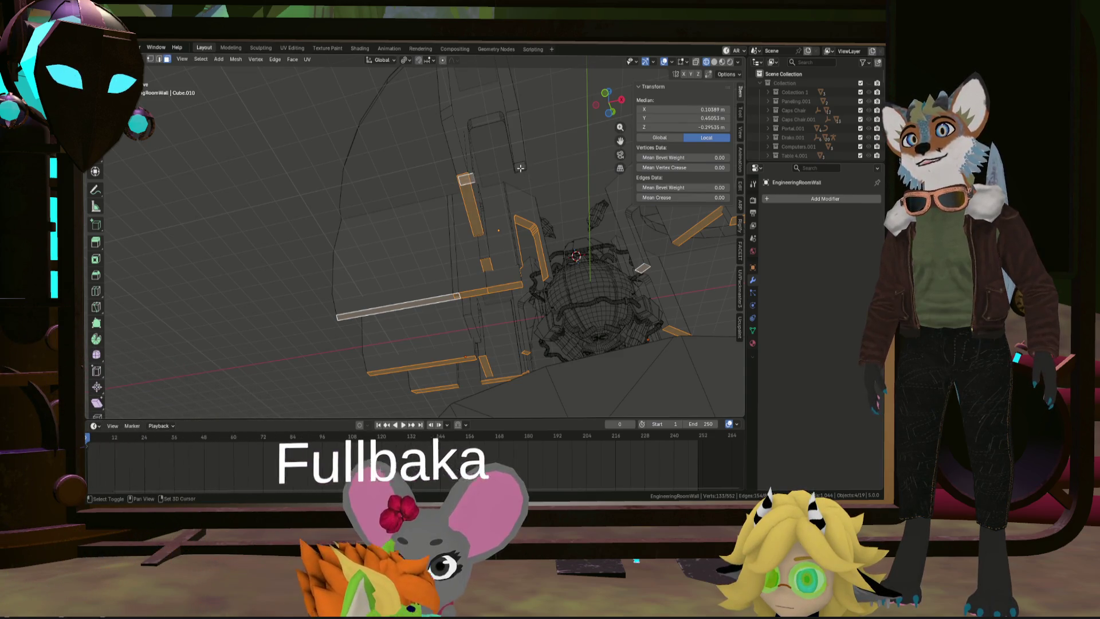
pyautogui.scroll(10, 519, 165)
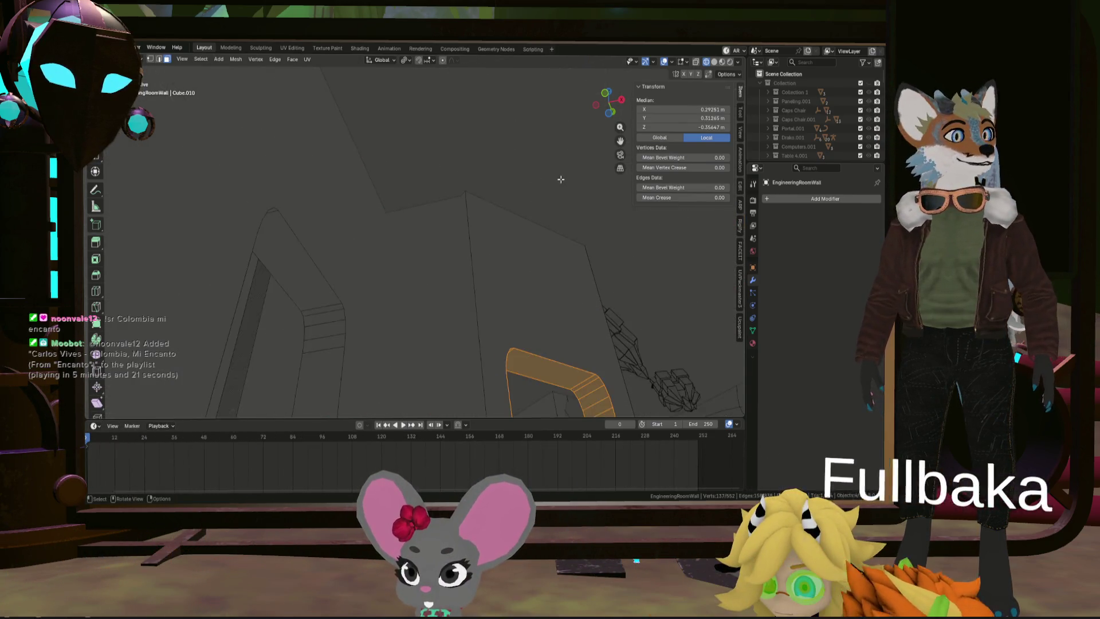
pyautogui.moveTo(561, 180); pyautogui.dragTo(328, 282, button='middle')
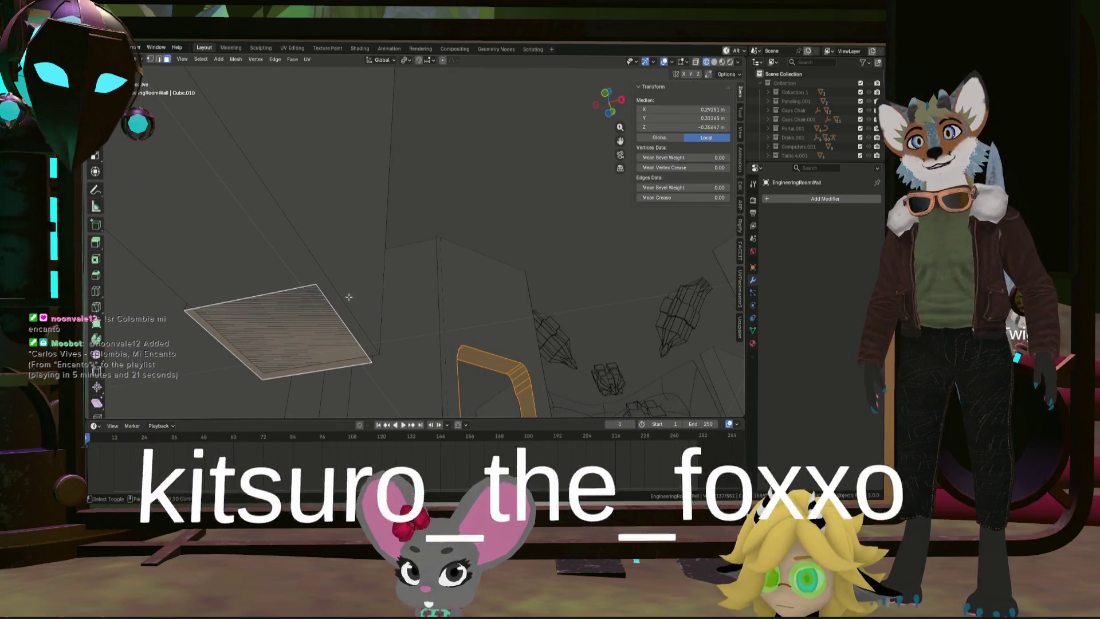
pyautogui.keyDown('shift'); pyautogui.click(328, 283); pyautogui.keyUp('shift')
pyautogui.scroll(-6, 328, 283)
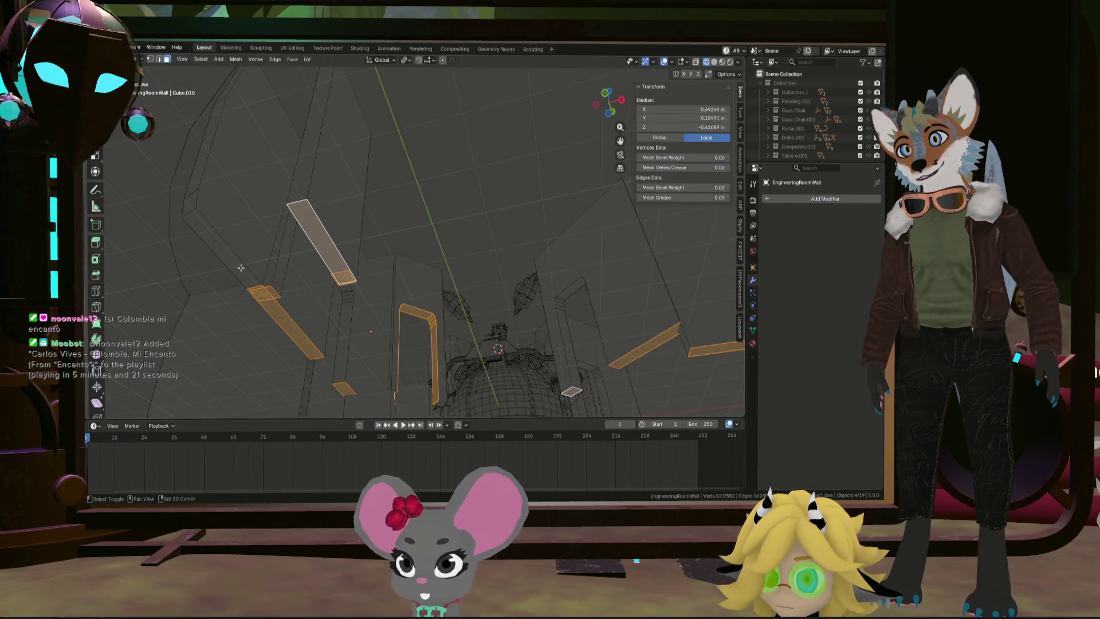
pyautogui.moveTo(238, 267)
pyautogui.mouseDown(button='middle')
pyautogui.moveTo(407, 270)
pyautogui.moveTo(411, 291)
pyautogui.moveTo(437, 305)
pyautogui.mouseUp(button='middle')
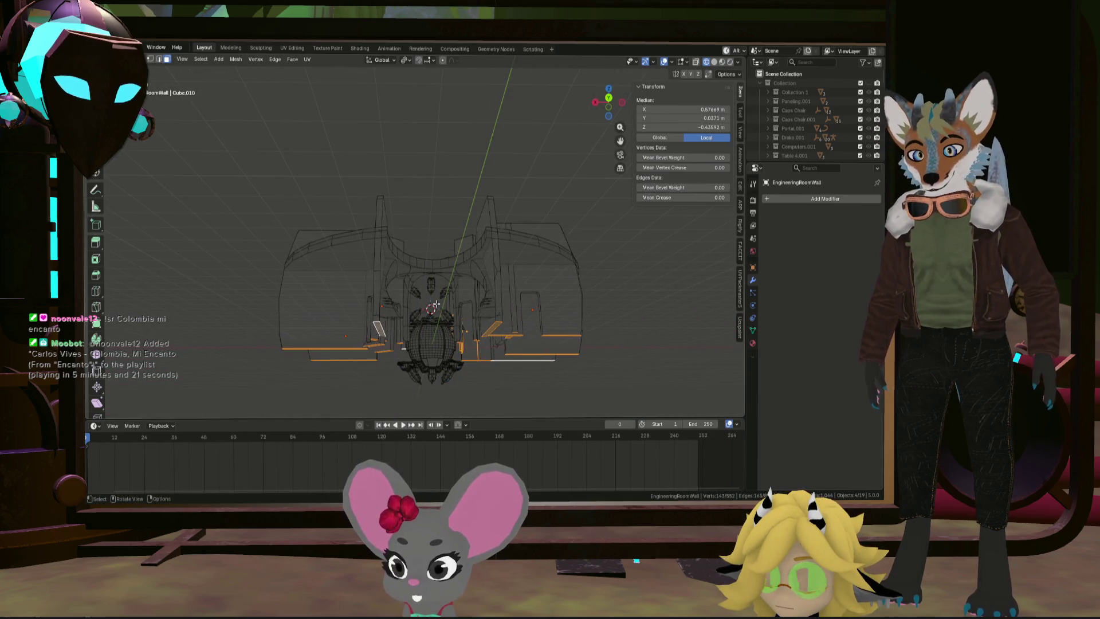
pyautogui.click(480, 299)
pyautogui.moveTo(481, 300); pyautogui.dragTo(520, 320, button='middle')
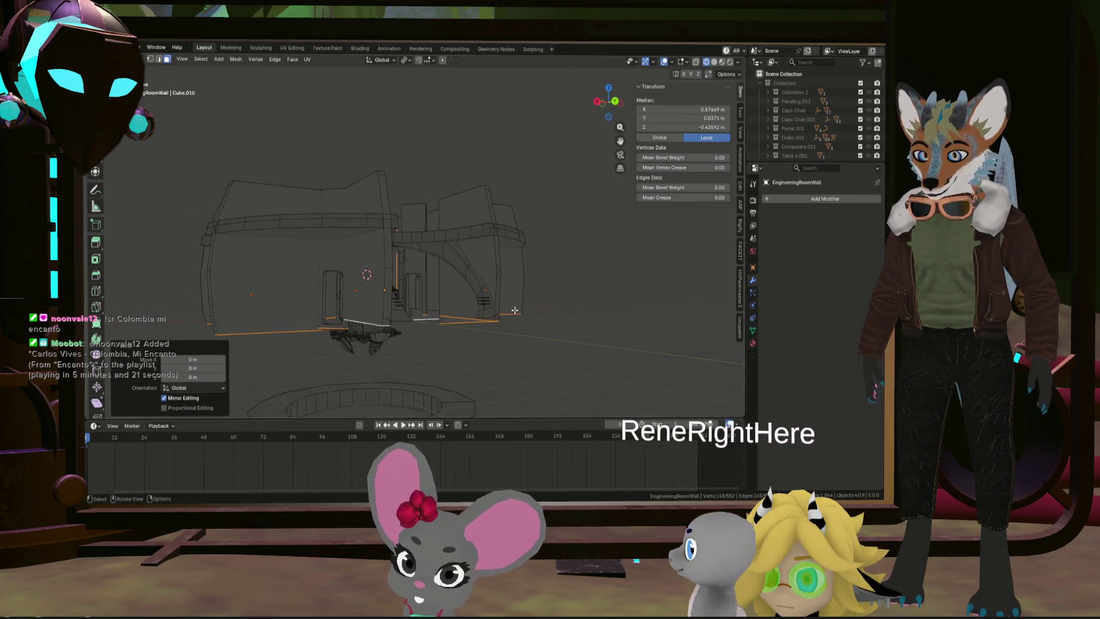
# Step: Lower the EngineeringRoomWall's selected bottom edges slightly along Z
pyautogui.press('s')
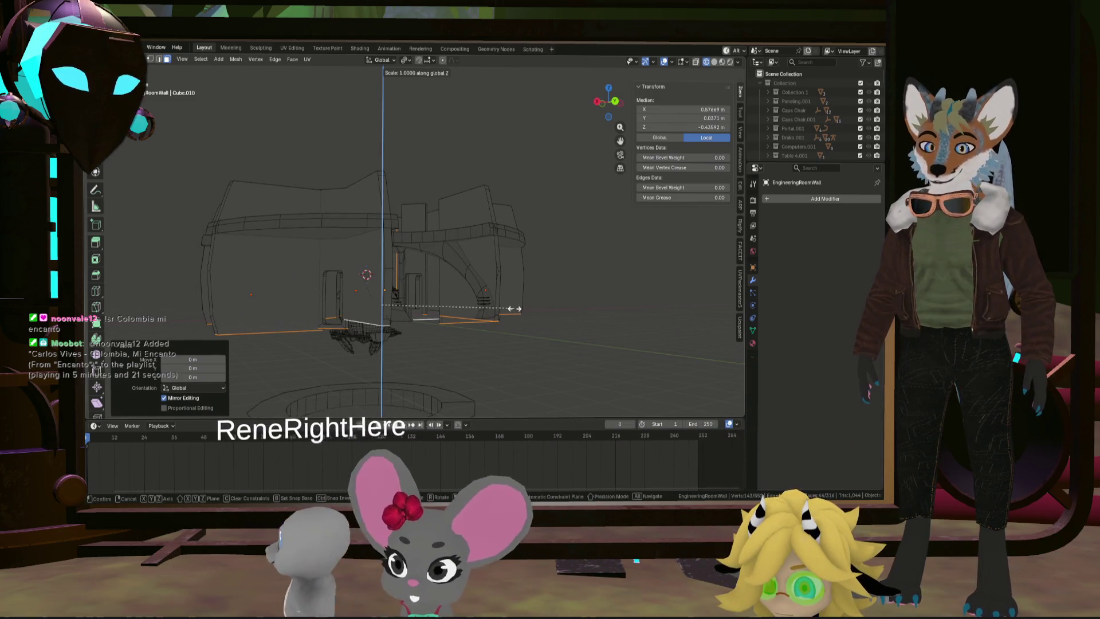
pyautogui.press('Escape')
pyautogui.moveTo(516, 308)
pyautogui.mouseDown(button='middle')
pyautogui.moveTo(498, 312)
pyautogui.moveTo(577, 265)
pyautogui.mouseUp(button='middle')
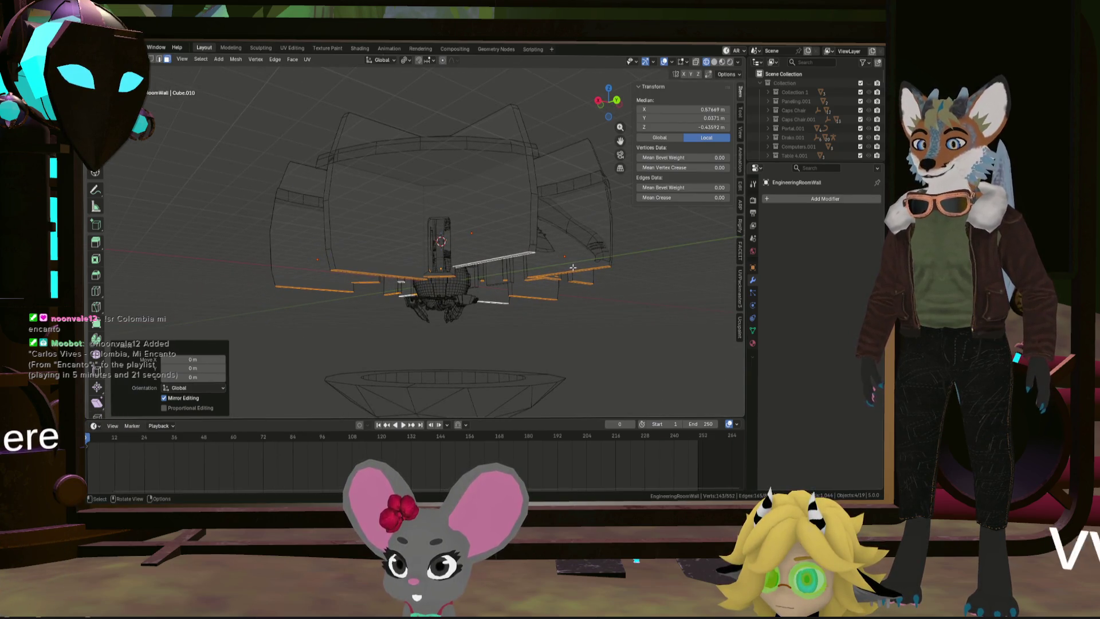
pyautogui.press('g')
pyautogui.press('z')
pyautogui.click(598, 269)
# Step: Drop the door frame edges from the selection and squash the remaining edges along Z
pyautogui.press('s')
pyautogui.press('Escape')
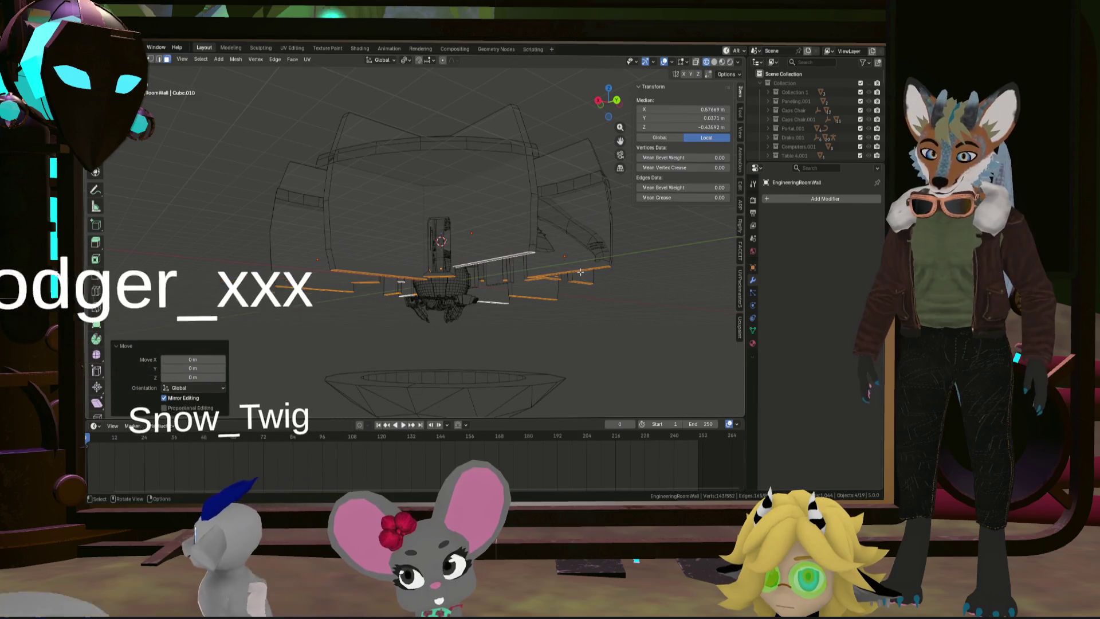
pyautogui.press('s')
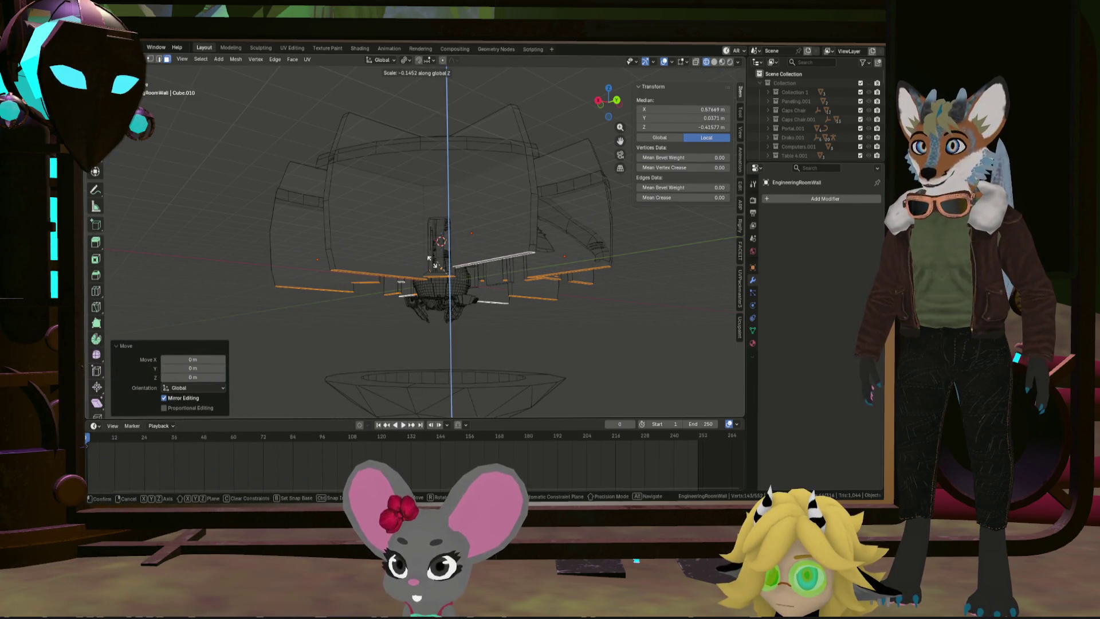
pyautogui.press('Escape')
pyautogui.moveTo(573, 263)
pyautogui.mouseDown(button='middle')
pyautogui.moveTo(254, 301)
pyautogui.moveTo(599, 298)
pyautogui.moveTo(315, 234)
pyautogui.moveTo(418, 245)
pyautogui.moveTo(418, 267)
pyautogui.mouseUp(button='middle')
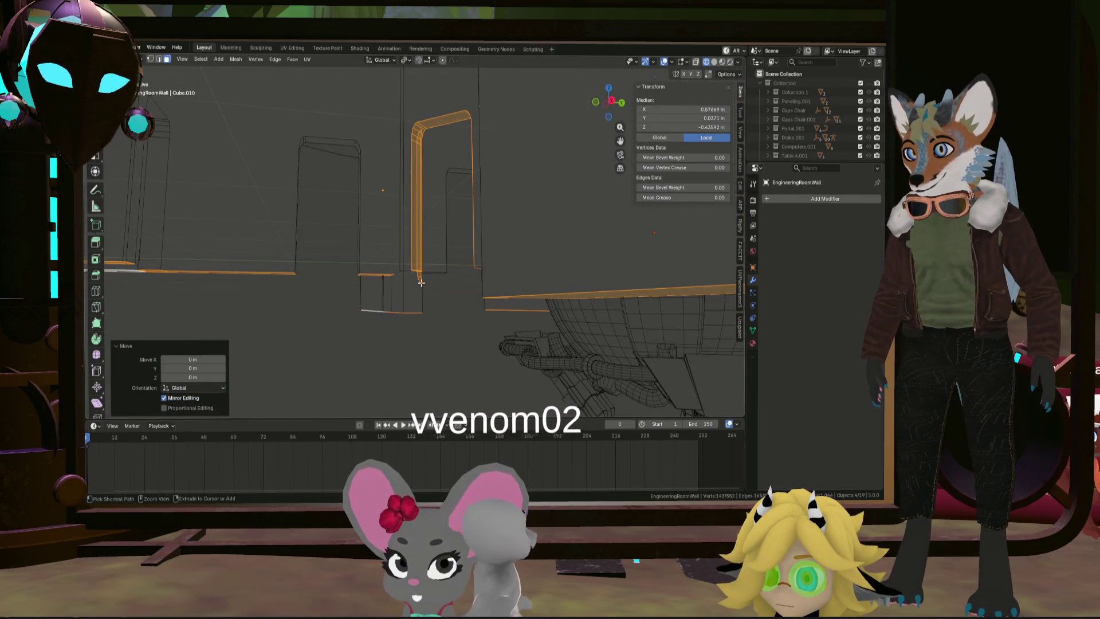
pyautogui.hotkey('ctrl', 'z')
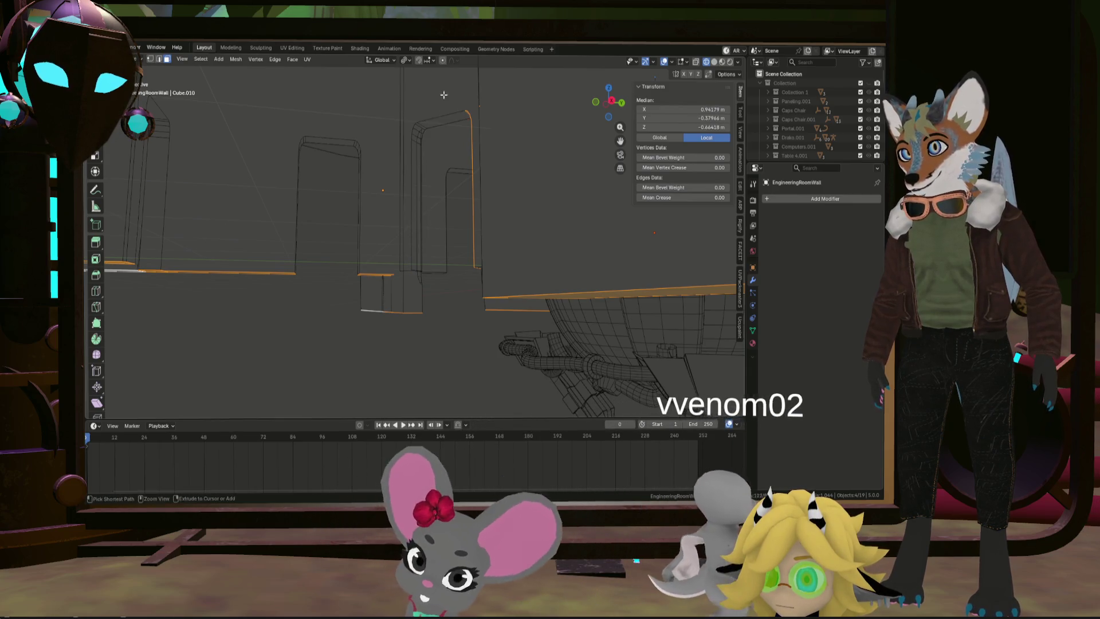
pyautogui.moveTo(440, 161); pyautogui.dragTo(459, 177, button='middle')
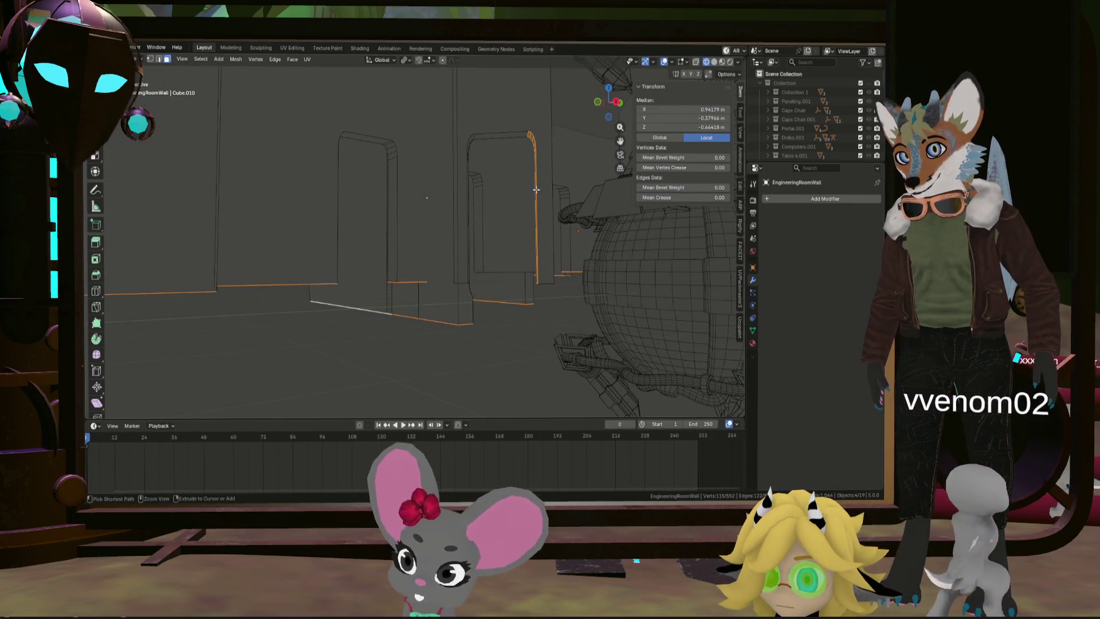
pyautogui.hotkey('ctrl', 'z')
pyautogui.moveTo(549, 130); pyautogui.dragTo(530, 199, button='middle')
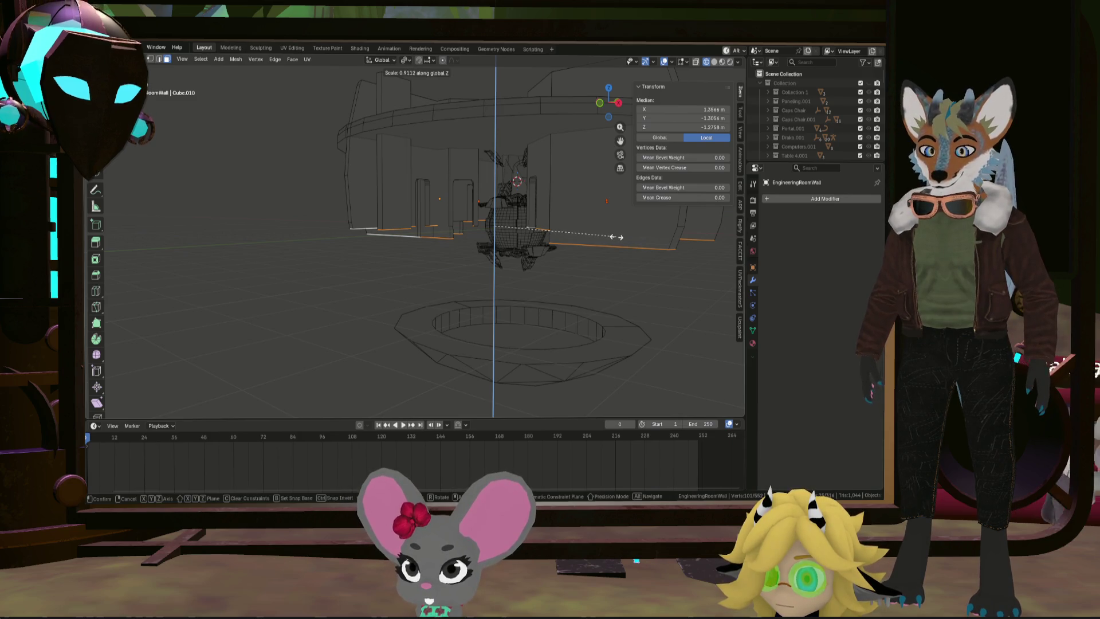
pyautogui.press('z')
pyautogui.press('z')
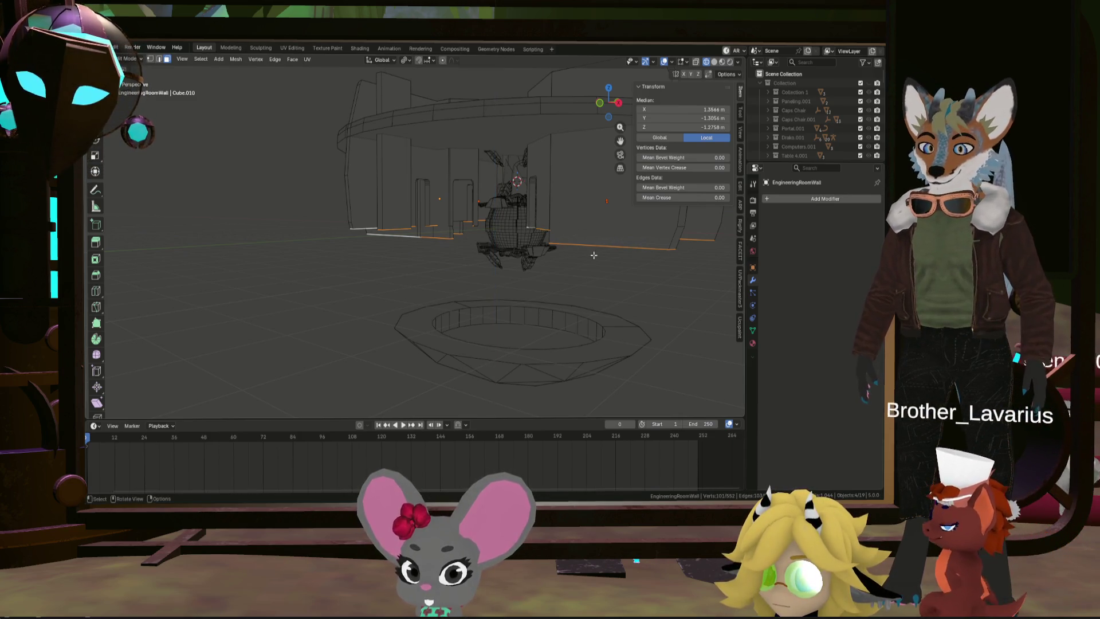
pyautogui.press('z')
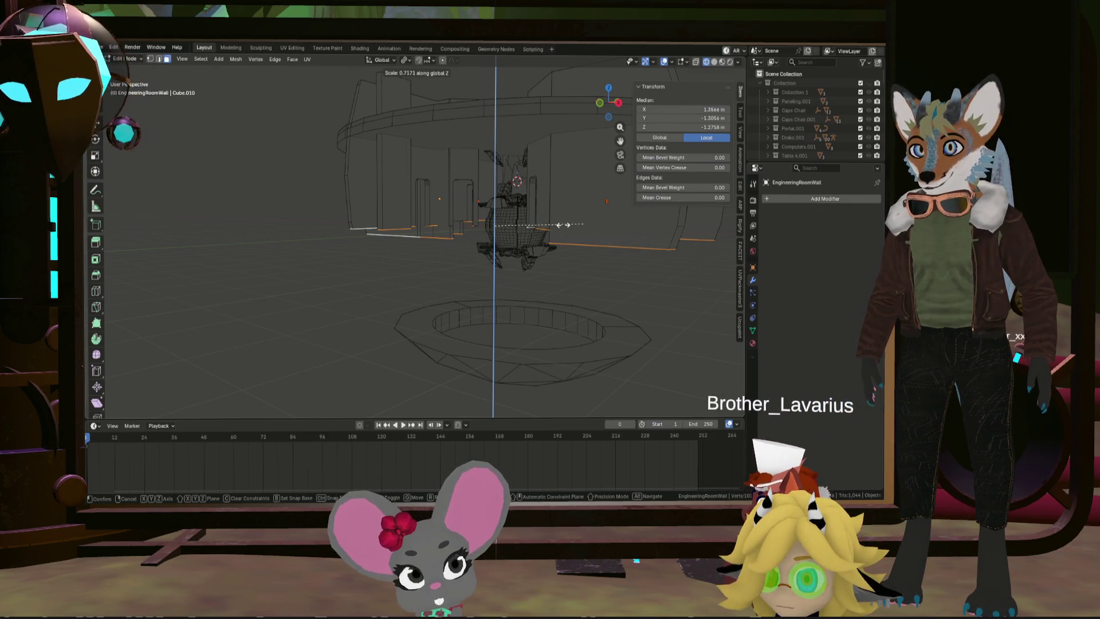
pyautogui.click(636, 224)
pyautogui.moveTo(602, 229)
pyautogui.mouseDown(button='middle')
pyautogui.moveTo(488, 240)
pyautogui.moveTo(441, 259)
pyautogui.moveTo(238, 263)
pyautogui.moveTo(302, 243)
pyautogui.moveTo(523, 235)
pyautogui.moveTo(505, 248)
pyautogui.moveTo(519, 262)
pyautogui.moveTo(249, 261)
pyautogui.moveTo(585, 264)
pyautogui.moveTo(214, 81)
pyautogui.mouseUp(button='middle')
# Step: Start a vertical scale, cancel it, and add a KitchenGreenRoom wall edge to the selection
pyautogui.press('s')
pyautogui.press('z')
pyautogui.press('Escape')
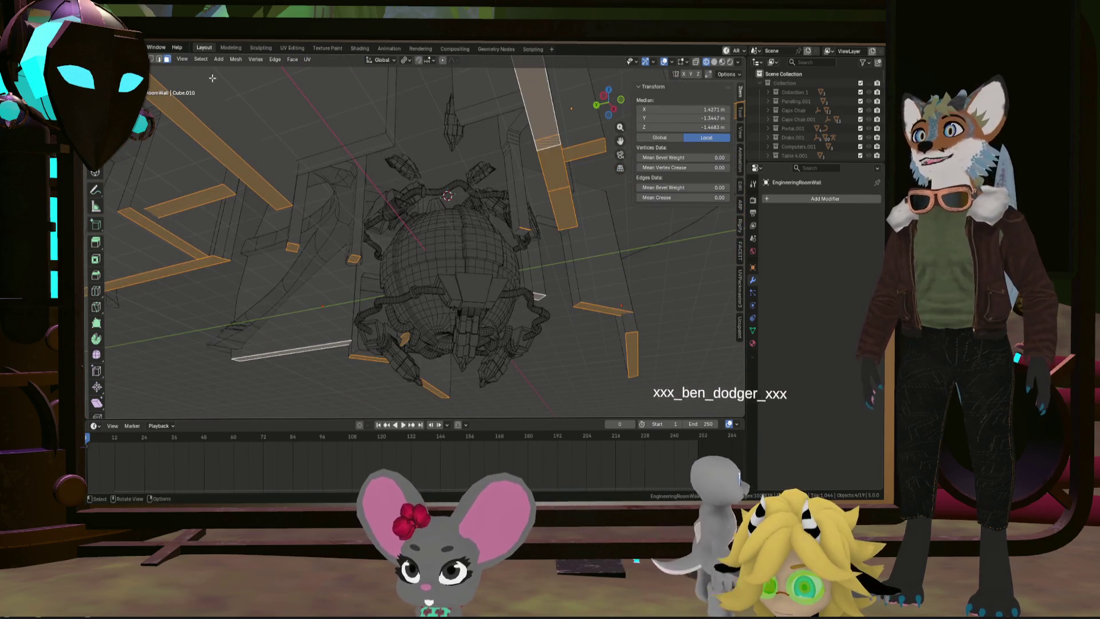
pyautogui.scroll(3, 524, 224)
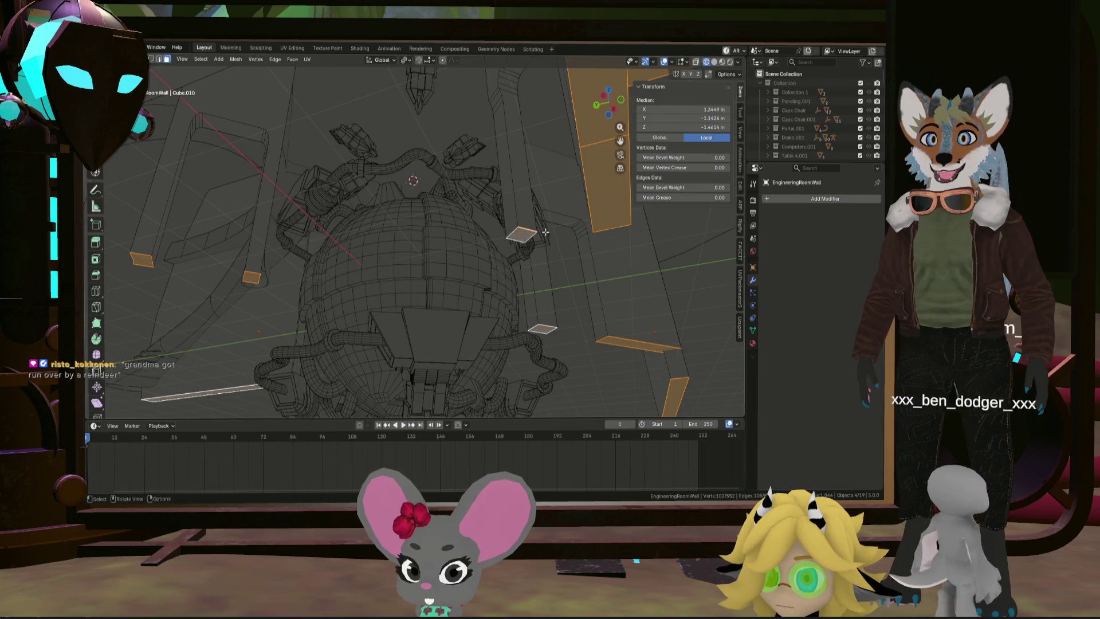
pyautogui.scroll(8, 546, 232)
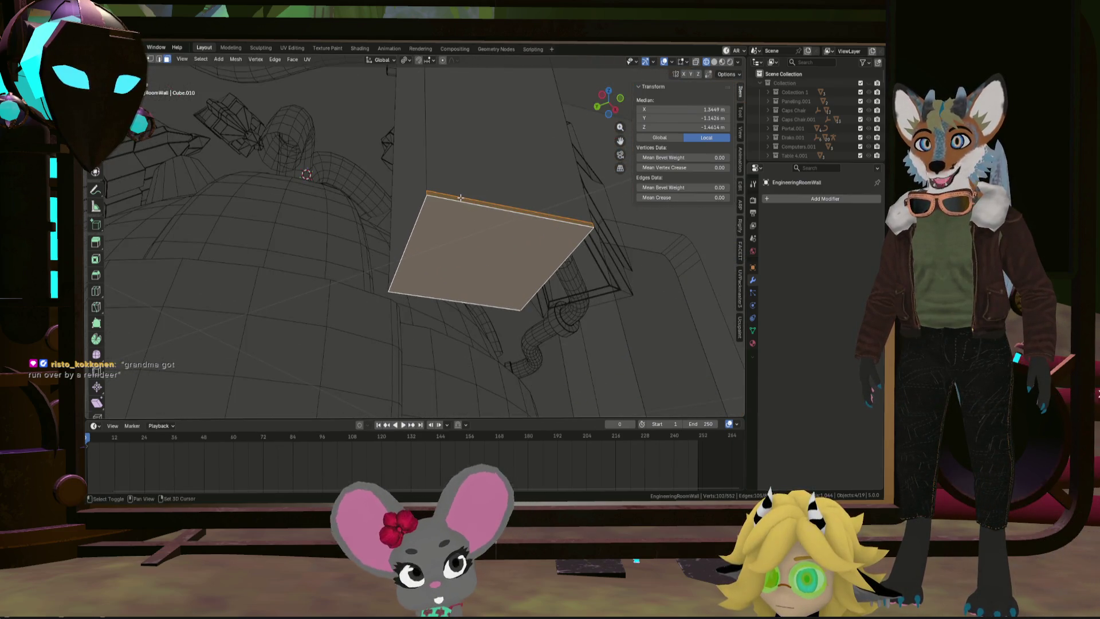
pyautogui.scroll(-5, 461, 198)
pyautogui.moveTo(461, 198)
pyautogui.mouseDown(button='middle')
pyautogui.moveTo(555, 242)
pyautogui.moveTo(553, 211)
pyautogui.moveTo(533, 191)
pyautogui.mouseUp(button='middle')
pyautogui.click(571, 229)
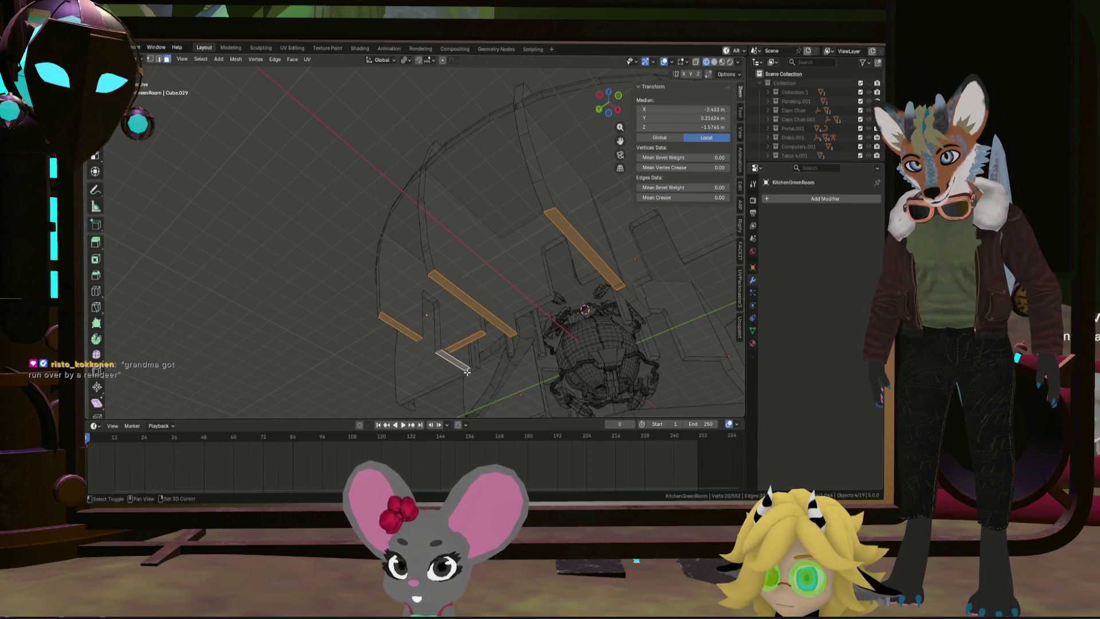
# Step: Add the long bottom strip face and another floor-level strip face to the selection
pyautogui.moveTo(469, 364)
pyautogui.mouseDown(button='middle')
pyautogui.moveTo(504, 351)
pyautogui.moveTo(455, 329)
pyautogui.moveTo(446, 311)
pyautogui.mouseUp(button='middle')
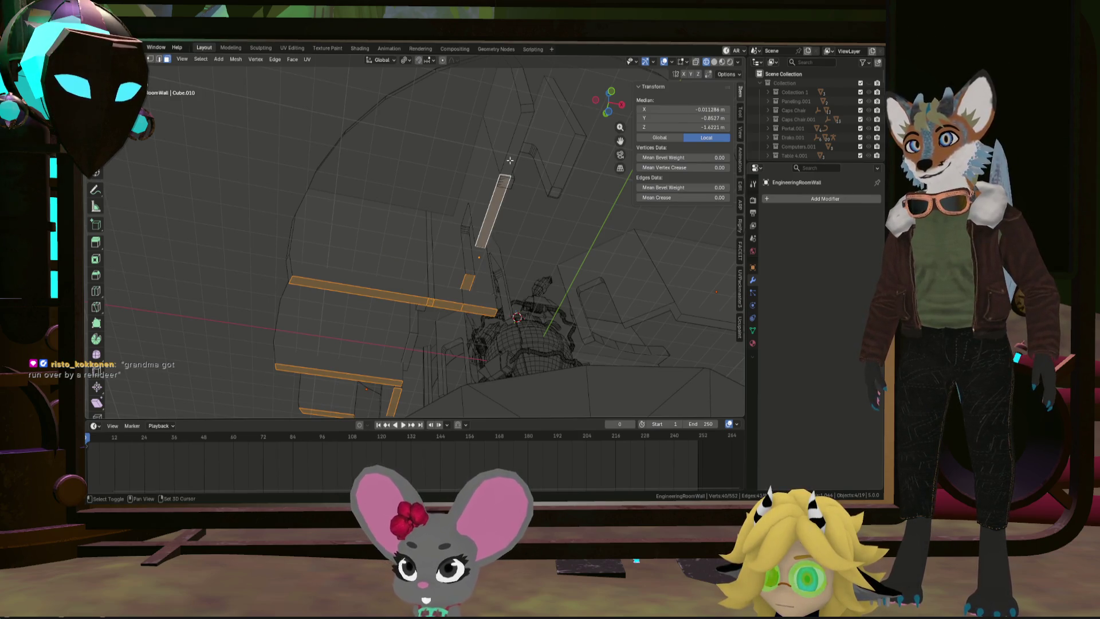
pyautogui.scroll(4, 571, 164)
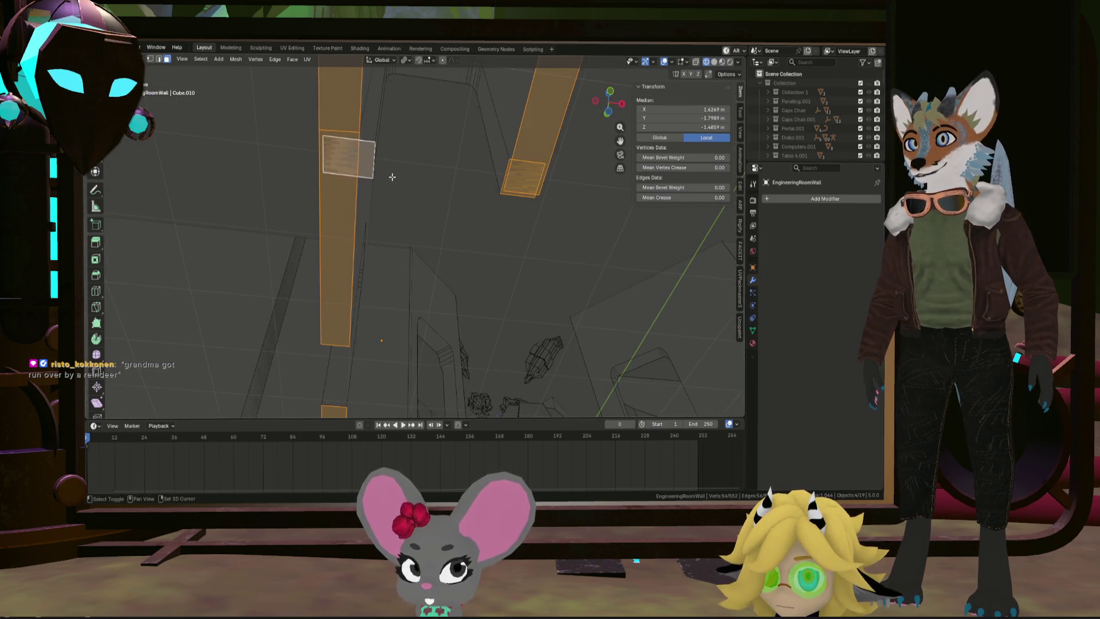
pyautogui.scroll(-5, 382, 175)
pyautogui.moveTo(383, 175); pyautogui.dragTo(409, 307, button='middle')
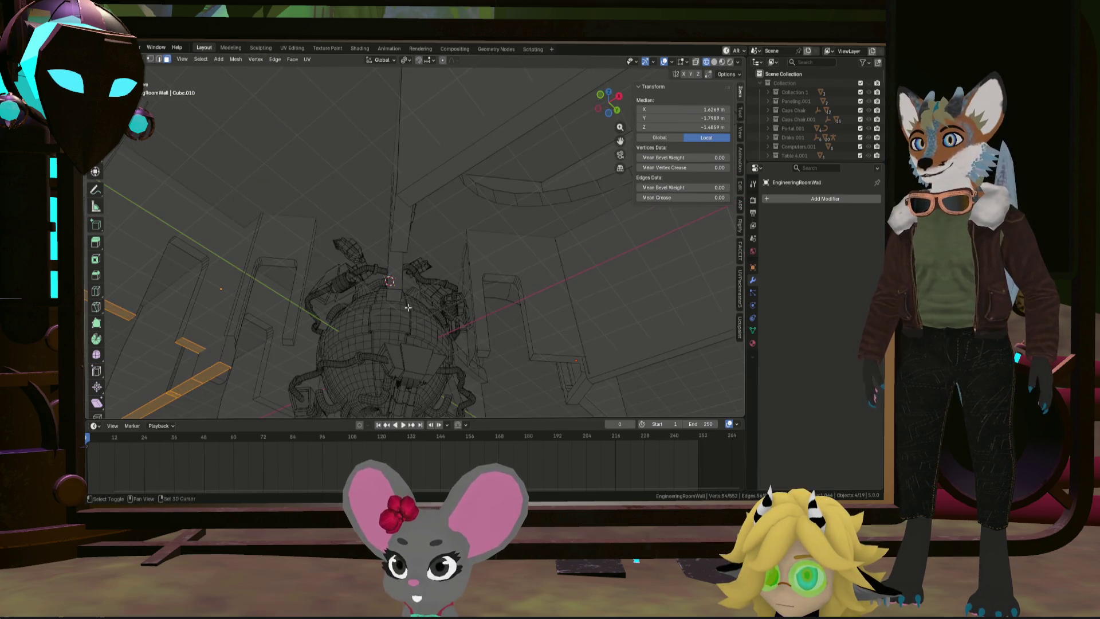
pyautogui.keyDown('shift'); pyautogui.click(430, 191); pyautogui.keyUp('shift')
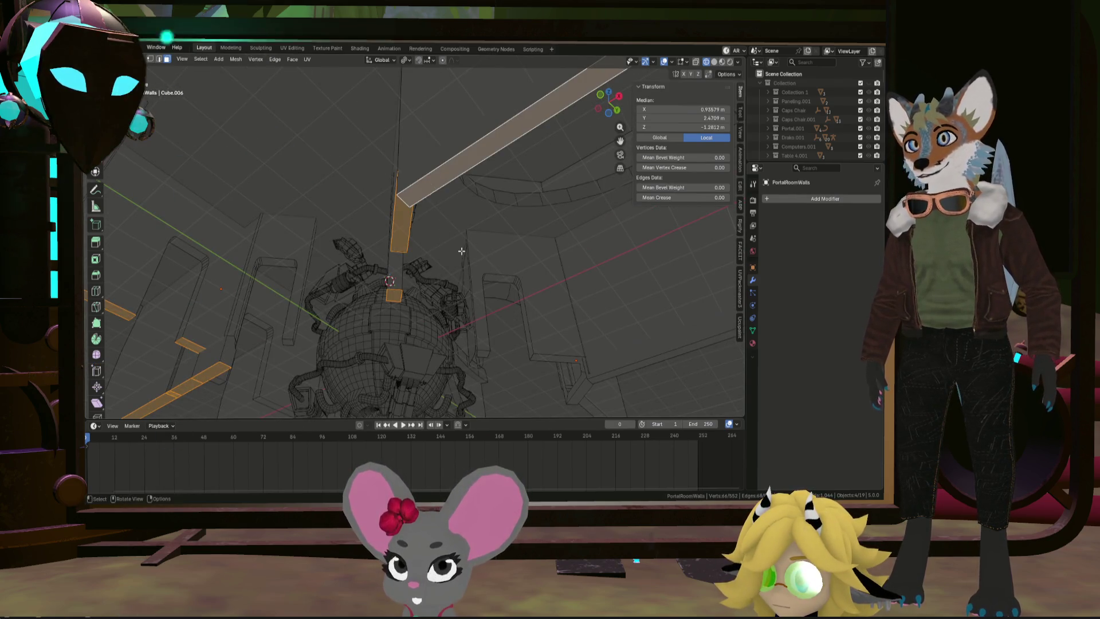
pyautogui.moveTo(493, 343)
pyautogui.mouseDown(button='middle')
pyautogui.moveTo(485, 349)
pyautogui.moveTo(545, 340)
pyautogui.moveTo(539, 368)
pyautogui.moveTo(565, 396)
pyautogui.mouseUp(button='middle')
pyautogui.keyDown('shift'); pyautogui.click(545, 352); pyautogui.keyUp('shift')
pyautogui.moveTo(547, 357)
pyautogui.mouseDown(button='middle')
pyautogui.moveTo(471, 282)
pyautogui.moveTo(471, 265)
pyautogui.mouseUp(button='middle')
pyautogui.scroll(5, 472, 262)
pyautogui.scroll(4, 471, 262)
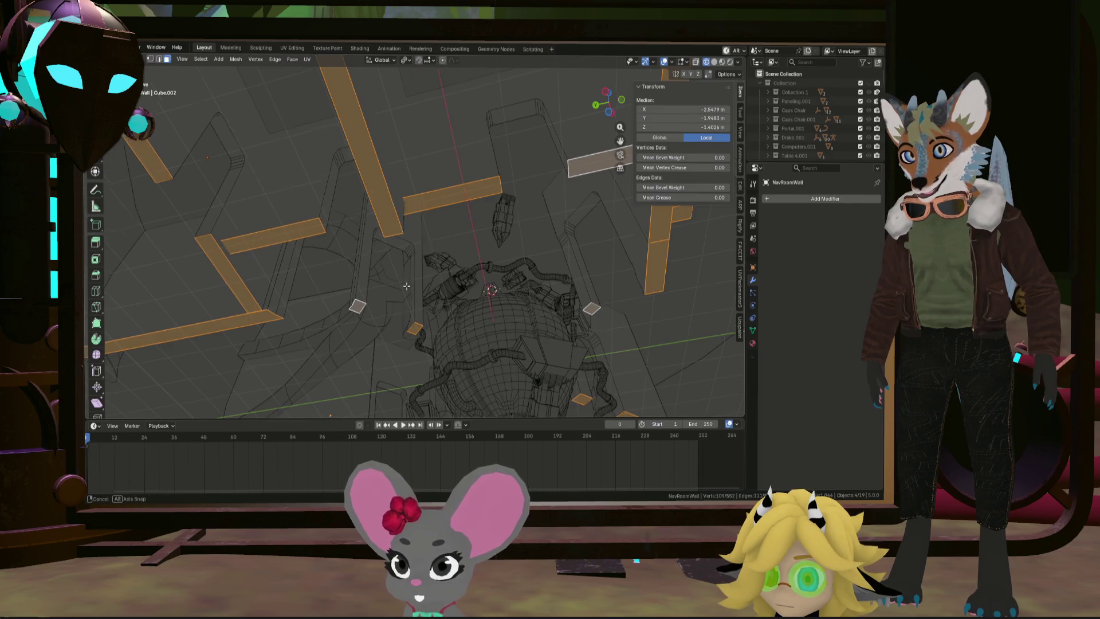
pyautogui.scroll(-6, 401, 286)
pyautogui.moveTo(244, 307); pyautogui.dragTo(209, 296, button='middle')
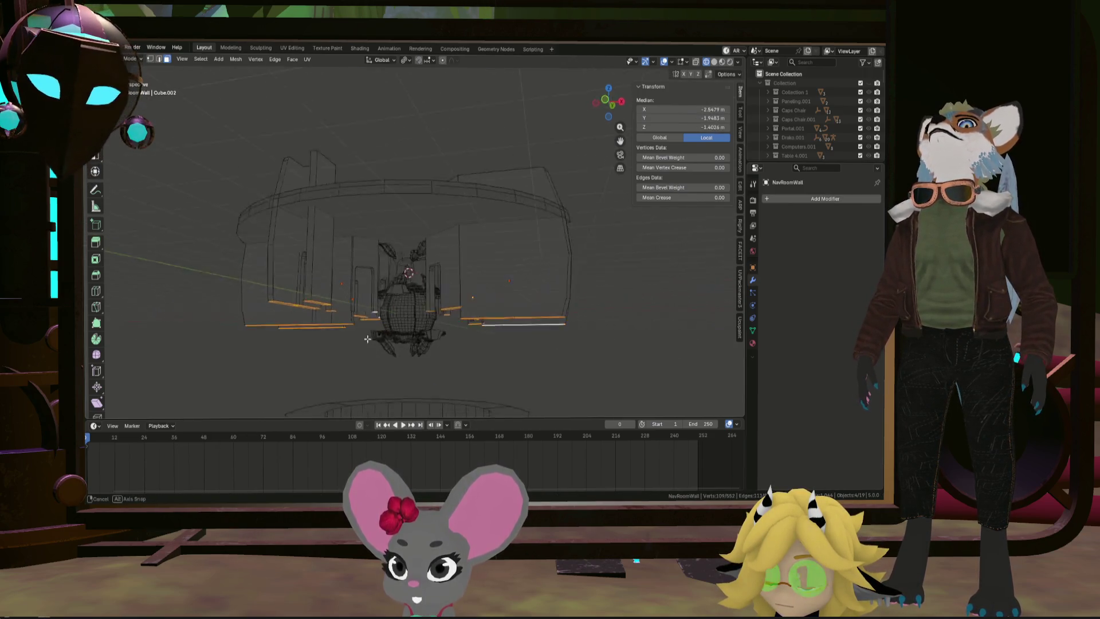
# Step: Move the selected wall bottoms, leaving their median at Z −1.4026 m
pyautogui.moveTo(452, 325)
pyautogui.mouseDown(button='middle')
pyautogui.moveTo(422, 344)
pyautogui.moveTo(411, 292)
pyautogui.mouseUp(button='middle')
pyautogui.press('g')
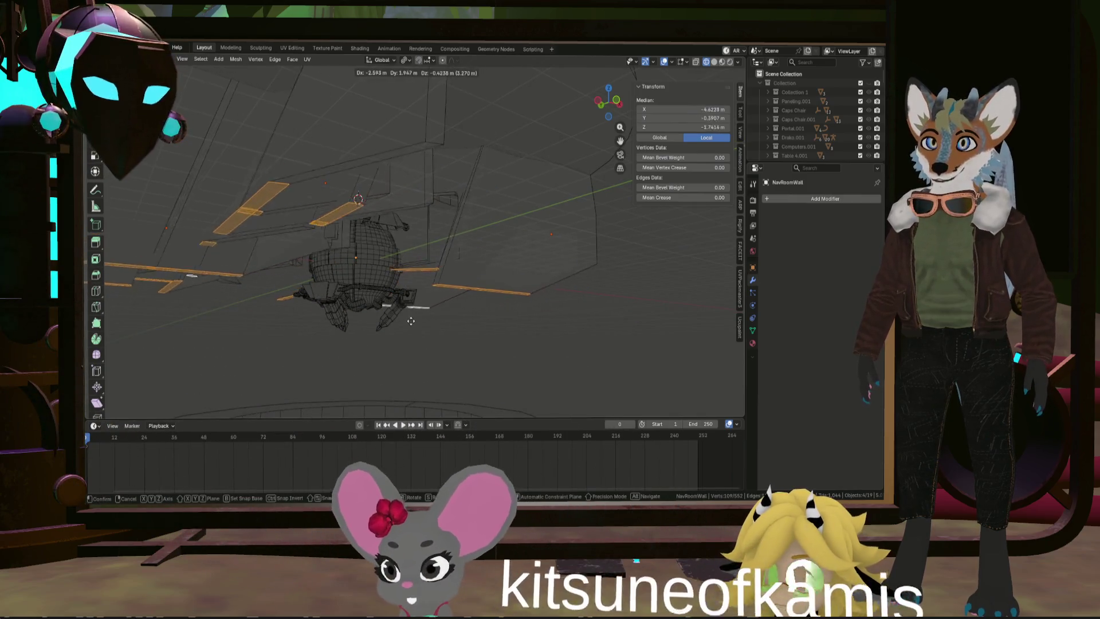
pyautogui.click(557, 346)
pyautogui.moveTo(557, 346)
pyautogui.mouseDown(button='middle')
pyautogui.moveTo(302, 275)
pyautogui.moveTo(305, 266)
pyautogui.mouseUp(button='middle')
pyautogui.moveTo(340, 184); pyautogui.dragTo(342, 201, button='middle')
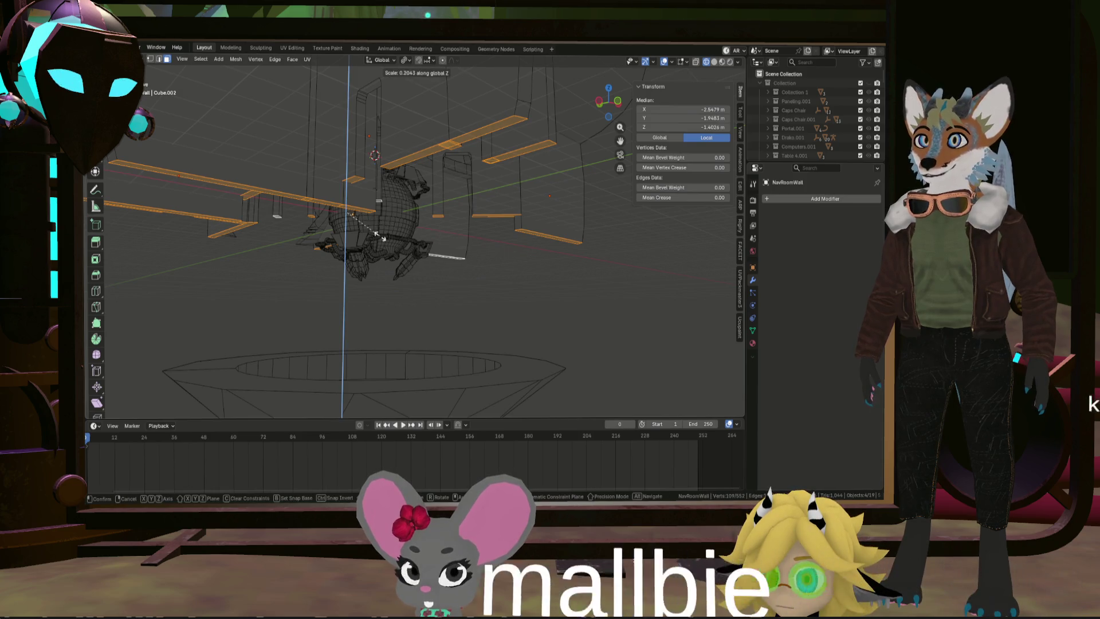
# Step: Scale the selection uniformly, keeping it full-size, and bring up the face context menu
pyautogui.press('c')
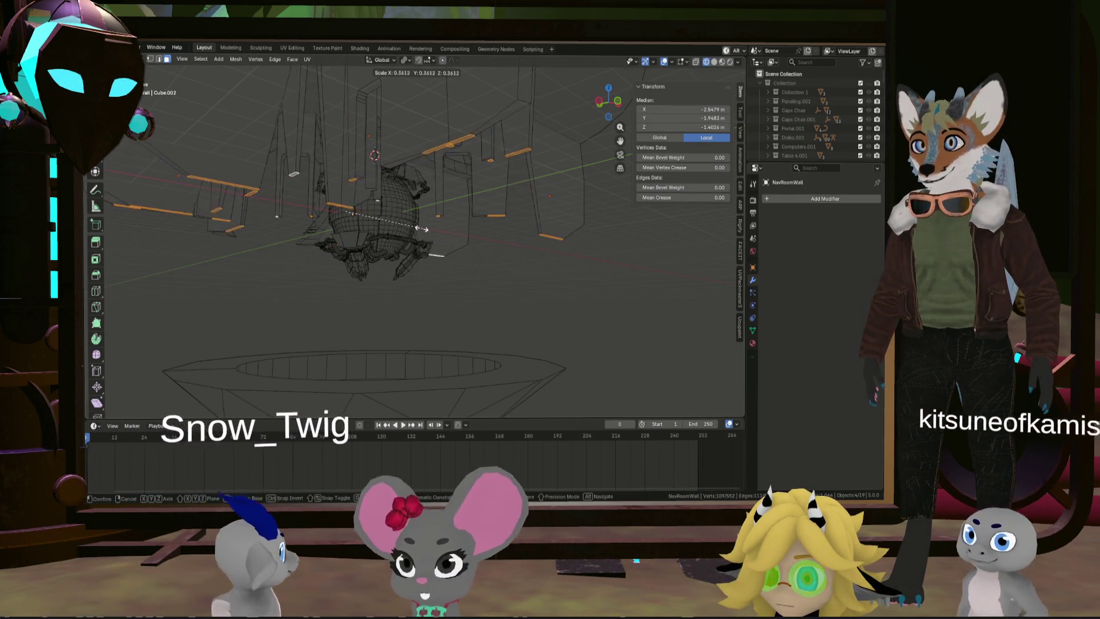
pyautogui.click(525, 233)
pyautogui.moveTo(526, 233); pyautogui.dragTo(538, 265, button='middle')
pyautogui.rightClick(528, 214)
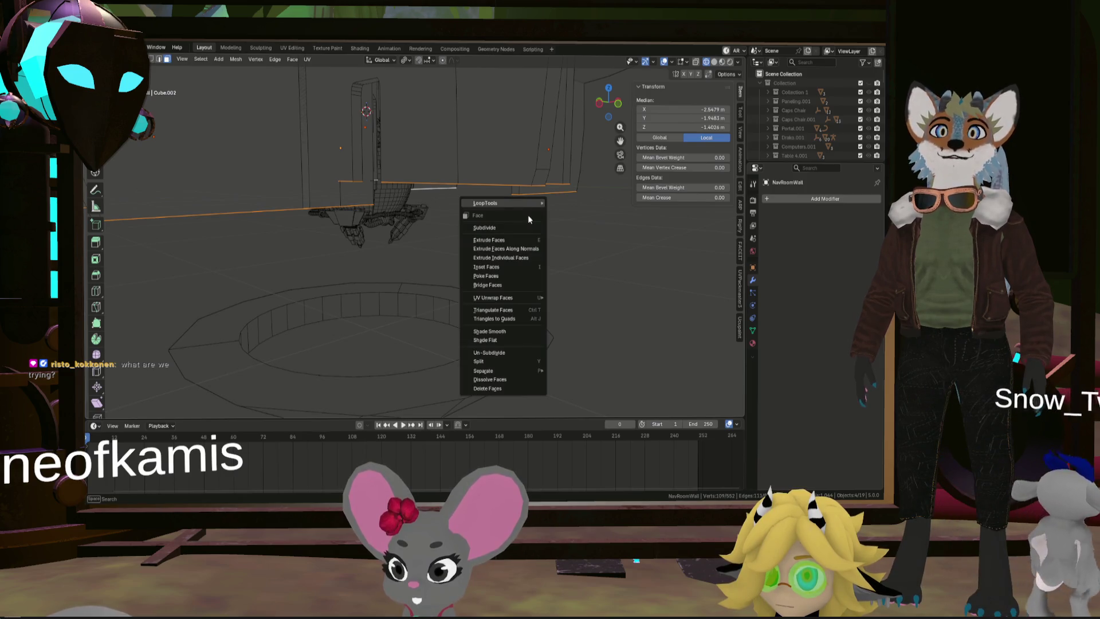
# Step: Flatten the selected wall bottom faces with LoopTools Flatten
pyautogui.moveTo(541, 207)
pyautogui.click(590, 229)
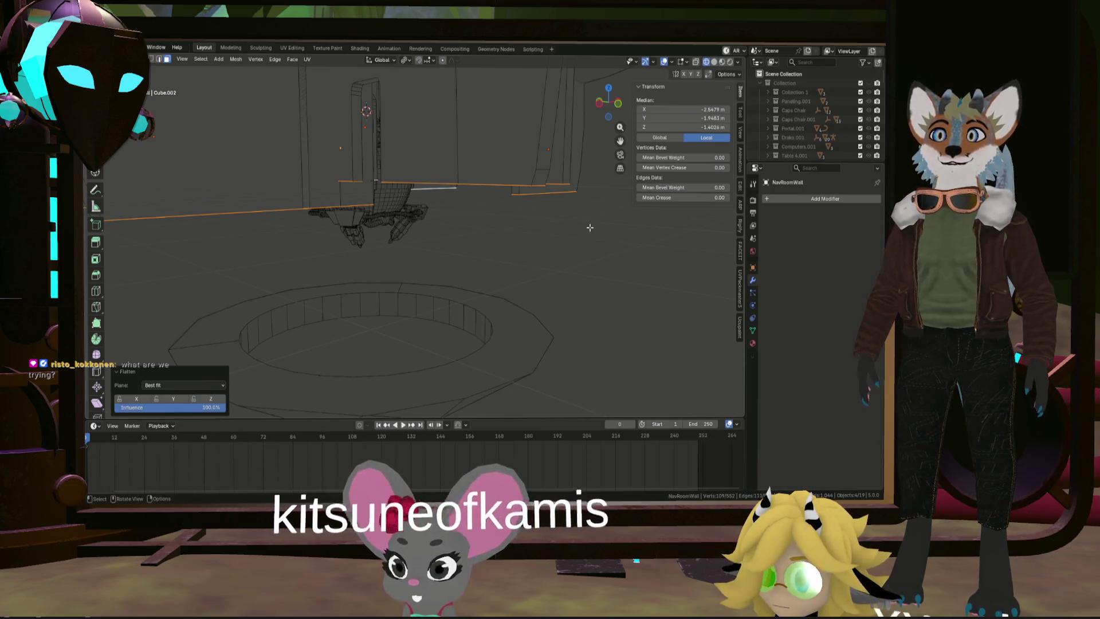
pyautogui.moveTo(419, 230); pyautogui.dragTo(234, 397, button='middle')
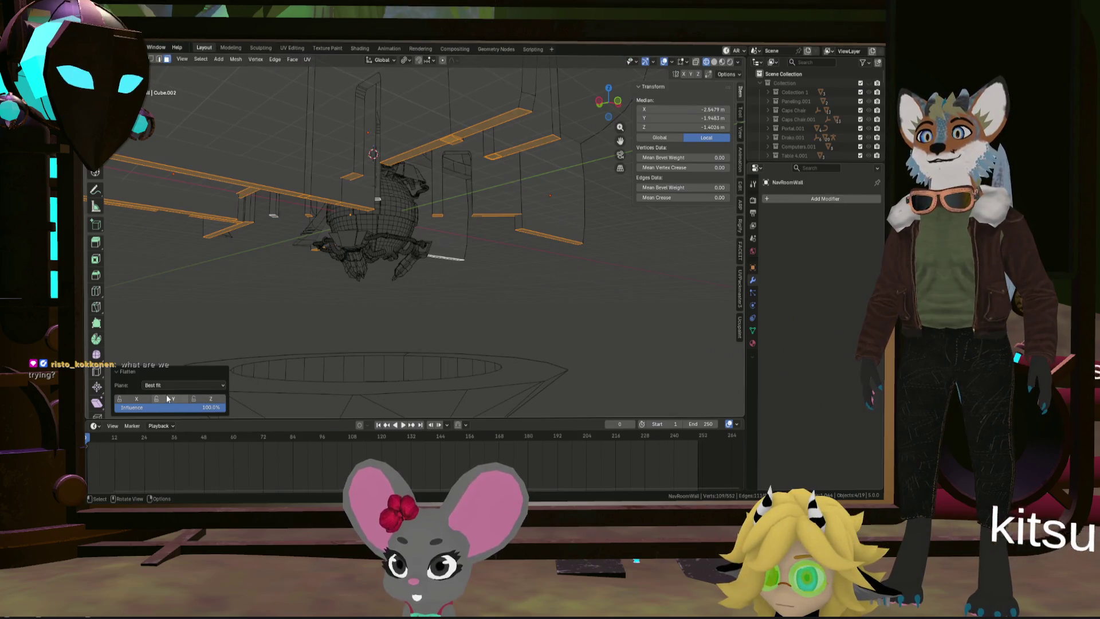
pyautogui.moveTo(449, 231); pyautogui.dragTo(421, 257, button='middle')
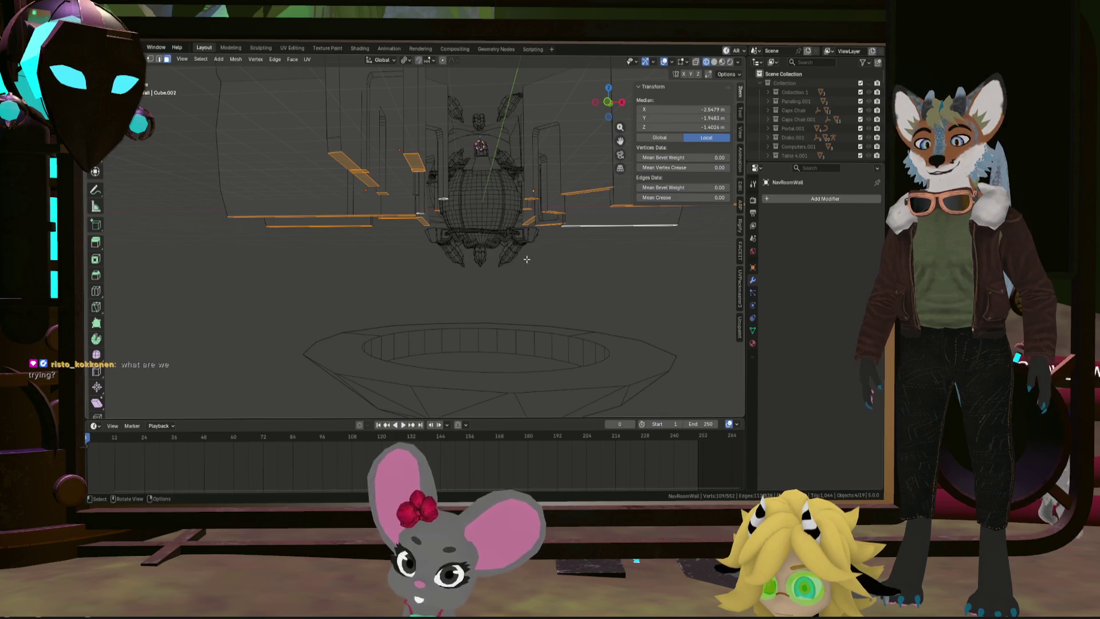
pyautogui.moveTo(596, 252); pyautogui.dragTo(287, 207, button='middle')
# Step: Scale the selection to zero on Z, median at −1.4491 m, then deselect everything
pyautogui.moveTo(476, 174)
pyautogui.mouseDown(button='middle')
pyautogui.moveTo(405, 162)
pyautogui.moveTo(449, 167)
pyautogui.moveTo(485, 190)
pyautogui.moveTo(397, 67)
pyautogui.mouseUp(button='middle')
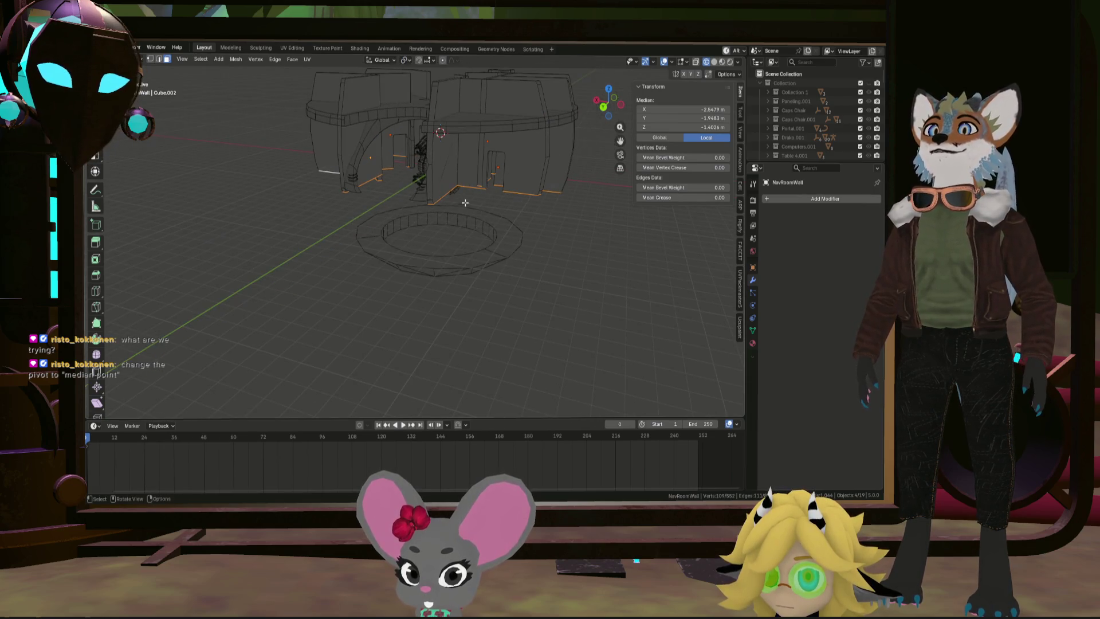
pyautogui.moveTo(466, 191); pyautogui.dragTo(478, 181, button='middle')
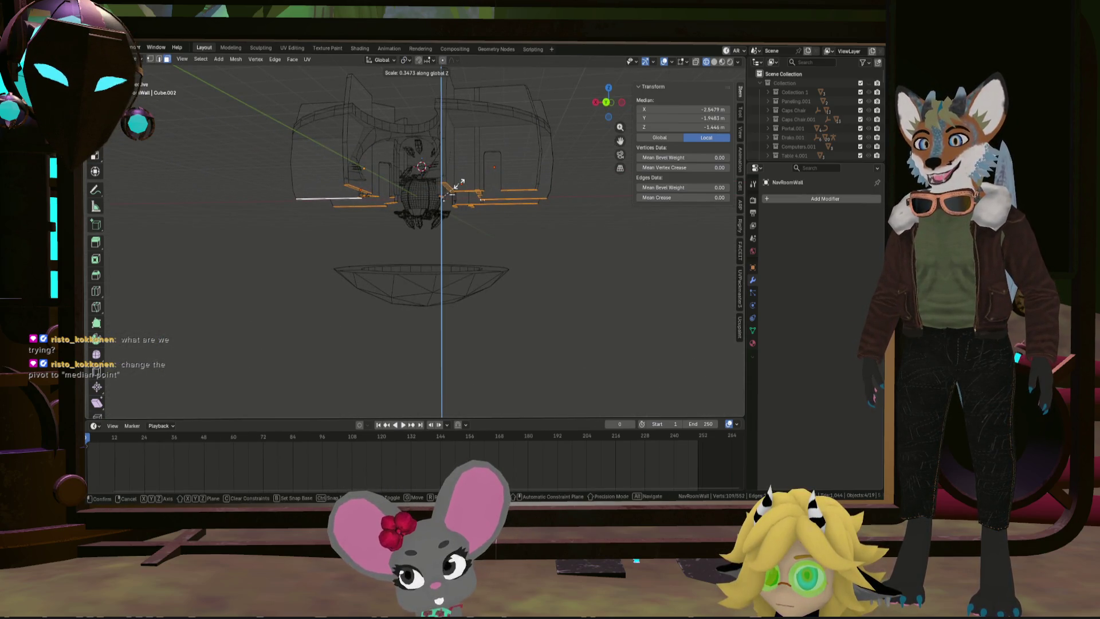
pyautogui.press('Return')
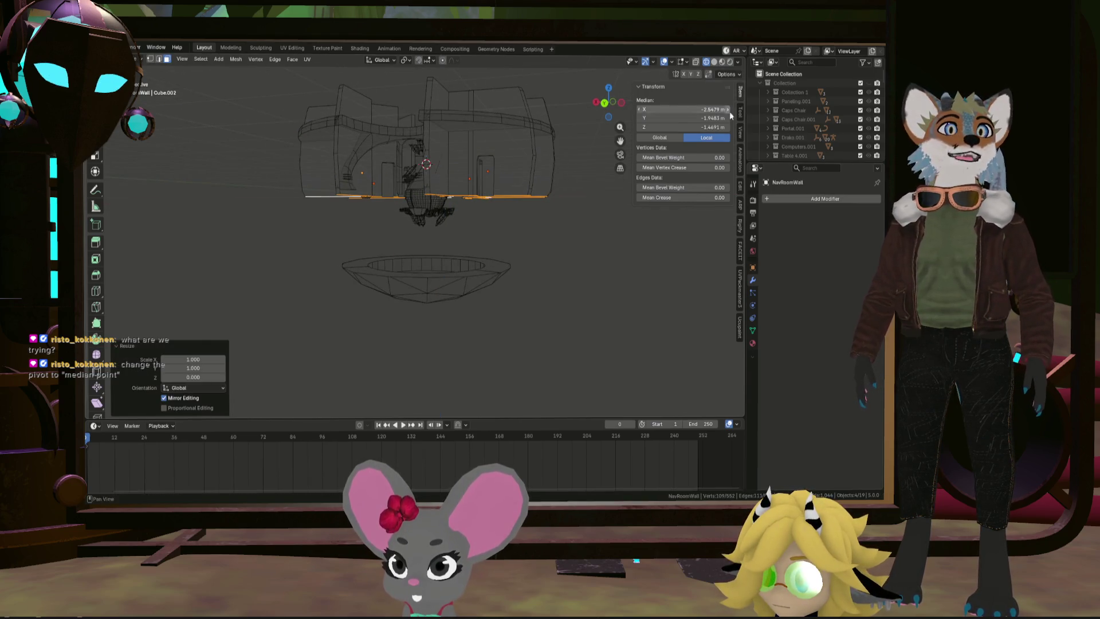
pyautogui.scroll(3, 467, 189)
pyautogui.moveTo(467, 190)
pyautogui.mouseDown(button='middle')
pyautogui.moveTo(525, 166)
pyautogui.moveTo(560, 172)
pyautogui.moveTo(397, 187)
pyautogui.moveTo(600, 201)
pyautogui.moveTo(412, 221)
pyautogui.moveTo(455, 204)
pyautogui.moveTo(442, 177)
pyautogui.moveTo(557, 198)
pyautogui.moveTo(504, 239)
pyautogui.moveTo(519, 208)
pyautogui.moveTo(530, 229)
pyautogui.moveTo(566, 231)
pyautogui.moveTo(465, 218)
pyautogui.moveTo(494, 214)
pyautogui.mouseUp(button='middle')
pyautogui.click(477, 238)
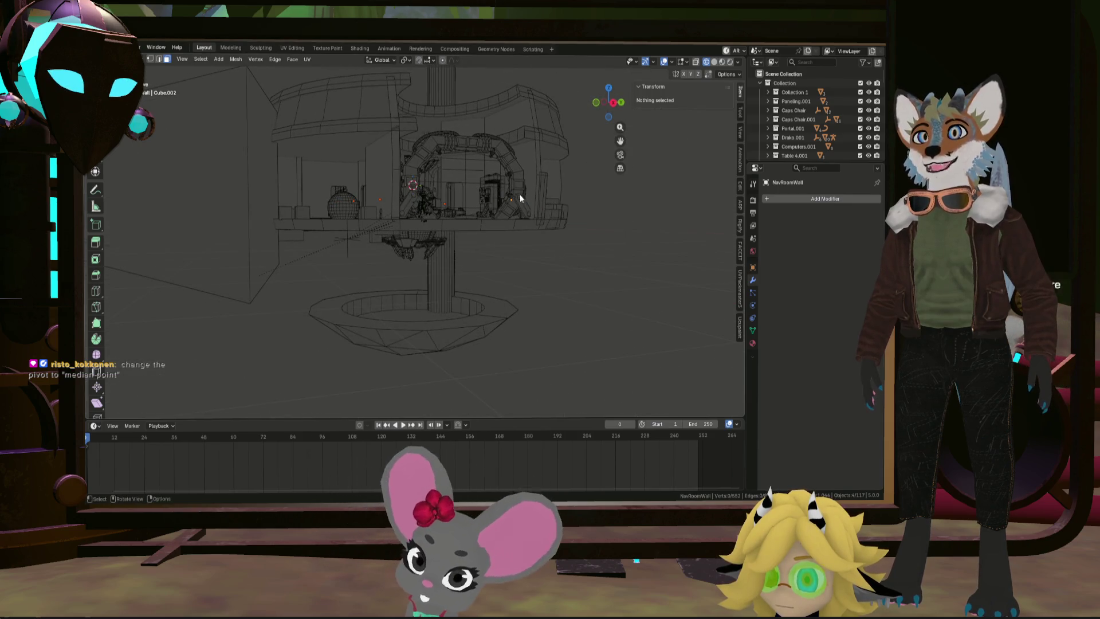
# Step: Return to Object Mode, select EngineeringRoomWall, enter Edit Mode and pick a linked wall piece with L
pyautogui.press('Tab')
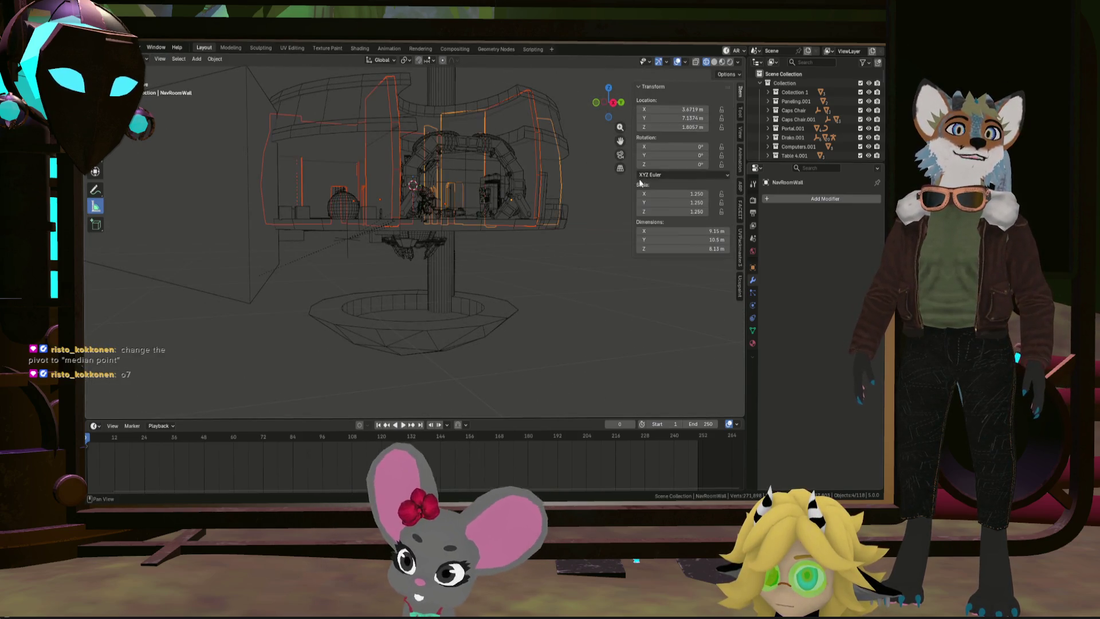
pyautogui.click(590, 194)
pyautogui.moveTo(591, 194)
pyautogui.mouseDown(button='middle')
pyautogui.moveTo(599, 257)
pyautogui.moveTo(469, 235)
pyautogui.moveTo(455, 221)
pyautogui.moveTo(404, 245)
pyautogui.moveTo(394, 225)
pyautogui.moveTo(342, 224)
pyautogui.moveTo(493, 222)
pyautogui.moveTo(449, 239)
pyautogui.moveTo(506, 243)
pyautogui.mouseUp(button='middle')
pyautogui.scroll(4, 507, 224)
pyautogui.keyDown('shift'); pyautogui.click(416, 209); pyautogui.keyUp('shift')
pyautogui.moveTo(416, 209)
pyautogui.mouseDown(button='middle')
pyautogui.moveTo(450, 232)
pyautogui.moveTo(504, 211)
pyautogui.moveTo(458, 287)
pyautogui.moveTo(516, 172)
pyautogui.moveTo(528, 219)
pyautogui.moveTo(508, 233)
pyautogui.mouseUp(button='middle')
pyautogui.click(533, 215)
pyautogui.click(495, 219)
pyautogui.press('Tab')
pyautogui.press('l')
pyautogui.press('l')
# Step: Show EngineeringRoomWall's material slots, pick KobRoom, try a strip face, then leave Edit Mode
pyautogui.click(753, 344)
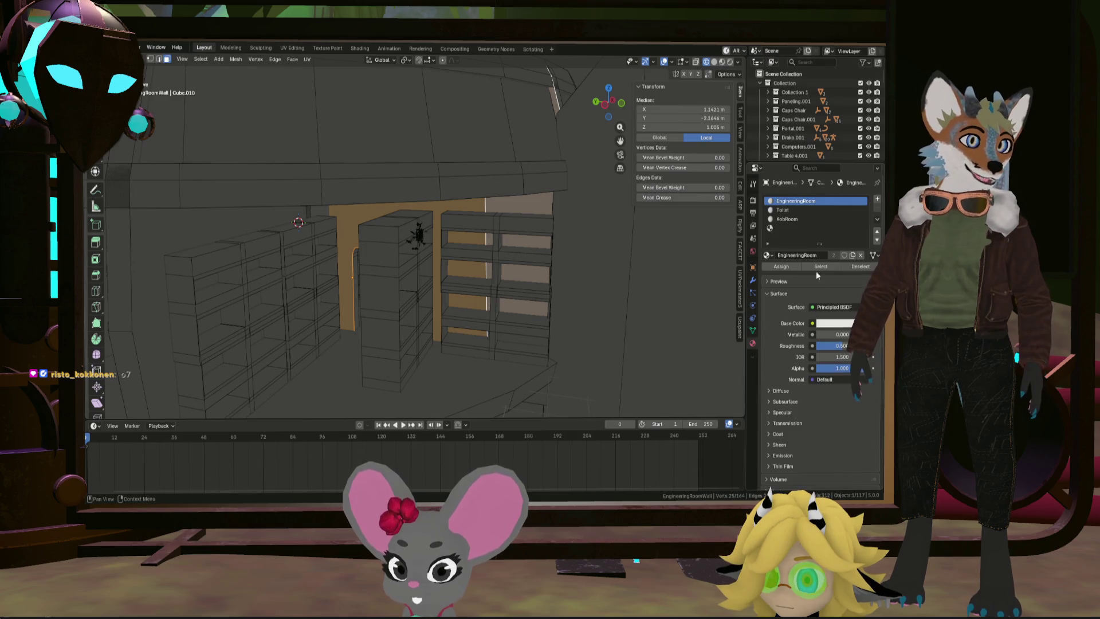
pyautogui.click(791, 219)
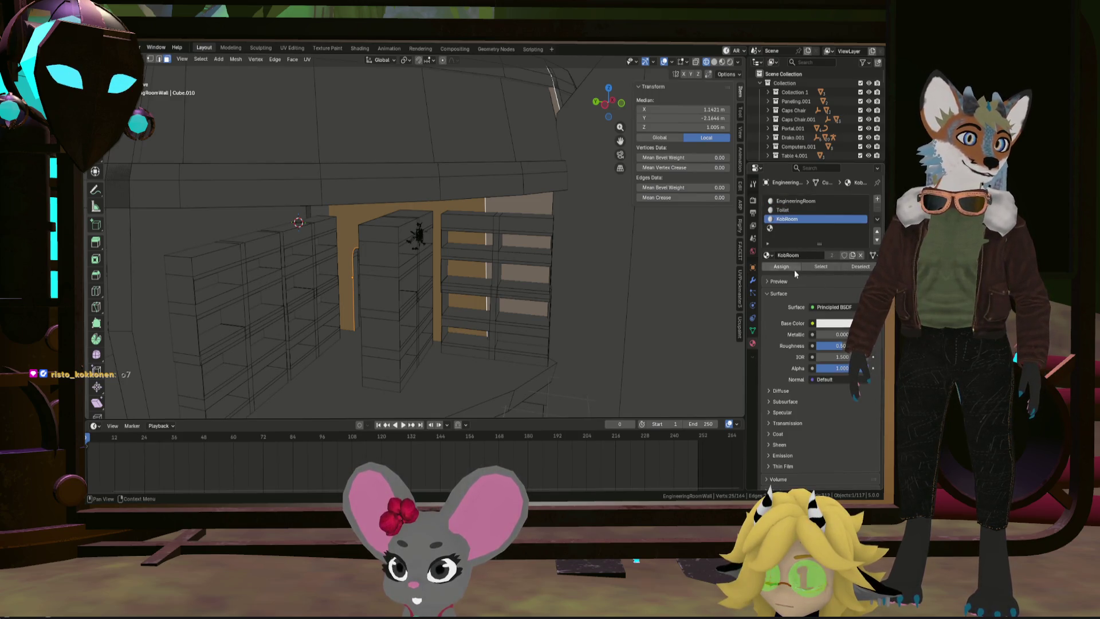
pyautogui.moveTo(355, 270)
pyautogui.mouseDown(button='middle')
pyautogui.moveTo(312, 275)
pyautogui.moveTo(323, 260)
pyautogui.mouseUp(button='middle')
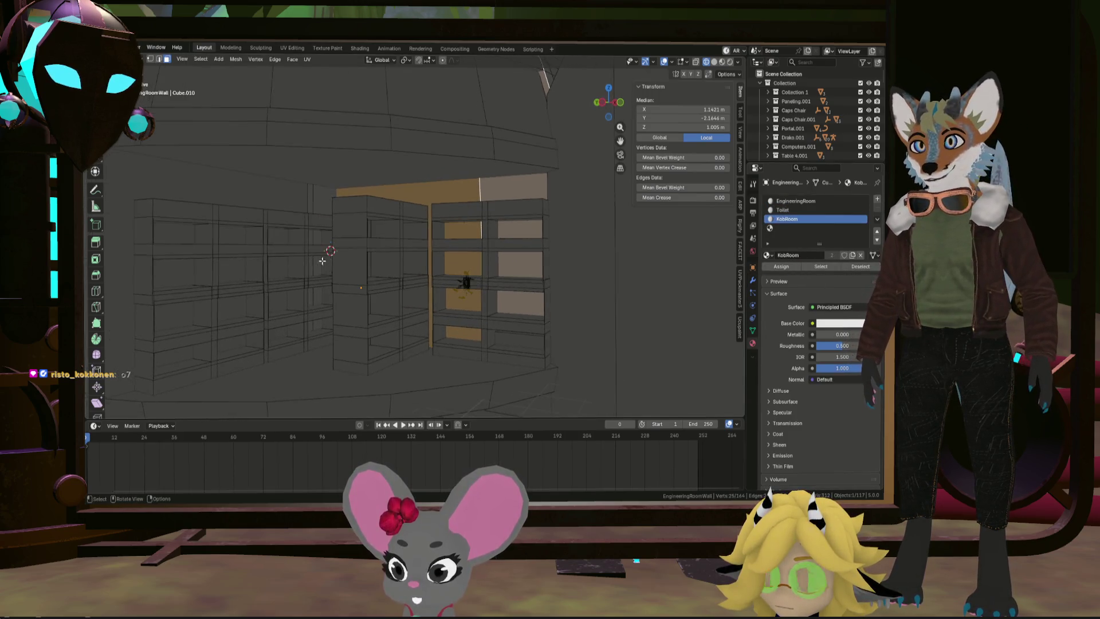
pyautogui.click(331, 200)
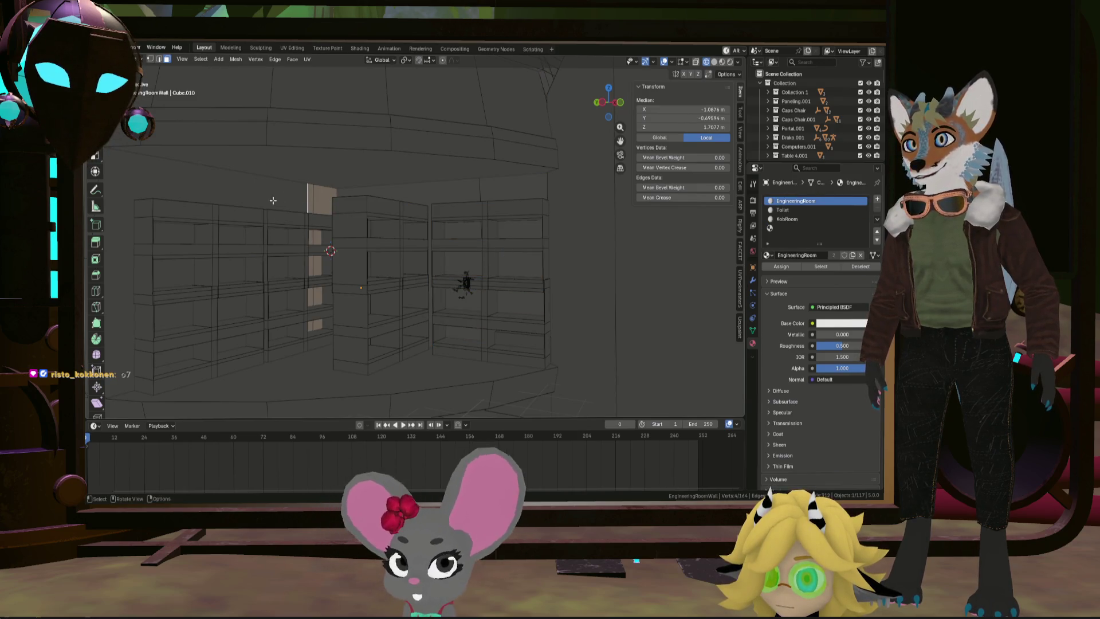
pyautogui.scroll(-5, 273, 200)
pyautogui.click(254, 201)
pyautogui.press('Tab')
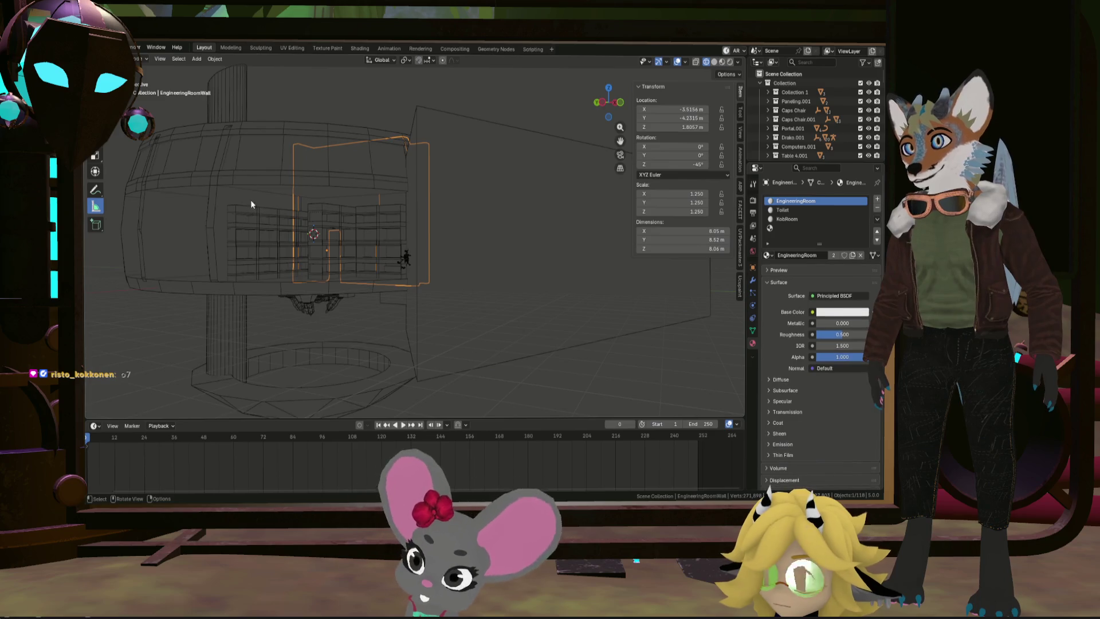
# Step: Reselect EngineeringRoomWall, enter Edit Mode and select one of its wall faces
pyautogui.click(308, 201)
pyautogui.click(313, 204)
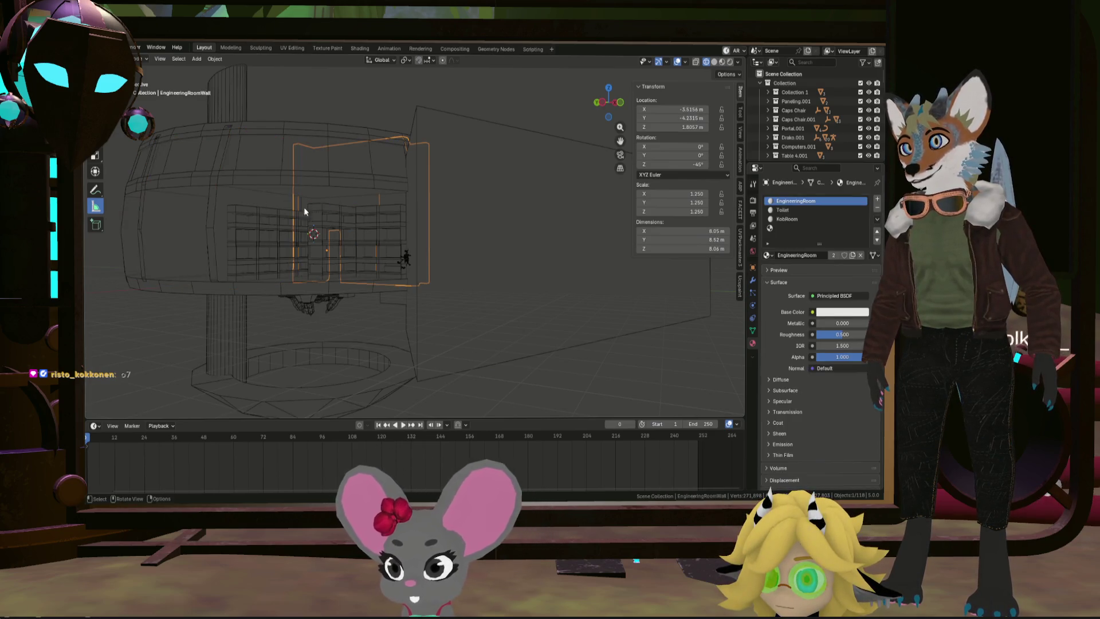
pyautogui.press('Tab')
pyautogui.scroll(2, 304, 201)
pyautogui.keyDown('shift'); pyautogui.click(306, 201); pyautogui.keyUp('shift')
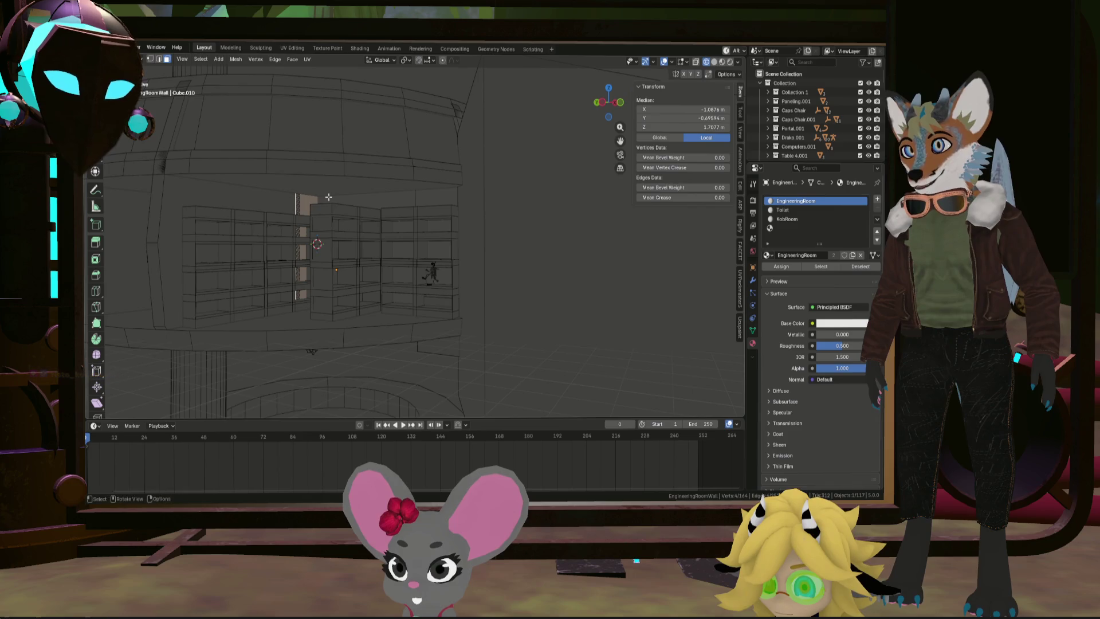
# Step: Assign the KobRoom material to the selected face, check the KobRoom faces, and exit Edit Mode
pyautogui.click(794, 221)
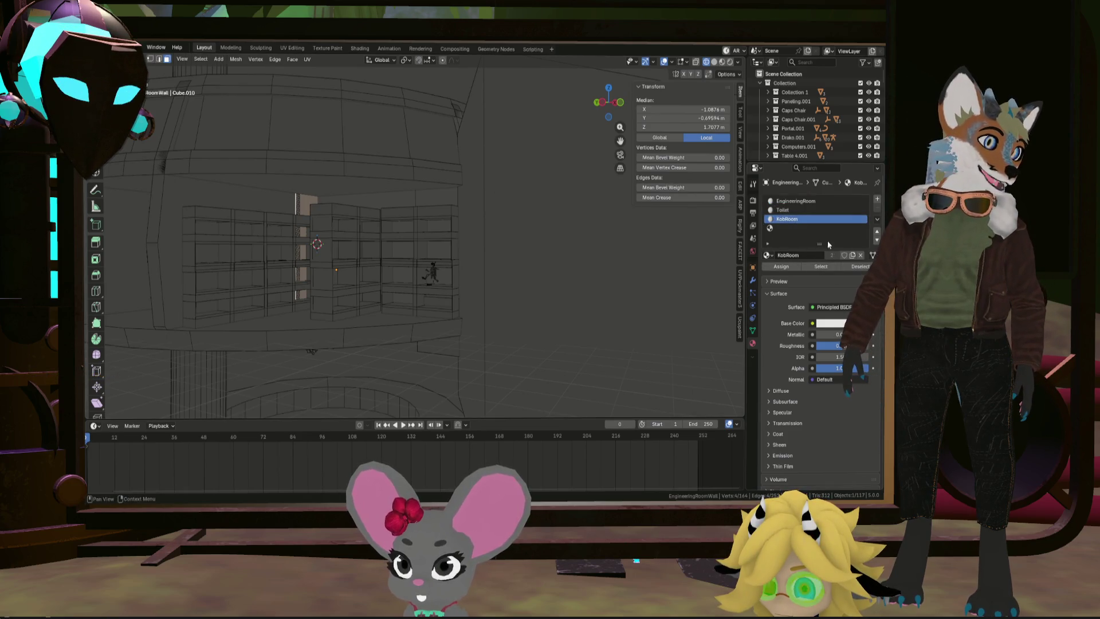
pyautogui.click(779, 269)
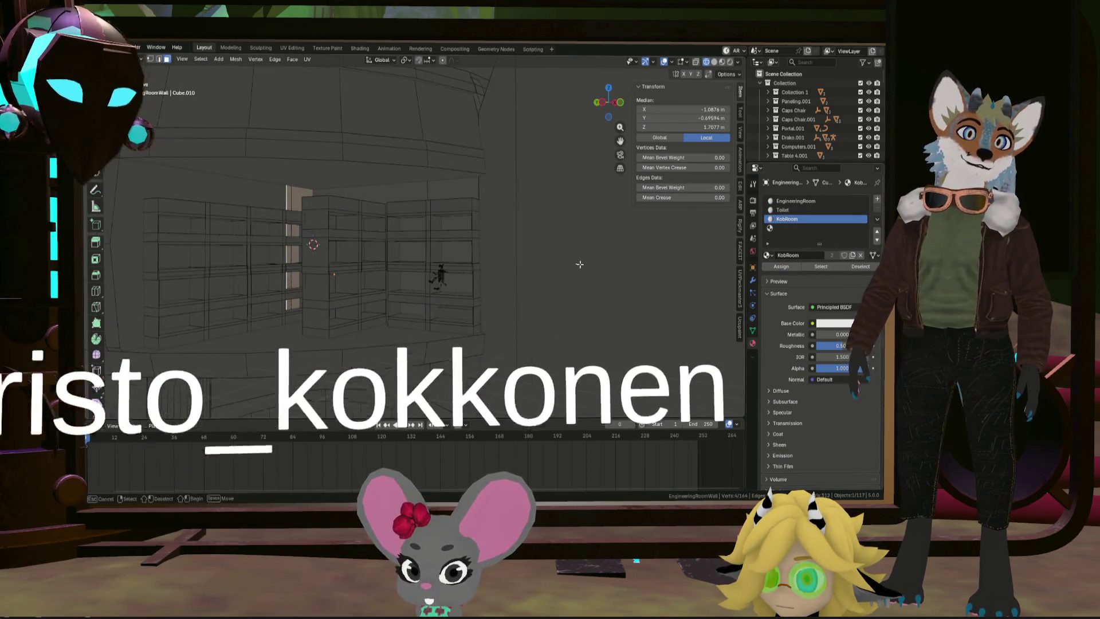
pyautogui.click(826, 267)
pyautogui.moveTo(504, 246)
pyautogui.mouseDown(button='middle')
pyautogui.moveTo(543, 224)
pyautogui.moveTo(517, 217)
pyautogui.moveTo(445, 100)
pyautogui.moveTo(515, 76)
pyautogui.moveTo(412, 240)
pyautogui.moveTo(439, 256)
pyautogui.moveTo(461, 231)
pyautogui.moveTo(430, 258)
pyautogui.mouseUp(button='middle')
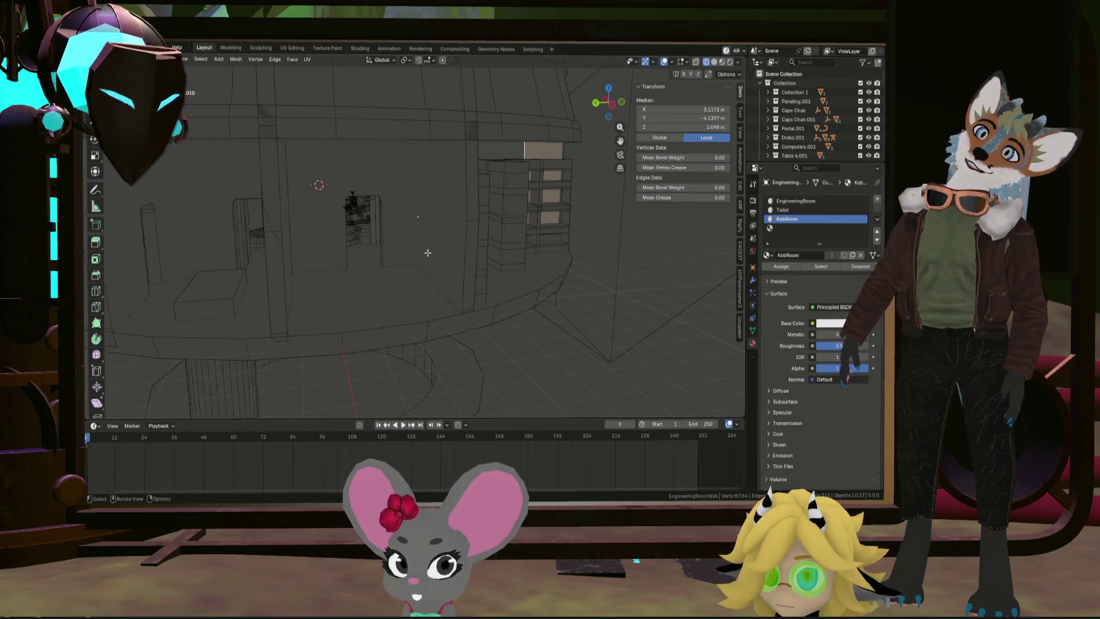
pyautogui.click(372, 323)
pyautogui.moveTo(372, 324); pyautogui.dragTo(394, 337, button='middle')
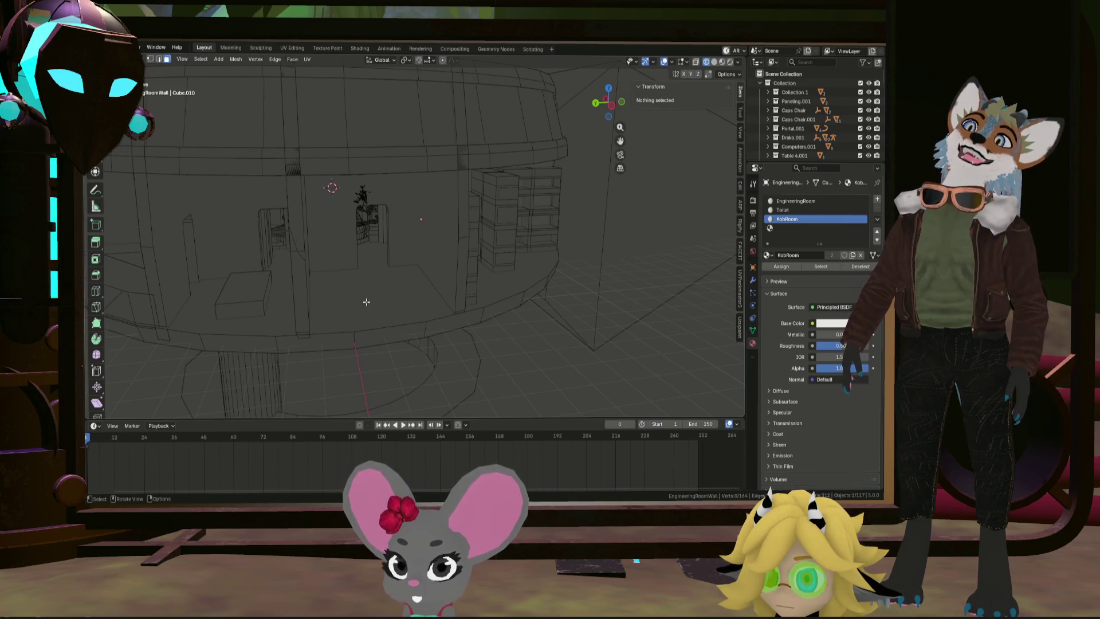
pyautogui.press('Tab')
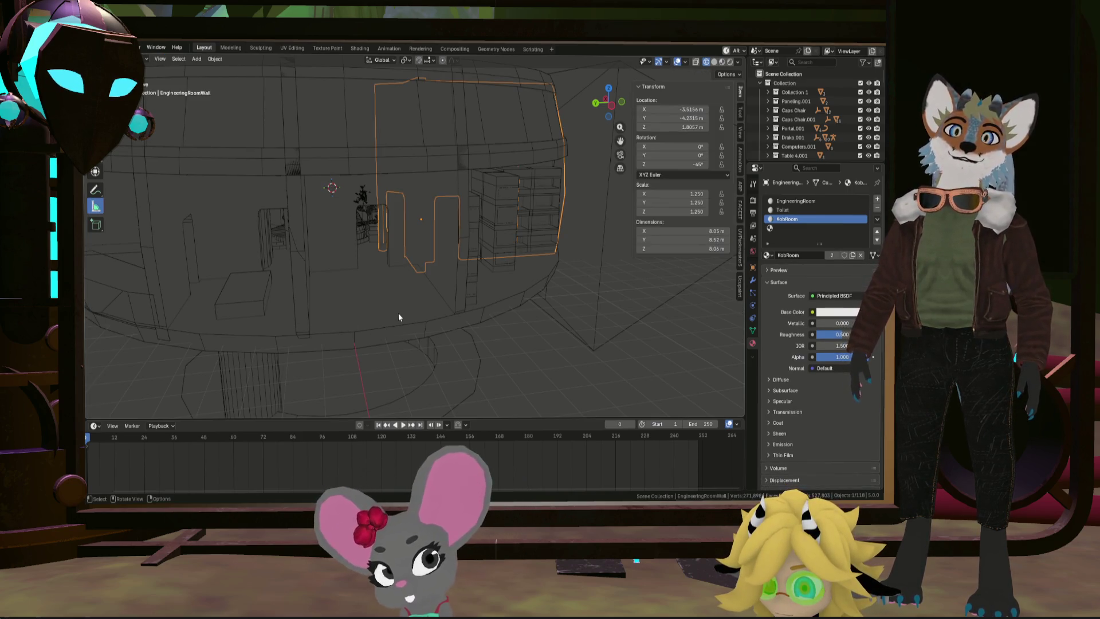
# Step: Select the Circle ring and add another Boolean modifier to its stack
pyautogui.click(411, 306)
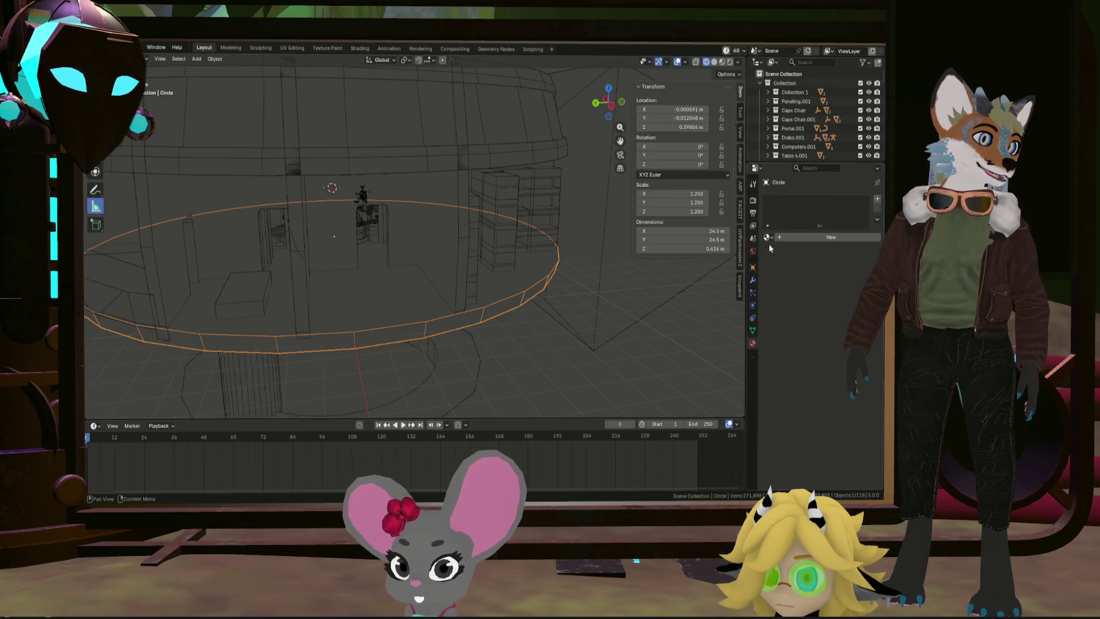
pyautogui.click(752, 280)
pyautogui.click(834, 201)
pyautogui.moveTo(830, 201)
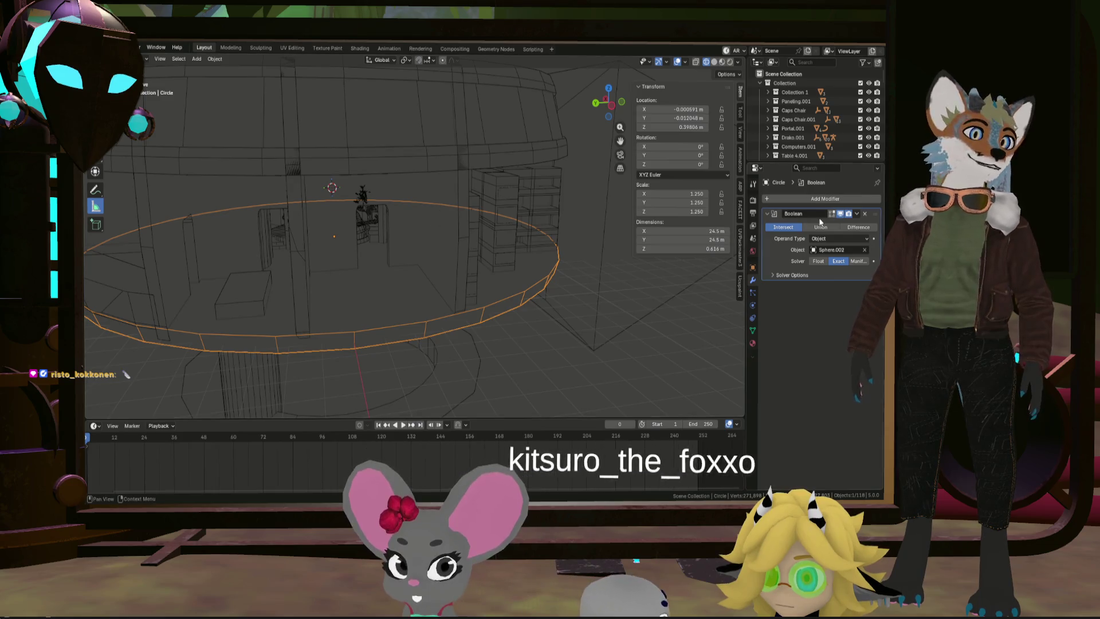
pyautogui.click(828, 201)
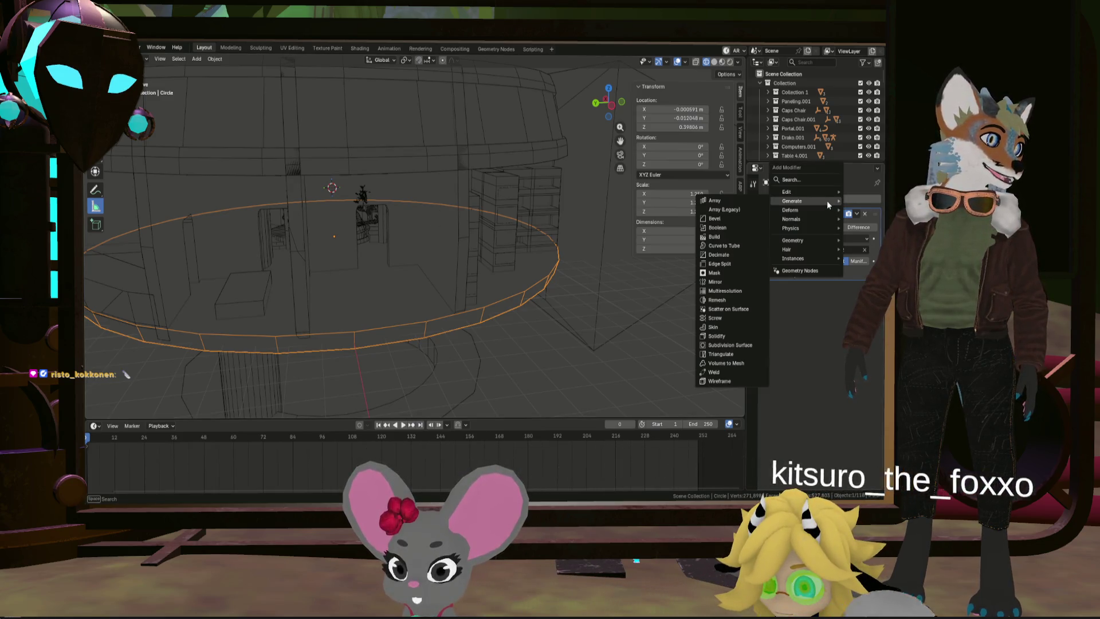
pyautogui.click(718, 228)
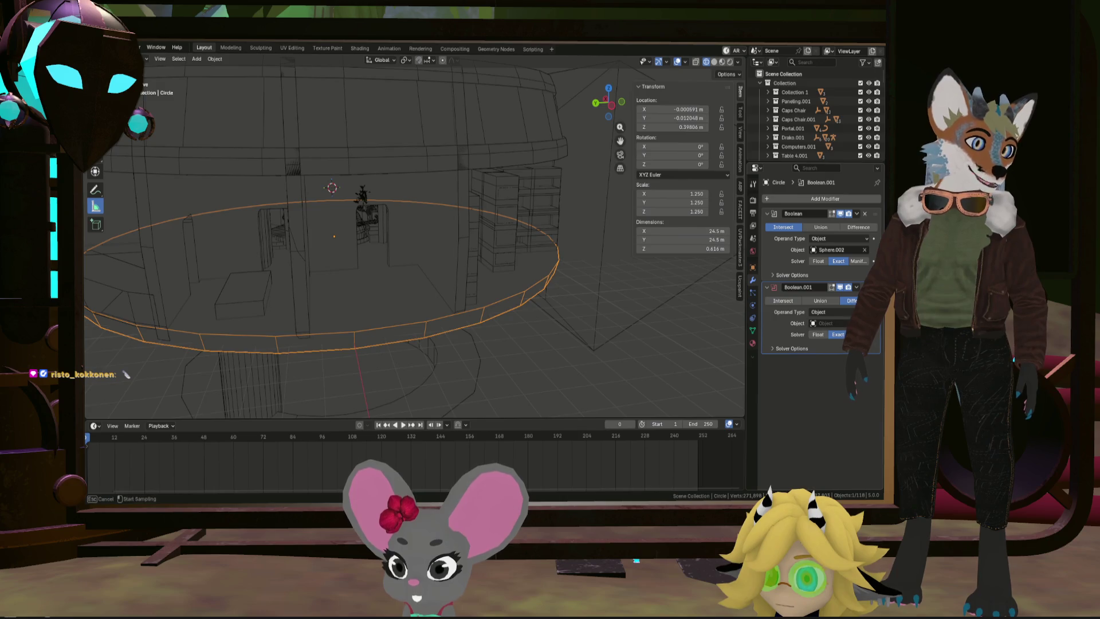
# Step: Set KitchenGreenRoom as the new Boolean's cutting object
pyautogui.click(458, 193)
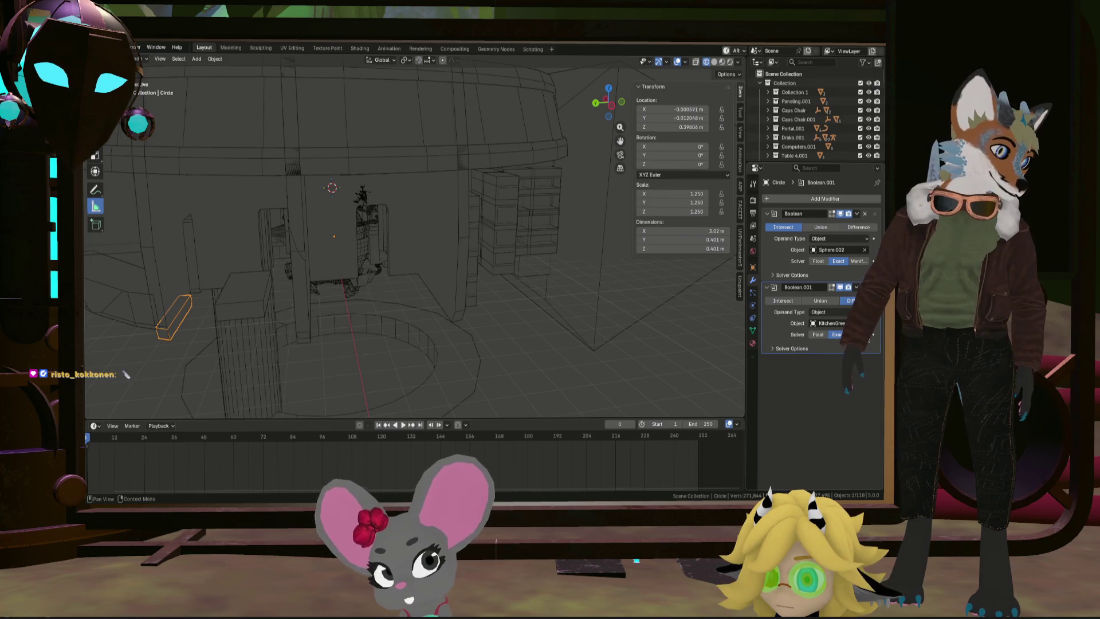
pyautogui.moveTo(539, 276)
pyautogui.mouseDown(button='middle')
pyautogui.moveTo(463, 266)
pyautogui.moveTo(457, 238)
pyautogui.moveTo(497, 242)
pyautogui.moveTo(484, 264)
pyautogui.moveTo(503, 252)
pyautogui.moveTo(621, 252)
pyautogui.moveTo(676, 272)
pyautogui.mouseUp(button='middle')
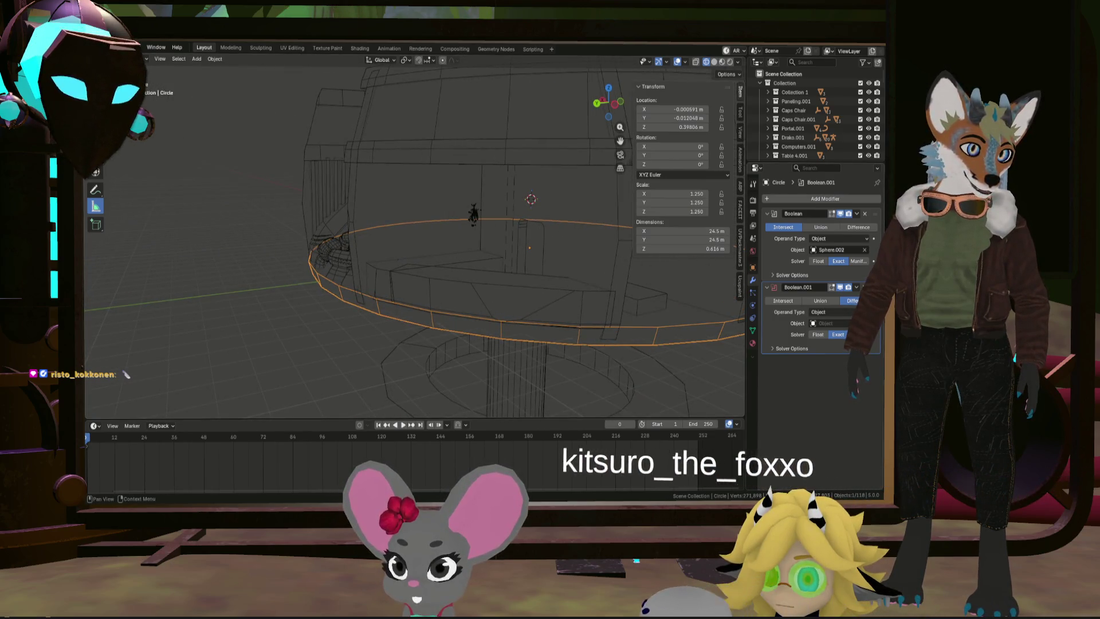
pyautogui.click(614, 241)
pyautogui.moveTo(613, 240)
pyautogui.mouseDown(button='middle')
pyautogui.moveTo(625, 277)
pyautogui.moveTo(607, 264)
pyautogui.moveTo(616, 270)
pyautogui.mouseUp(button='middle')
# Step: Try Intersect and Union on the kitchen Boolean, then settle on Difference
pyautogui.click(794, 305)
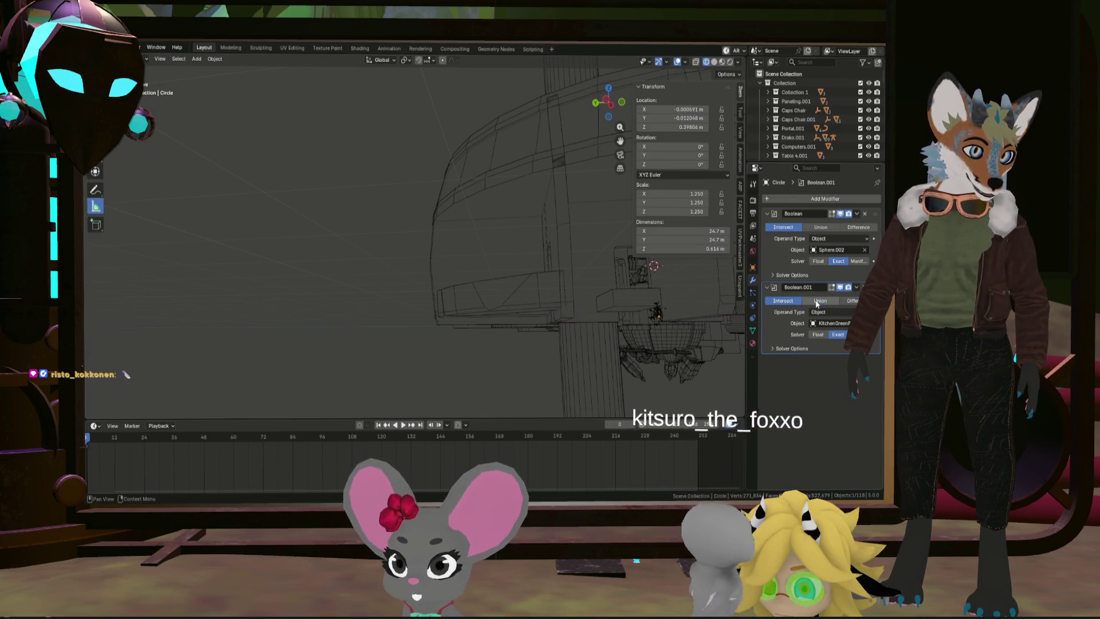
pyautogui.moveTo(570, 298)
pyautogui.mouseDown(button='middle')
pyautogui.moveTo(556, 271)
pyautogui.moveTo(500, 297)
pyautogui.moveTo(510, 290)
pyautogui.moveTo(589, 322)
pyautogui.moveTo(602, 302)
pyautogui.moveTo(519, 275)
pyautogui.mouseUp(button='middle')
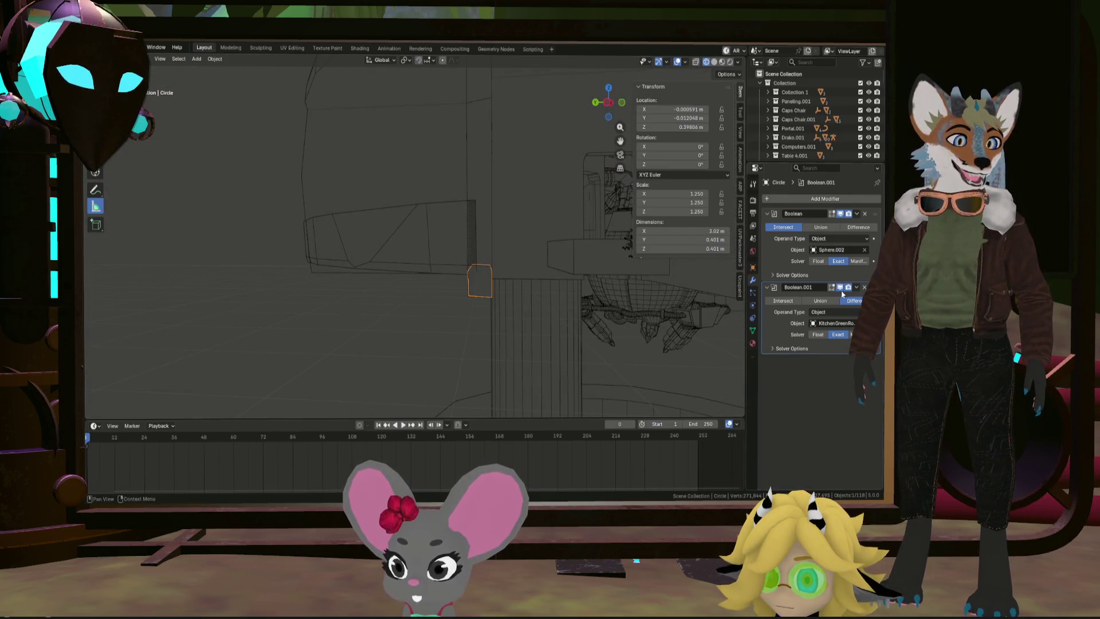
pyautogui.moveTo(875, 287)
pyautogui.mouseDown()
pyautogui.moveTo(875, 213)
pyautogui.moveTo(875, 287)
pyautogui.mouseUp()
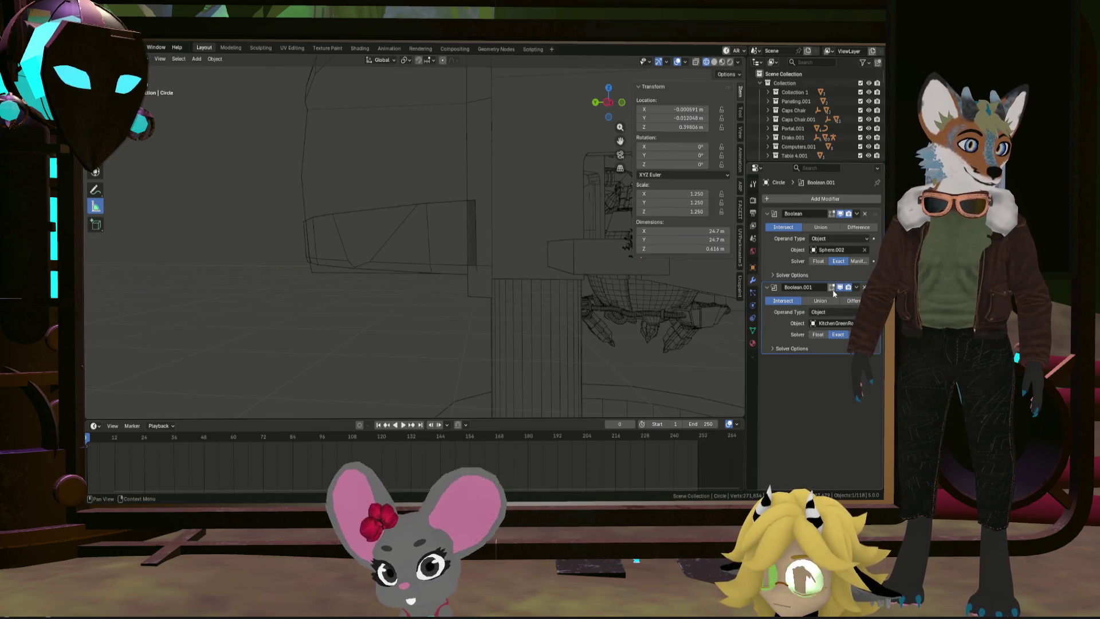
pyautogui.moveTo(642, 290); pyautogui.dragTo(596, 287, button='middle')
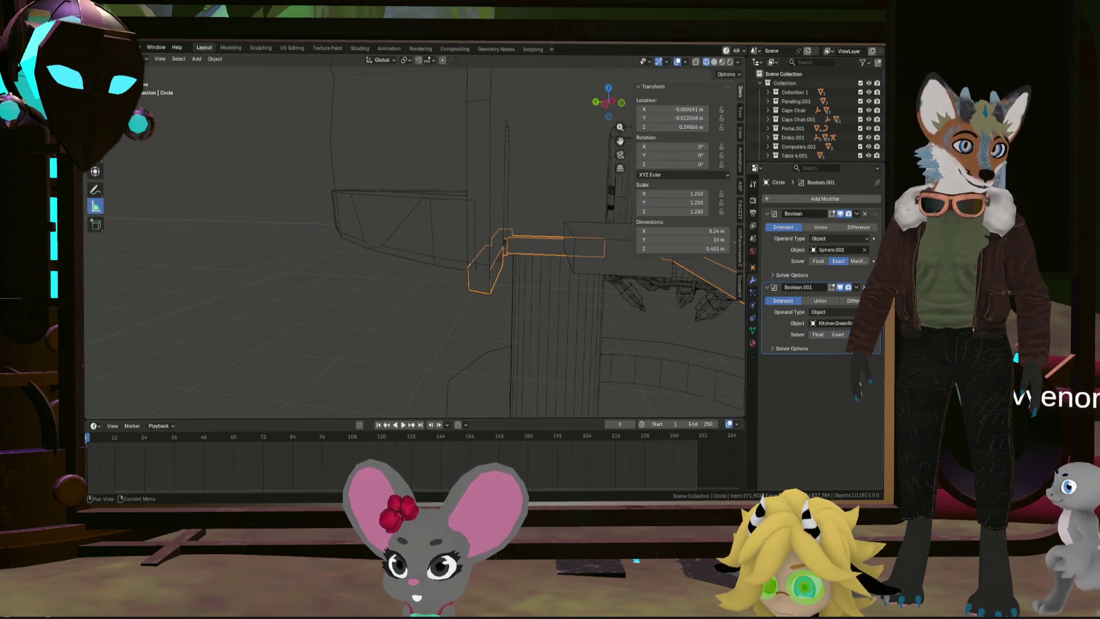
pyautogui.moveTo(688, 321); pyautogui.dragTo(751, 261, button='middle')
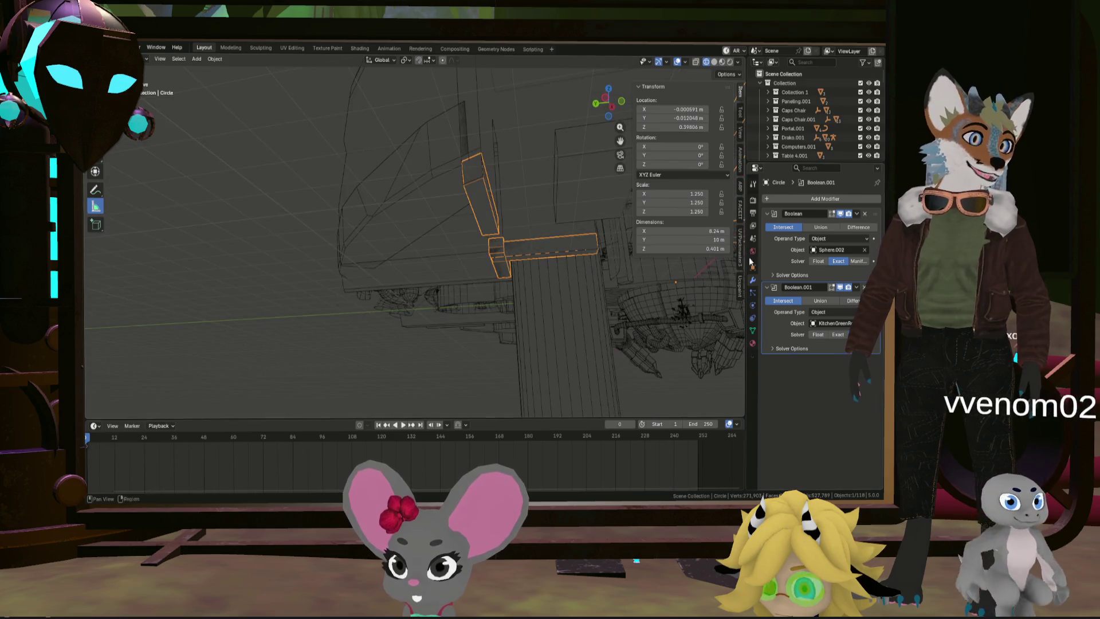
pyautogui.click(824, 302)
pyautogui.moveTo(567, 280)
pyautogui.mouseDown(button='middle')
pyautogui.moveTo(535, 297)
pyautogui.moveTo(568, 226)
pyautogui.moveTo(491, 290)
pyautogui.moveTo(517, 270)
pyautogui.moveTo(501, 273)
pyautogui.moveTo(517, 278)
pyautogui.moveTo(511, 313)
pyautogui.moveTo(620, 249)
pyautogui.mouseUp(button='middle')
pyautogui.click(854, 301)
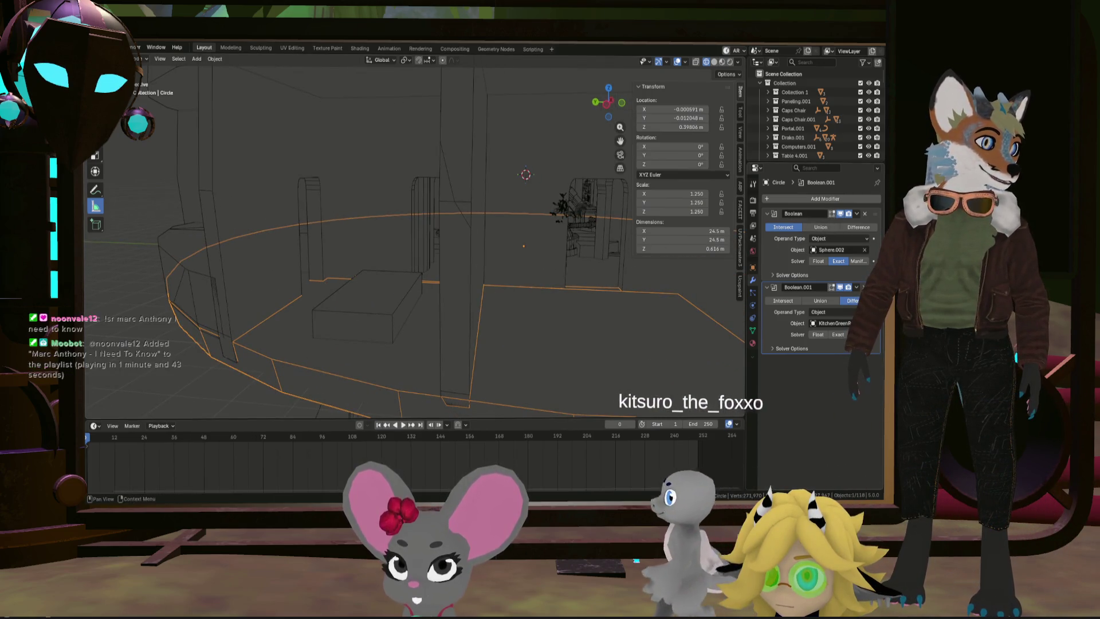
pyautogui.click(857, 287)
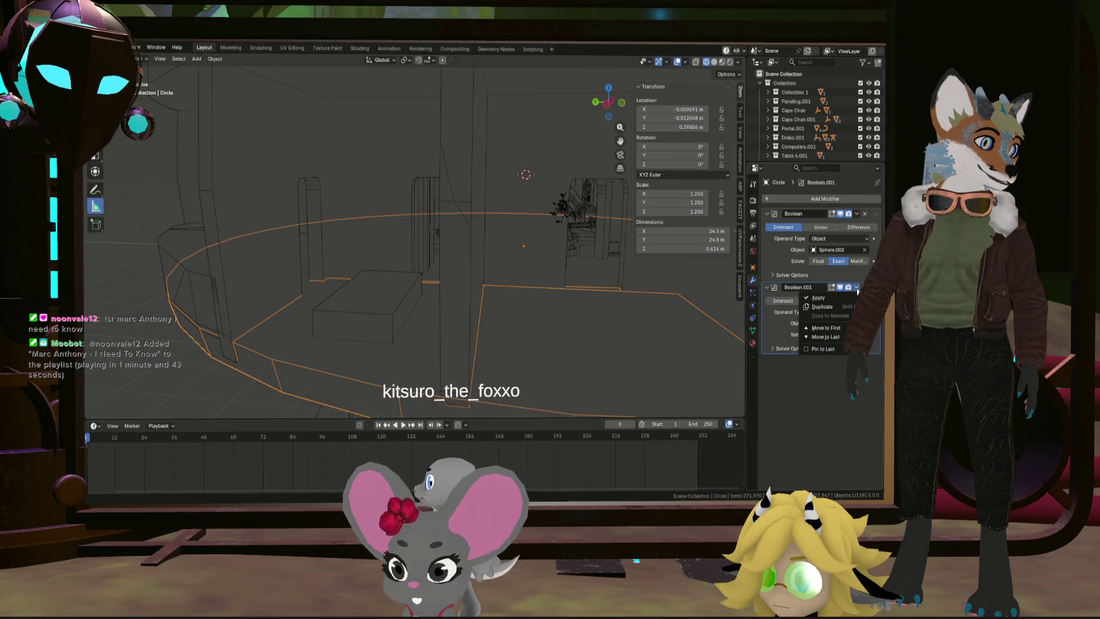
# Step: Duplicate the kitchen Boolean and swap the copy's cutting object to EngineeringRoomWall
pyautogui.click(822, 306)
pyautogui.moveTo(649, 312)
pyautogui.keyDown('shift'); pyautogui.mouseDown(button='middle')
pyautogui.moveTo(545, 285)
pyautogui.moveTo(568, 259)
pyautogui.moveTo(549, 266)
pyautogui.mouseUp(button='middle'); pyautogui.keyUp('shift')
pyautogui.scroll(-5, 546, 280)
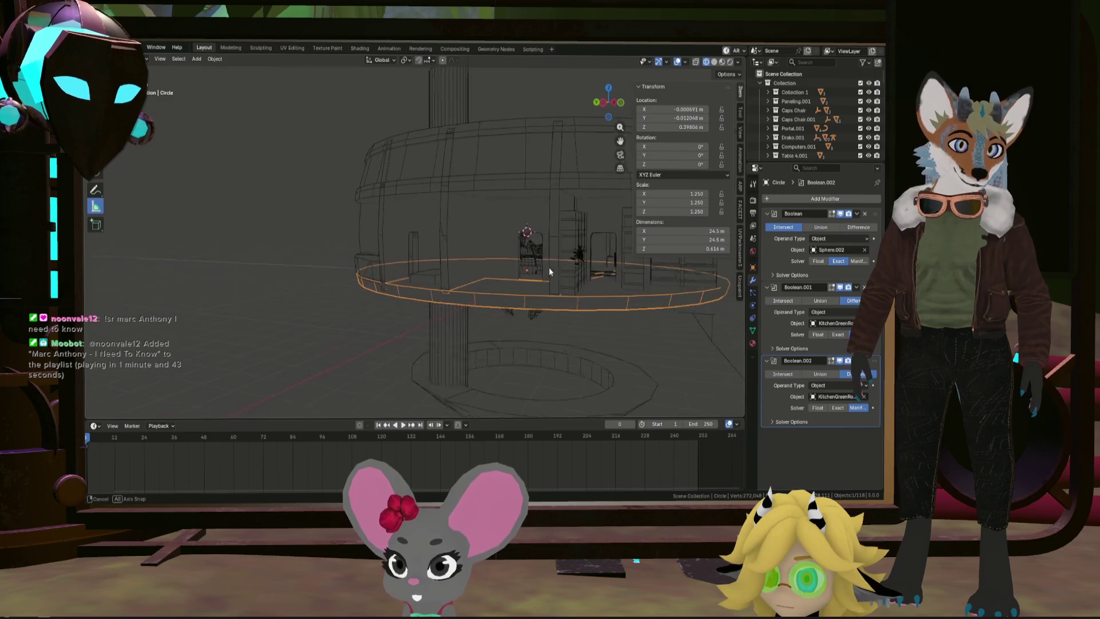
pyautogui.click(864, 397)
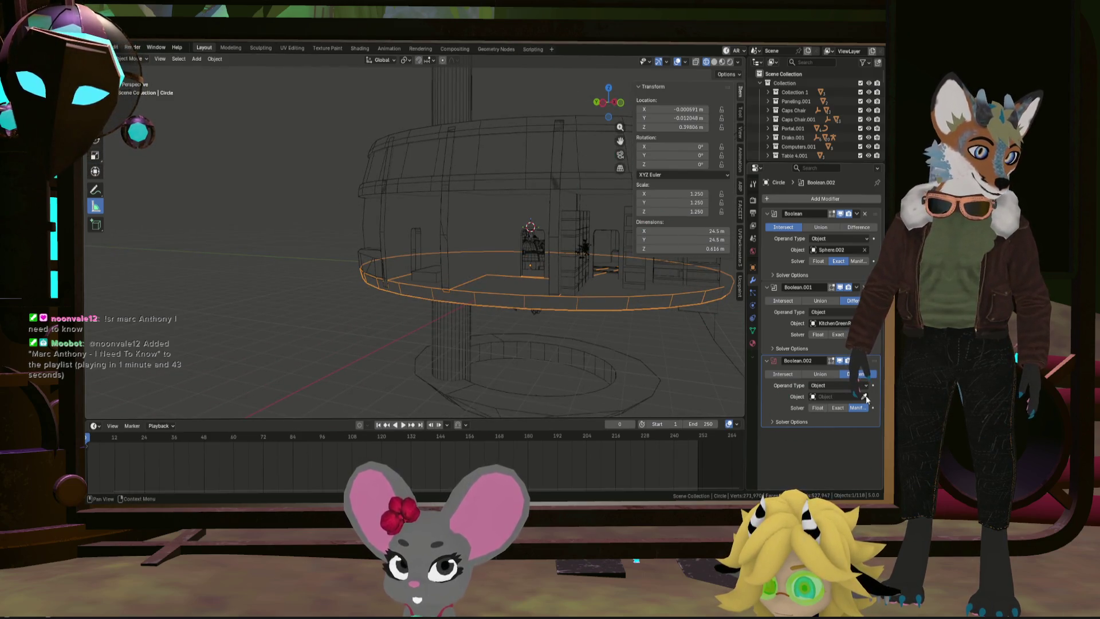
pyautogui.click(866, 396)
pyautogui.moveTo(553, 244)
pyautogui.mouseDown(button='middle')
pyautogui.moveTo(608, 295)
pyautogui.moveTo(587, 306)
pyautogui.moveTo(594, 316)
pyautogui.moveTo(541, 251)
pyautogui.moveTo(547, 239)
pyautogui.moveTo(569, 256)
pyautogui.moveTo(535, 246)
pyautogui.moveTo(594, 294)
pyautogui.moveTo(549, 257)
pyautogui.moveTo(519, 301)
pyautogui.mouseUp(button='middle')
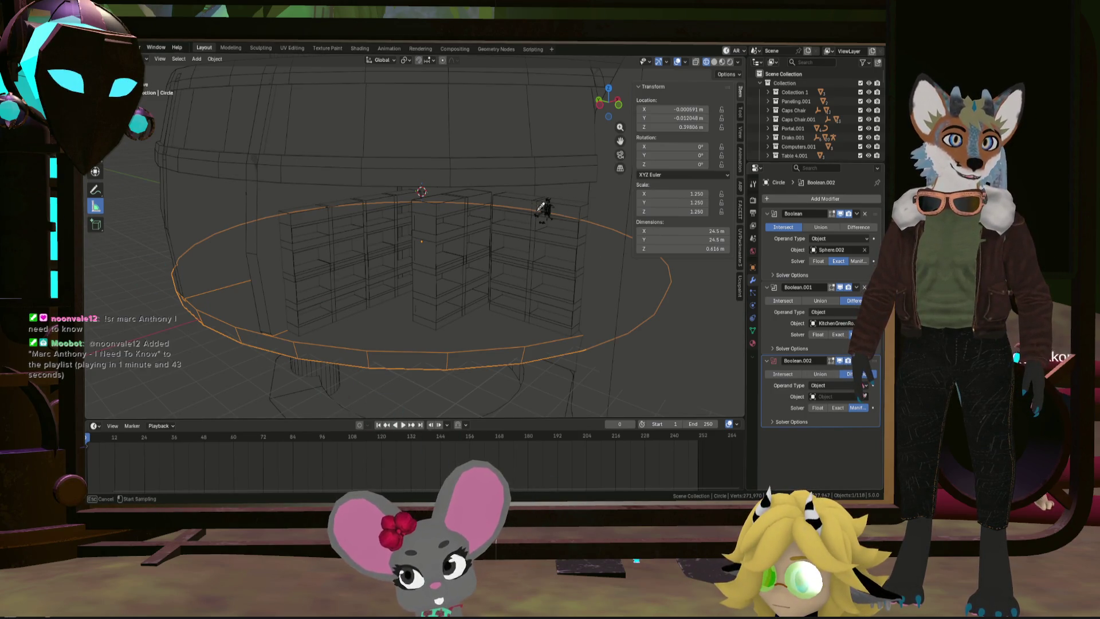
pyautogui.moveTo(538, 250); pyautogui.dragTo(579, 238, button='middle')
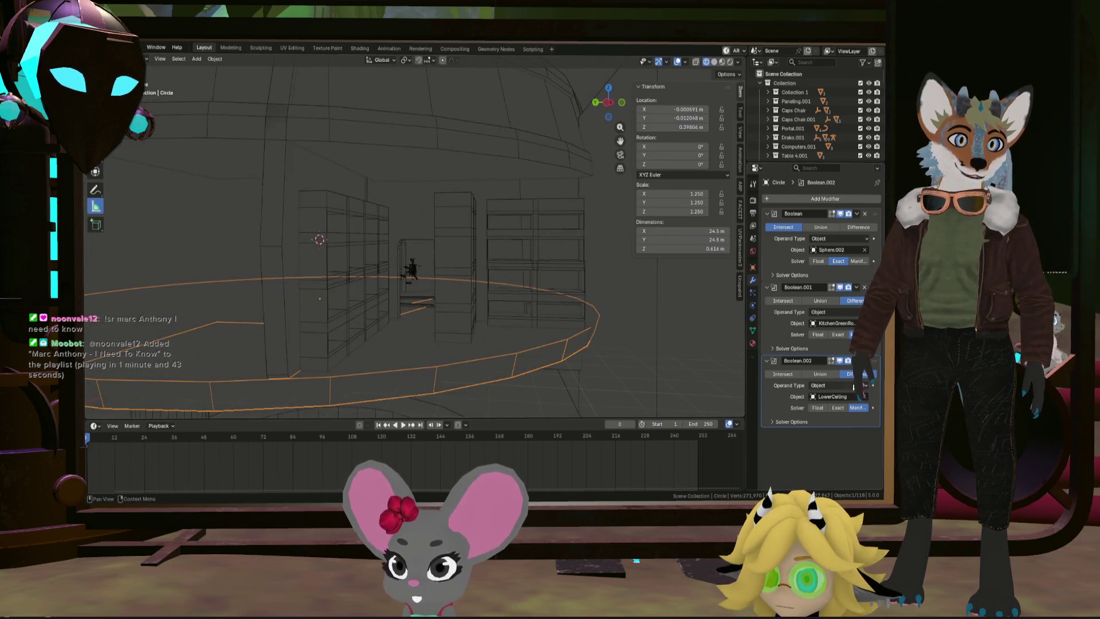
pyautogui.click(421, 203)
pyautogui.moveTo(421, 203)
pyautogui.mouseDown(button='middle')
pyautogui.moveTo(510, 287)
pyautogui.moveTo(565, 270)
pyautogui.moveTo(470, 278)
pyautogui.moveTo(386, 252)
pyautogui.moveTo(376, 272)
pyautogui.moveTo(405, 248)
pyautogui.moveTo(450, 275)
pyautogui.moveTo(511, 261)
pyautogui.moveTo(384, 260)
pyautogui.moveTo(503, 253)
pyautogui.moveTo(426, 254)
pyautogui.moveTo(458, 277)
pyautogui.moveTo(452, 260)
pyautogui.moveTo(415, 281)
pyautogui.mouseUp(button='middle')
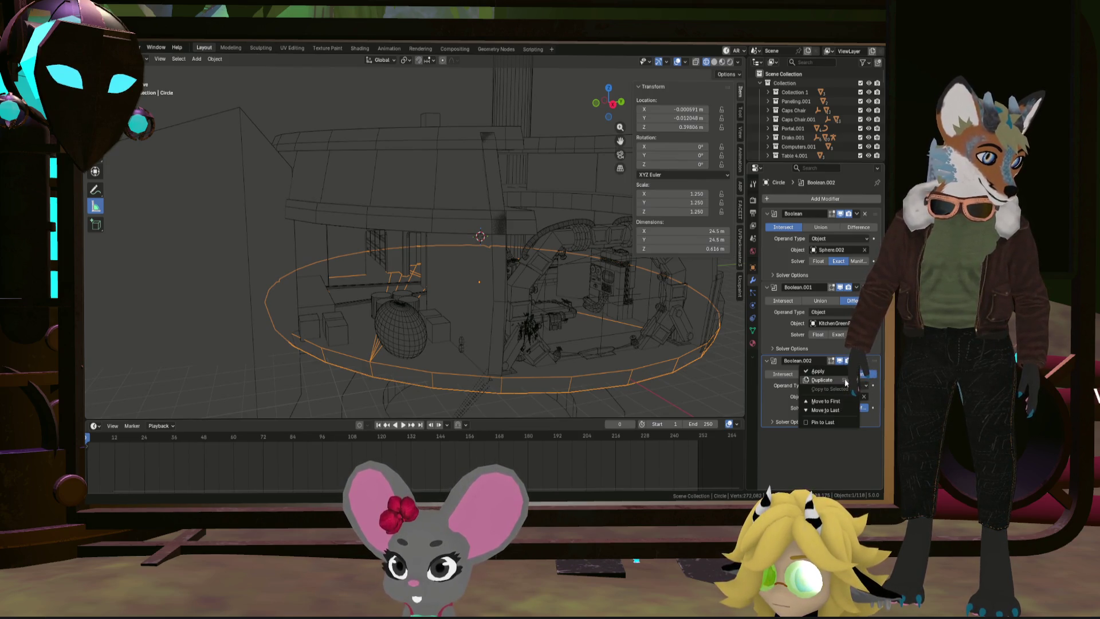
# Step: Duplicate the last Boolean and eyedrop PortalRoomWalls as its Difference cutter
pyautogui.click(845, 380)
pyautogui.moveTo(504, 321)
pyautogui.mouseDown(button='middle')
pyautogui.moveTo(427, 369)
pyautogui.moveTo(435, 349)
pyautogui.moveTo(514, 326)
pyautogui.moveTo(511, 341)
pyautogui.mouseUp(button='middle')
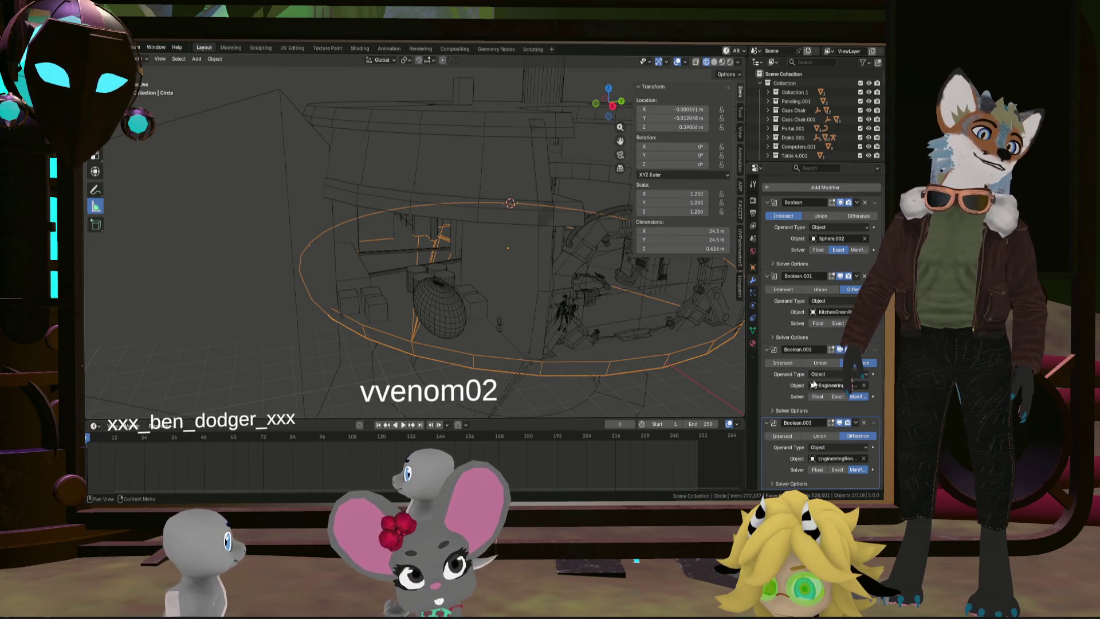
pyautogui.click(864, 458)
pyautogui.click(864, 459)
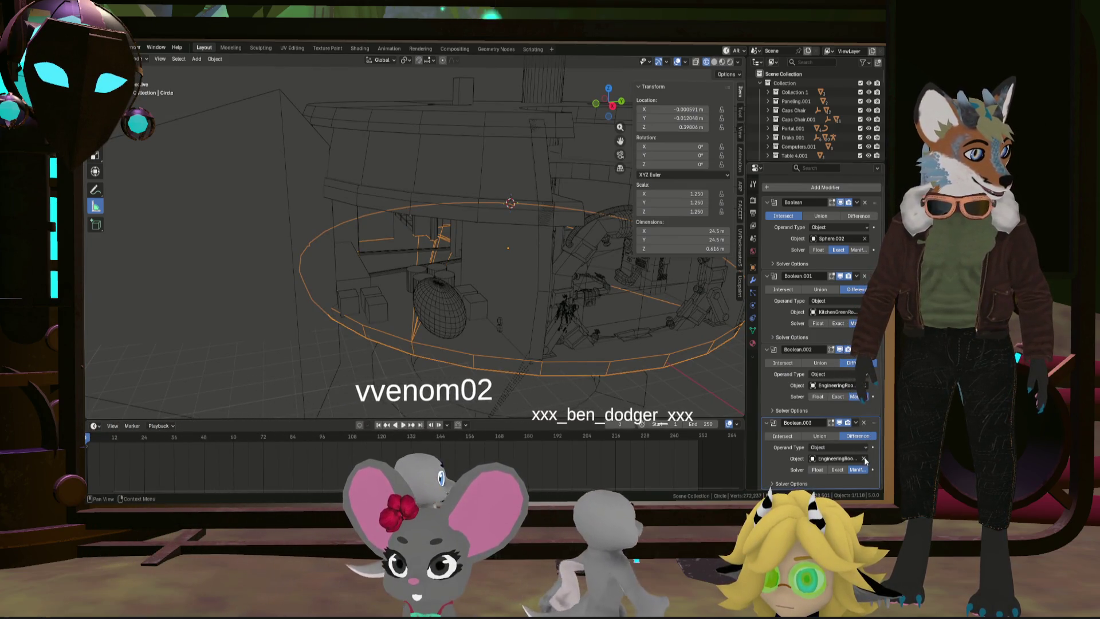
pyautogui.click(523, 291)
pyautogui.moveTo(534, 306)
pyautogui.mouseDown(button='middle')
pyautogui.moveTo(480, 307)
pyautogui.moveTo(566, 304)
pyautogui.moveTo(553, 310)
pyautogui.mouseUp(button='middle')
pyautogui.moveTo(497, 298)
pyautogui.mouseDown(button='middle')
pyautogui.moveTo(462, 290)
pyautogui.moveTo(533, 306)
pyautogui.mouseUp(button='middle')
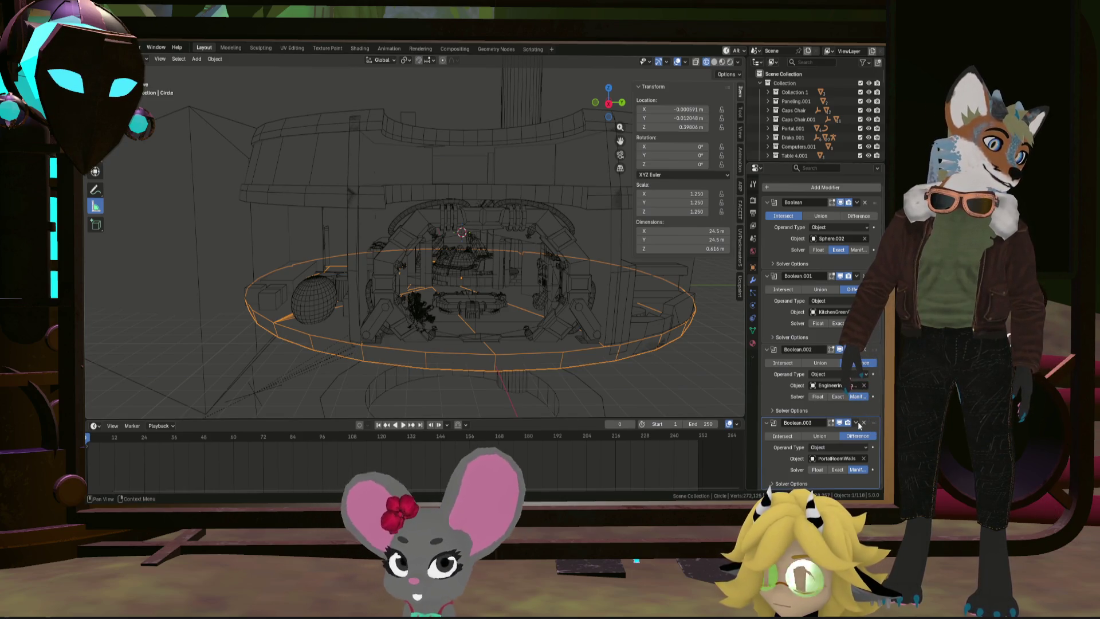
pyautogui.moveTo(568, 312); pyautogui.dragTo(590, 323, button='middle')
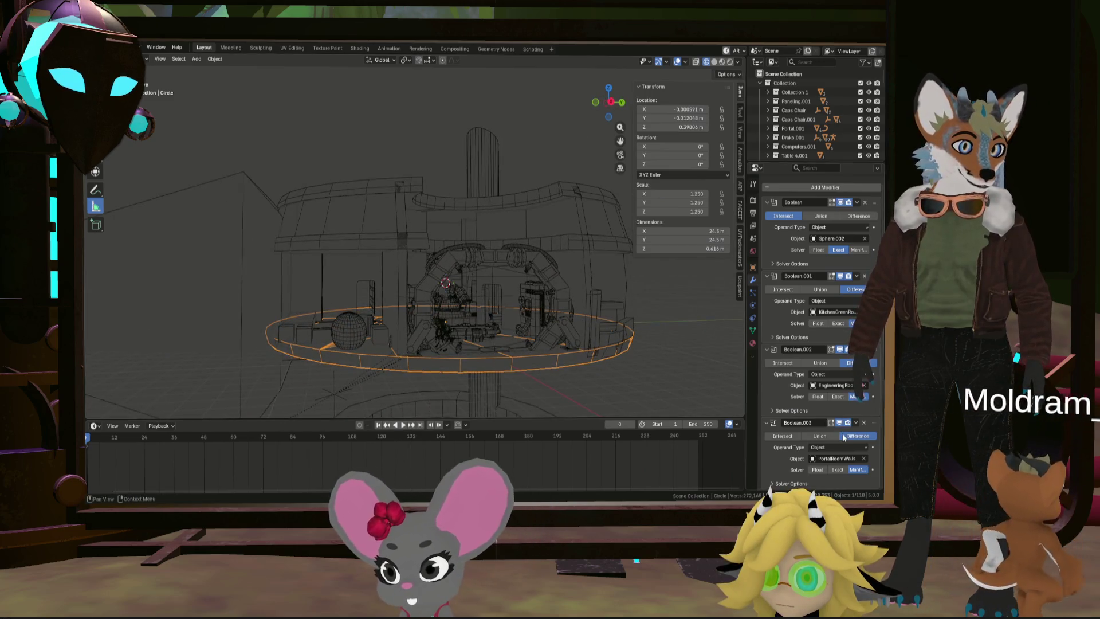
pyautogui.click(865, 459)
pyautogui.moveTo(588, 285)
pyautogui.mouseDown(button='middle')
pyautogui.moveTo(611, 317)
pyautogui.moveTo(628, 311)
pyautogui.moveTo(610, 319)
pyautogui.moveTo(685, 346)
pyautogui.mouseUp(button='middle')
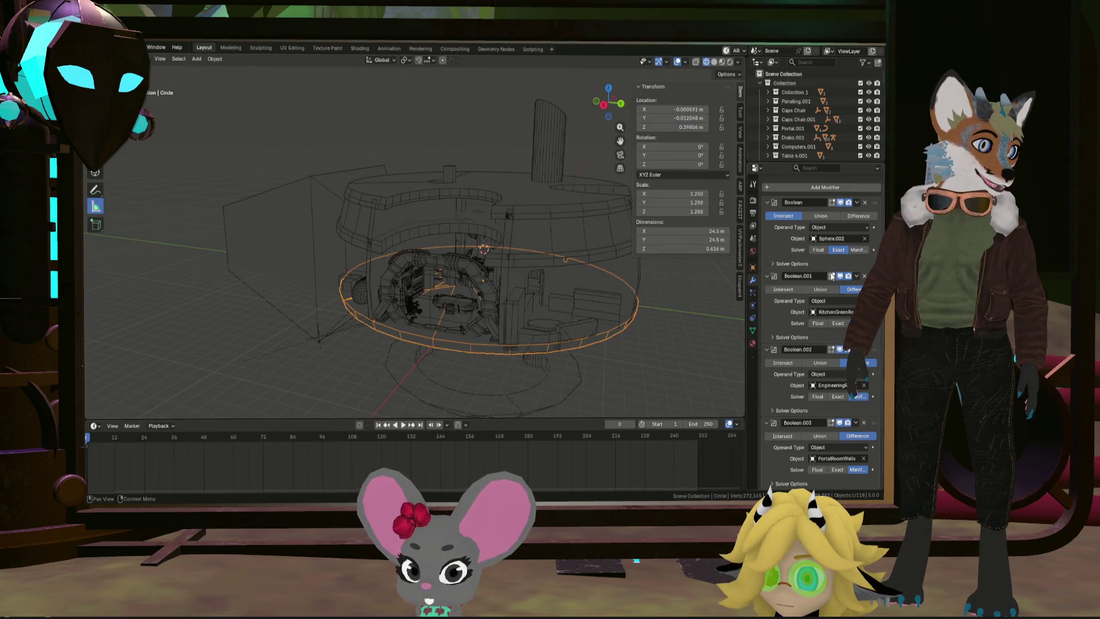
pyautogui.scroll(-10, 836, 128)
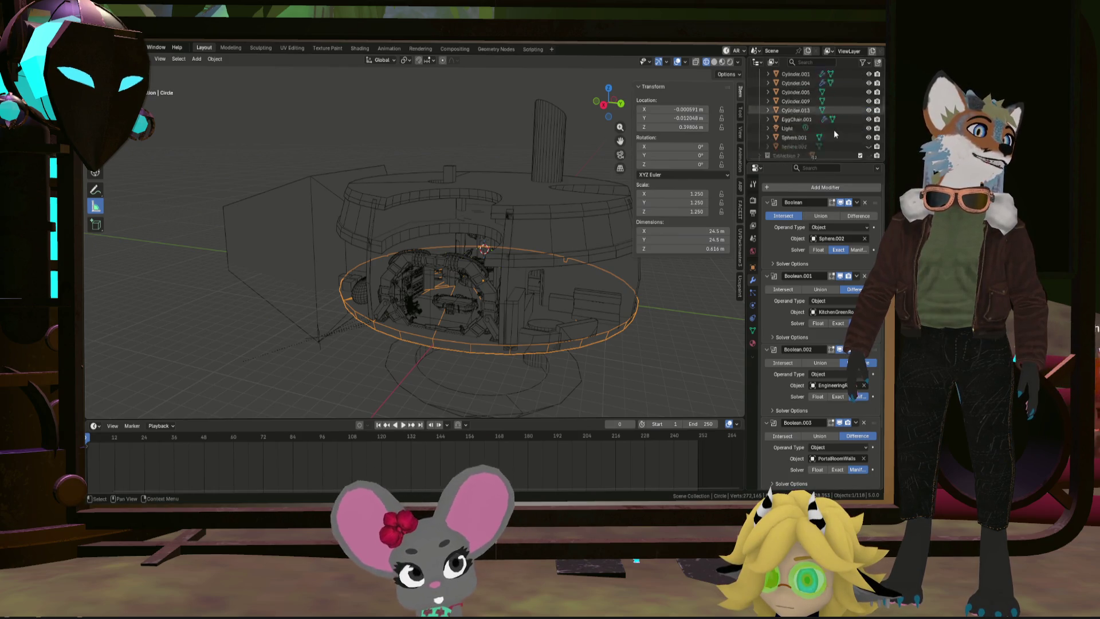
# Step: Duplicate the PortalRoomWalls Boolean, clear the copy's cutter, and hide the Clean walls collection
pyautogui.scroll(-5, 831, 128)
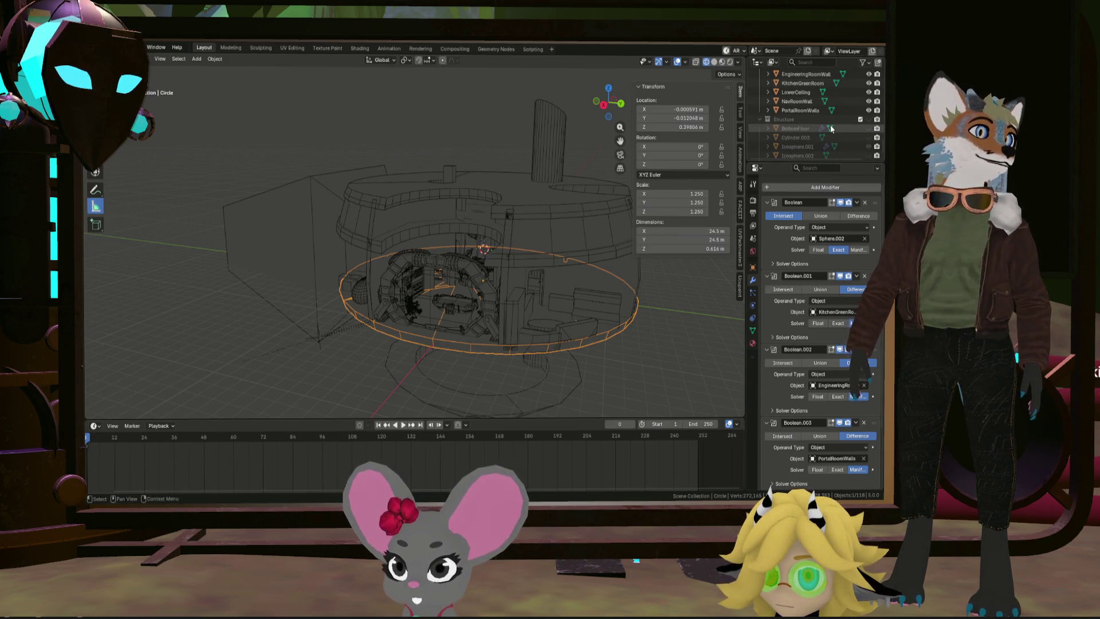
pyautogui.scroll(-2, 832, 128)
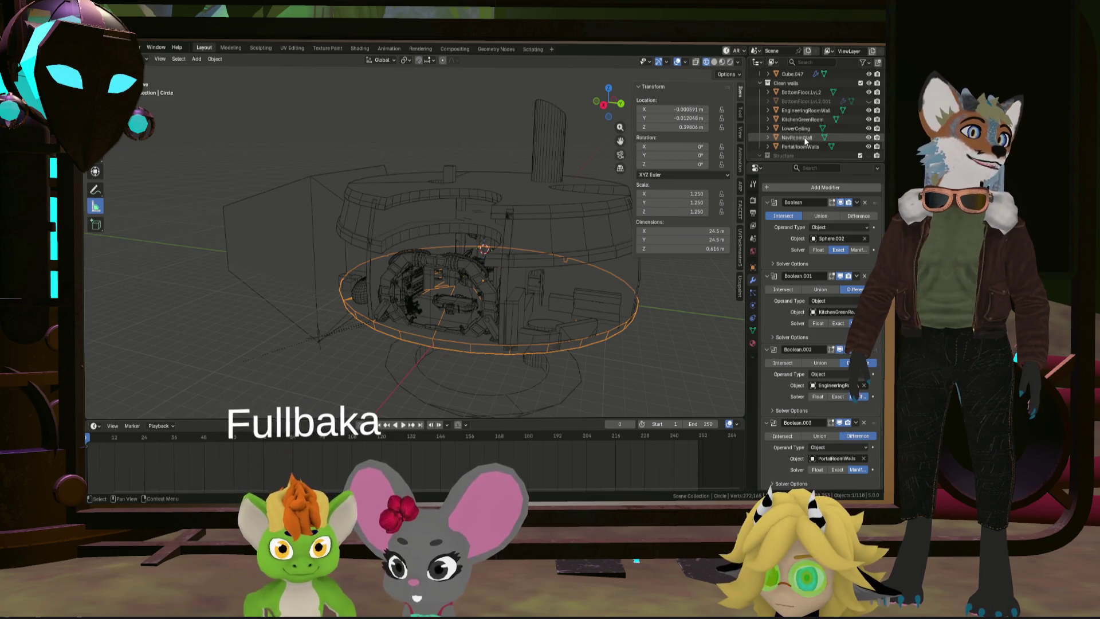
pyautogui.moveTo(613, 200)
pyautogui.mouseDown(button='middle')
pyautogui.moveTo(569, 252)
pyautogui.moveTo(470, 266)
pyautogui.moveTo(525, 293)
pyautogui.moveTo(582, 282)
pyautogui.moveTo(483, 278)
pyautogui.moveTo(650, 390)
pyautogui.mouseUp(button='middle')
pyautogui.hotkey('shift', 'd')
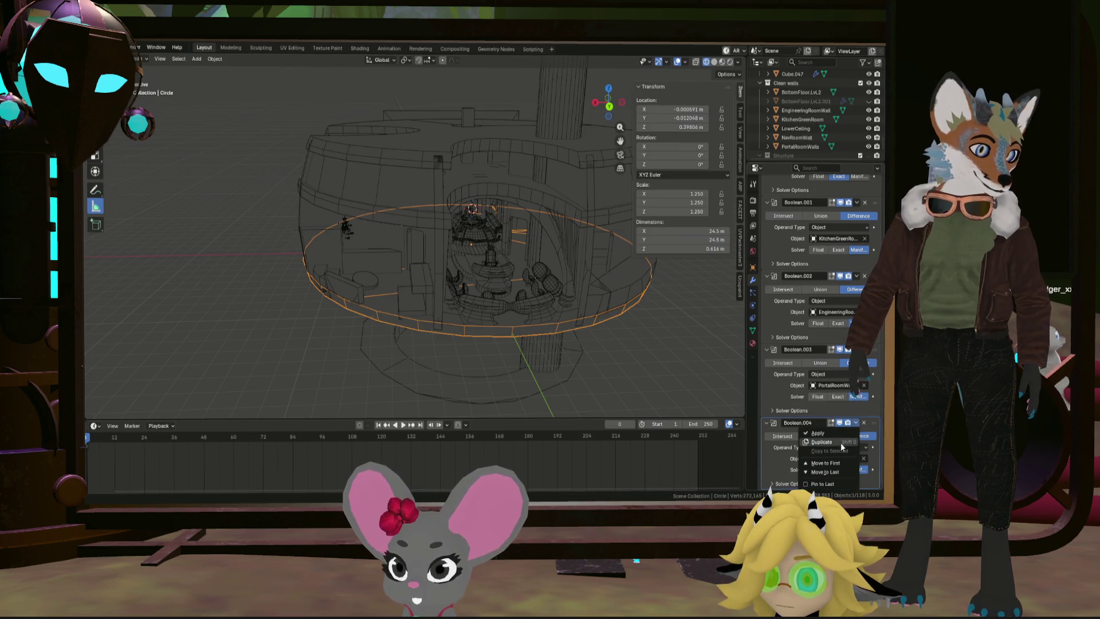
pyautogui.click(864, 458)
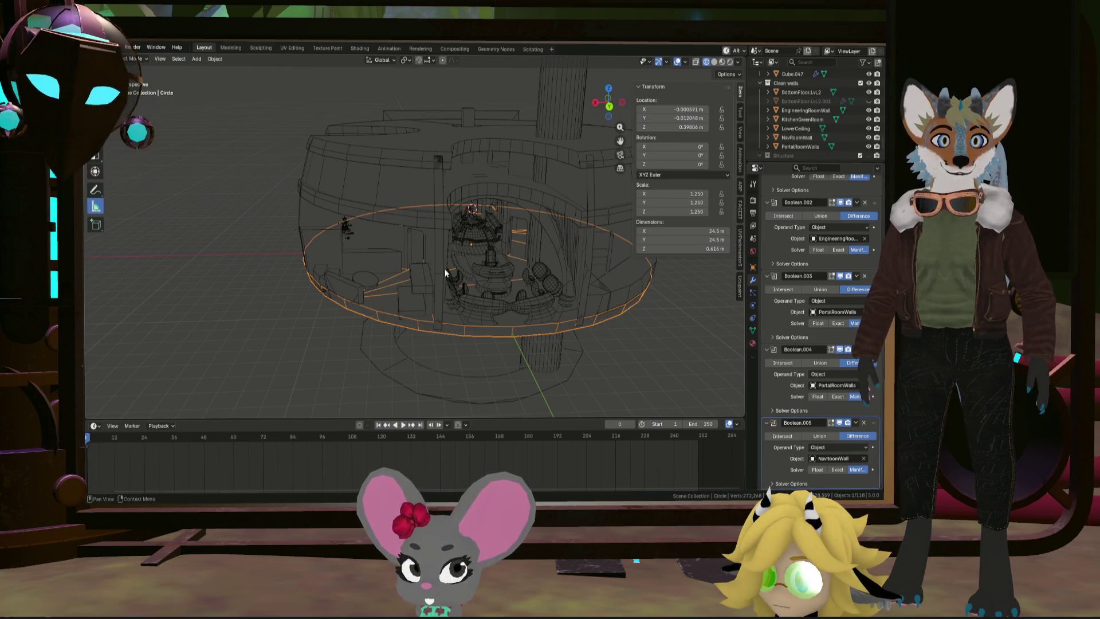
pyautogui.moveTo(467, 304)
pyautogui.mouseDown(button='middle')
pyautogui.moveTo(513, 300)
pyautogui.moveTo(476, 298)
pyautogui.moveTo(507, 259)
pyautogui.moveTo(548, 259)
pyautogui.moveTo(490, 269)
pyautogui.moveTo(439, 261)
pyautogui.moveTo(504, 287)
pyautogui.mouseUp(button='middle')
pyautogui.click(868, 83)
# Step: Zoom and orbit around the floor ring to inspect the Boolean cuts up close
pyautogui.scroll(3, 589, 318)
pyautogui.scroll(3, 525, 333)
pyautogui.moveTo(525, 334)
pyautogui.mouseDown(button='middle')
pyautogui.moveTo(523, 310)
pyautogui.moveTo(422, 300)
pyautogui.moveTo(487, 319)
pyautogui.moveTo(518, 304)
pyautogui.moveTo(474, 319)
pyautogui.moveTo(471, 294)
pyautogui.moveTo(462, 320)
pyautogui.moveTo(427, 312)
pyautogui.moveTo(446, 304)
pyautogui.moveTo(479, 314)
pyautogui.moveTo(466, 349)
pyautogui.moveTo(484, 305)
pyautogui.moveTo(435, 278)
pyautogui.moveTo(466, 216)
pyautogui.moveTo(500, 196)
pyautogui.moveTo(396, 258)
pyautogui.moveTo(395, 233)
pyautogui.moveTo(381, 252)
pyautogui.moveTo(419, 225)
pyautogui.moveTo(374, 236)
pyautogui.moveTo(483, 226)
pyautogui.moveTo(508, 229)
pyautogui.moveTo(442, 255)
pyautogui.moveTo(488, 257)
pyautogui.moveTo(486, 243)
pyautogui.moveTo(504, 245)
pyautogui.mouseUp(button='middle')
pyautogui.moveTo(401, 105)
pyautogui.mouseDown(button='middle')
pyautogui.moveTo(442, 177)
pyautogui.moveTo(411, 163)
pyautogui.moveTo(433, 187)
pyautogui.moveTo(435, 173)
pyautogui.moveTo(431, 187)
pyautogui.mouseUp(button='middle')
pyautogui.scroll(3, 445, 229)
pyautogui.scroll(8, 445, 230)
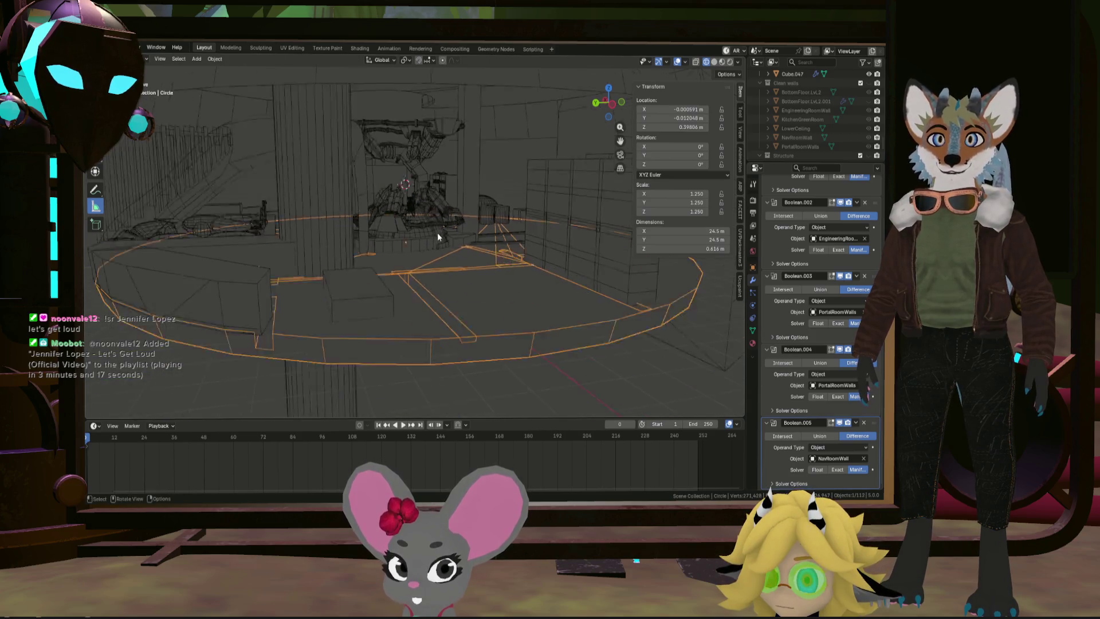
pyautogui.scroll(3, 830, 122)
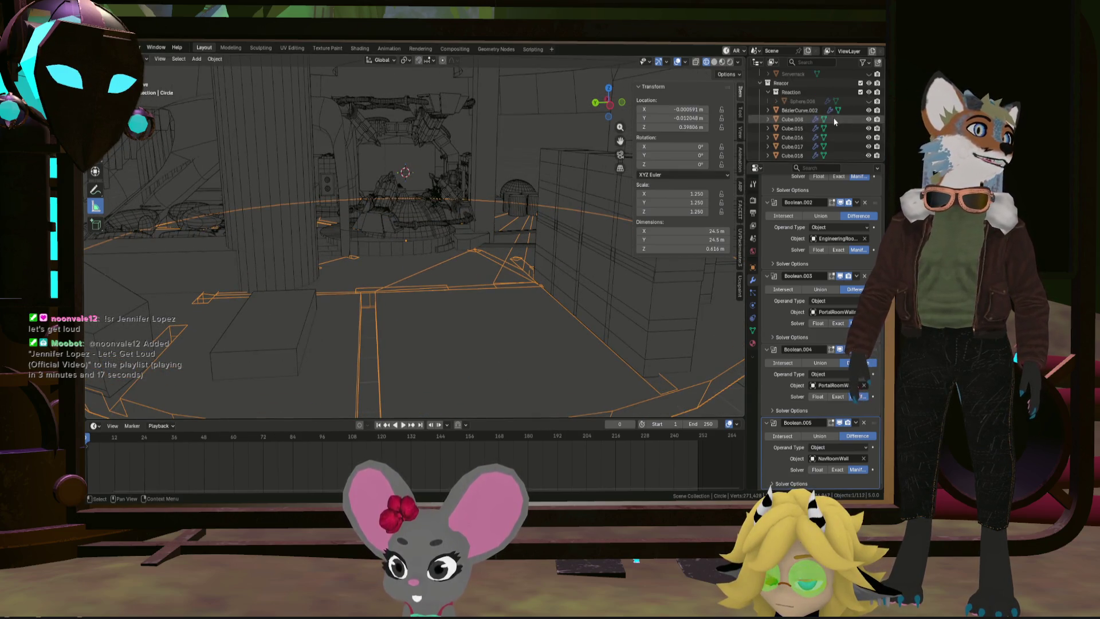
pyautogui.scroll(-5, 836, 114)
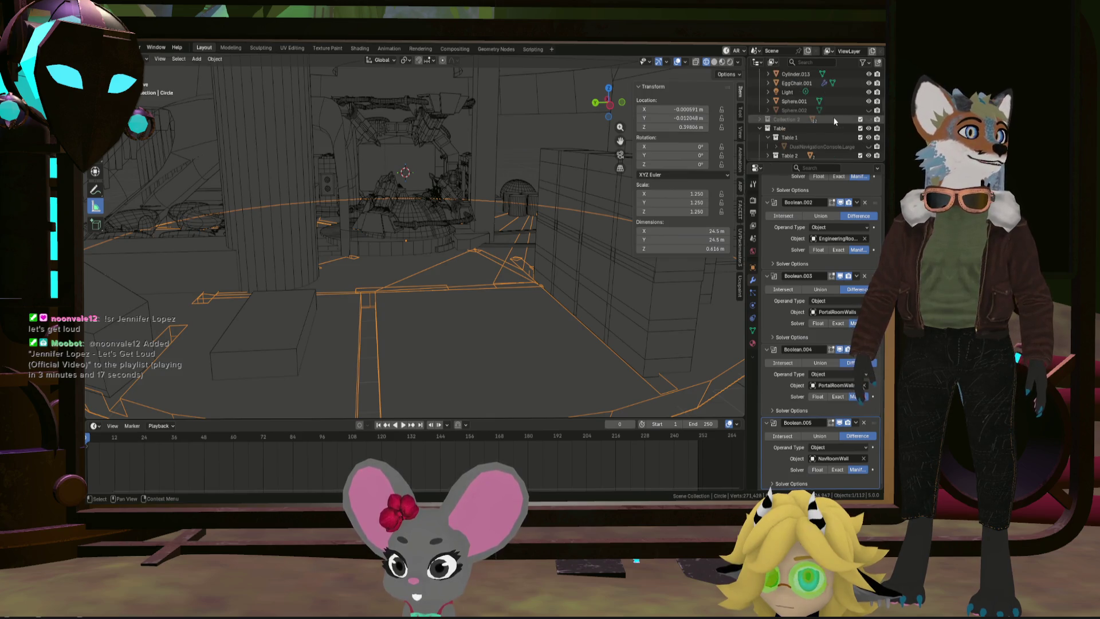
pyautogui.scroll(5, 833, 121)
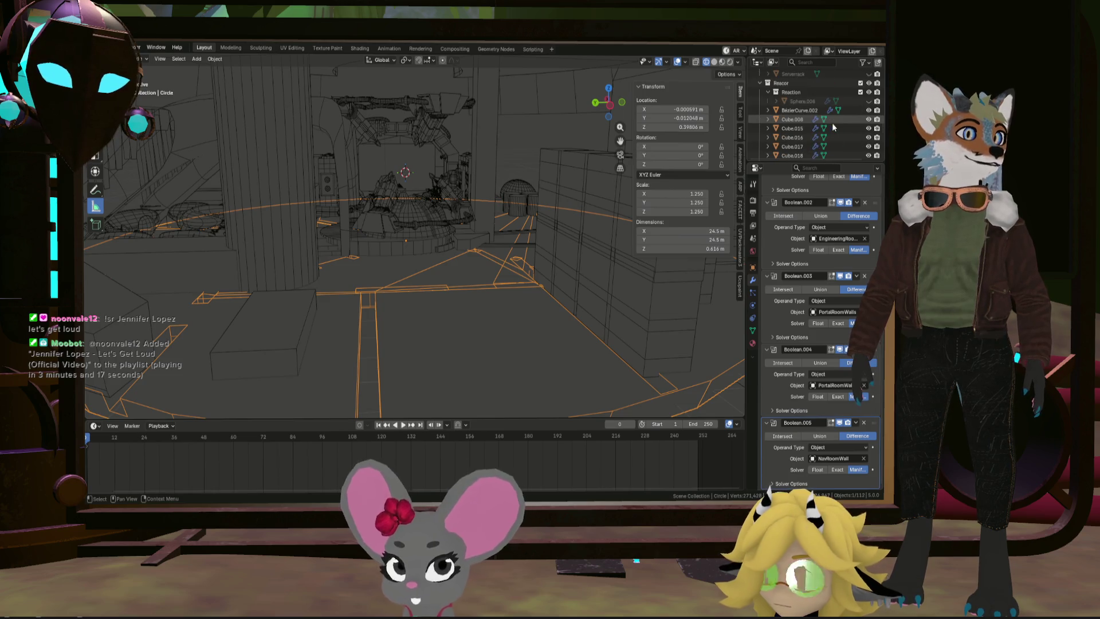
pyautogui.scroll(-5, 832, 123)
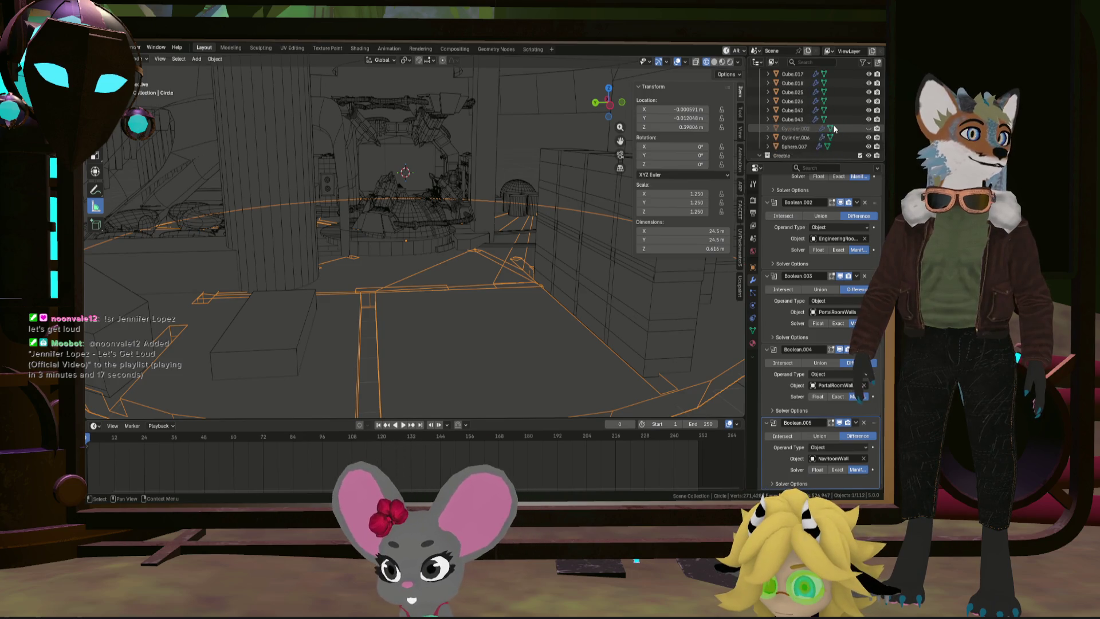
pyautogui.scroll(4, 835, 129)
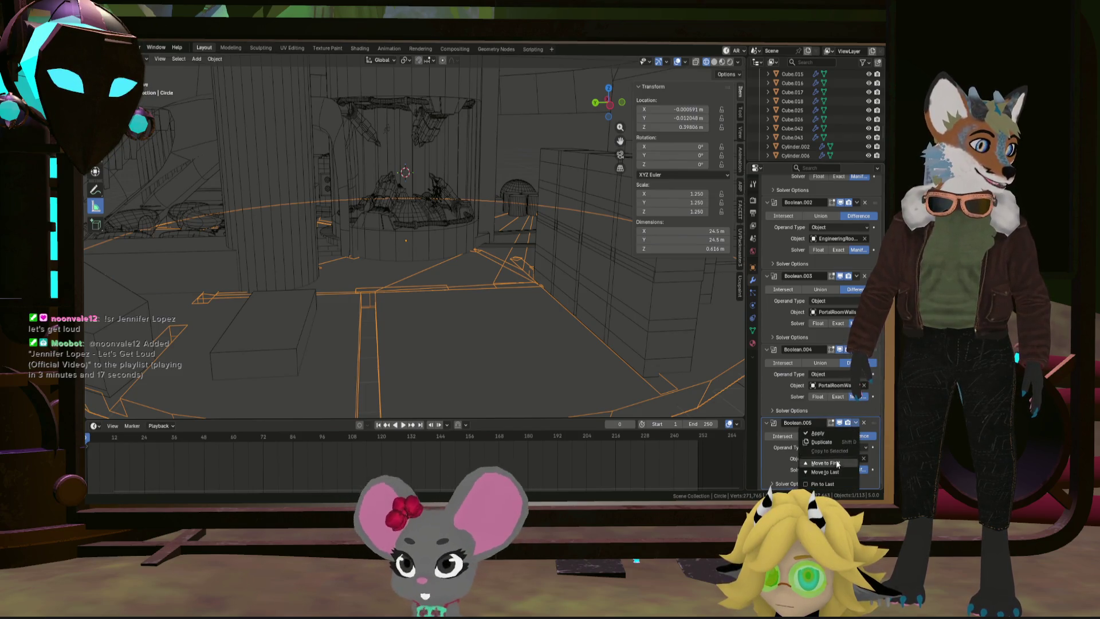
# Step: Orbit around the central machinery to check the ring's Cylinder.002 cut
pyautogui.scroll(-3, 831, 378)
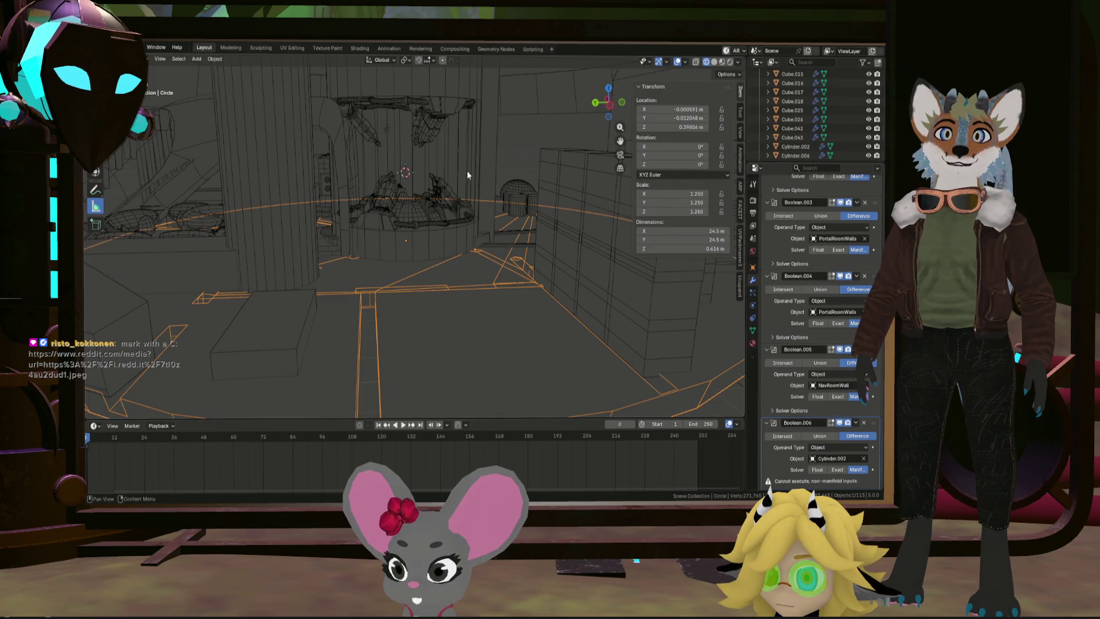
pyautogui.moveTo(478, 193)
pyautogui.mouseDown(button='middle')
pyautogui.moveTo(478, 207)
pyautogui.moveTo(481, 195)
pyautogui.mouseUp(button='middle')
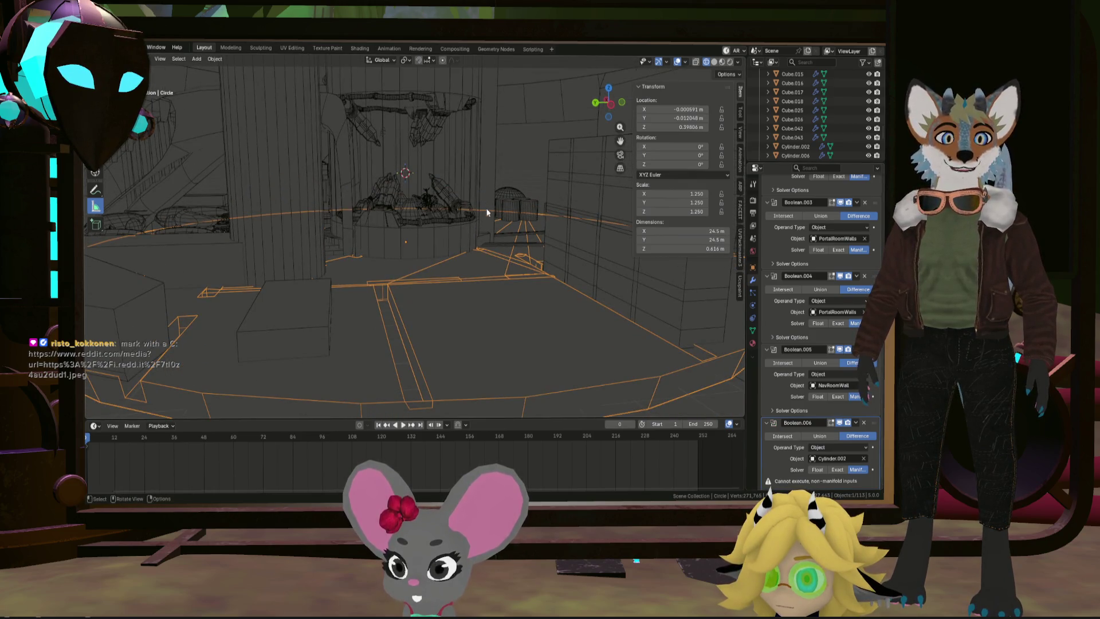
pyautogui.moveTo(449, 252); pyautogui.dragTo(488, 256, button='middle')
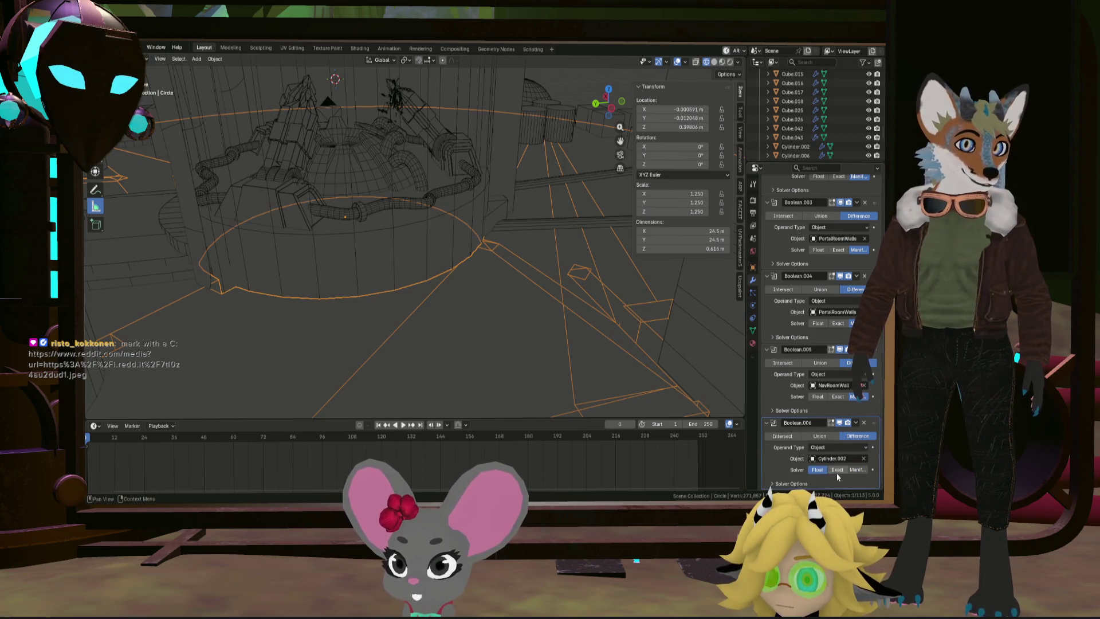
pyautogui.moveTo(530, 364)
pyautogui.mouseDown(button='middle')
pyautogui.moveTo(551, 371)
pyautogui.moveTo(517, 345)
pyautogui.moveTo(471, 337)
pyautogui.moveTo(475, 298)
pyautogui.moveTo(496, 308)
pyautogui.moveTo(482, 325)
pyautogui.moveTo(519, 342)
pyautogui.moveTo(590, 343)
pyautogui.moveTo(548, 303)
pyautogui.moveTo(516, 312)
pyautogui.mouseUp(button='middle')
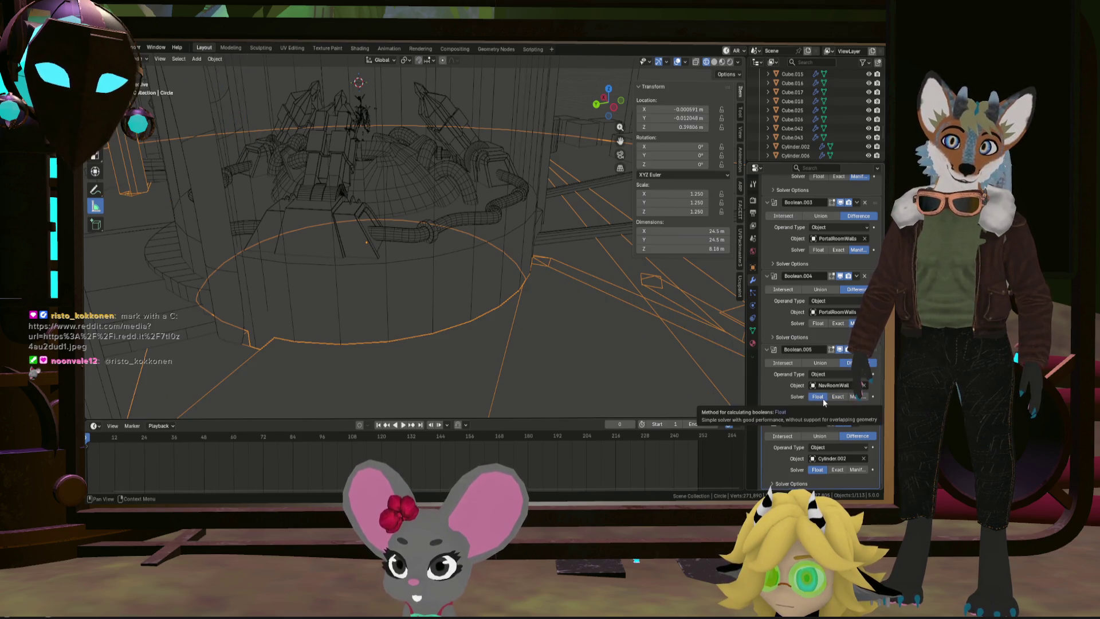
# Step: Compare the NavRoomWall Boolean's cut on the floor ring with Manifold, then Exact, then Manifold solvers
pyautogui.click(858, 397)
pyautogui.moveTo(538, 315)
pyautogui.mouseDown(button='middle')
pyautogui.moveTo(506, 320)
pyautogui.moveTo(504, 302)
pyautogui.moveTo(600, 236)
pyautogui.moveTo(649, 264)
pyautogui.moveTo(596, 317)
pyautogui.moveTo(582, 195)
pyautogui.moveTo(550, 240)
pyautogui.mouseUp(button='middle')
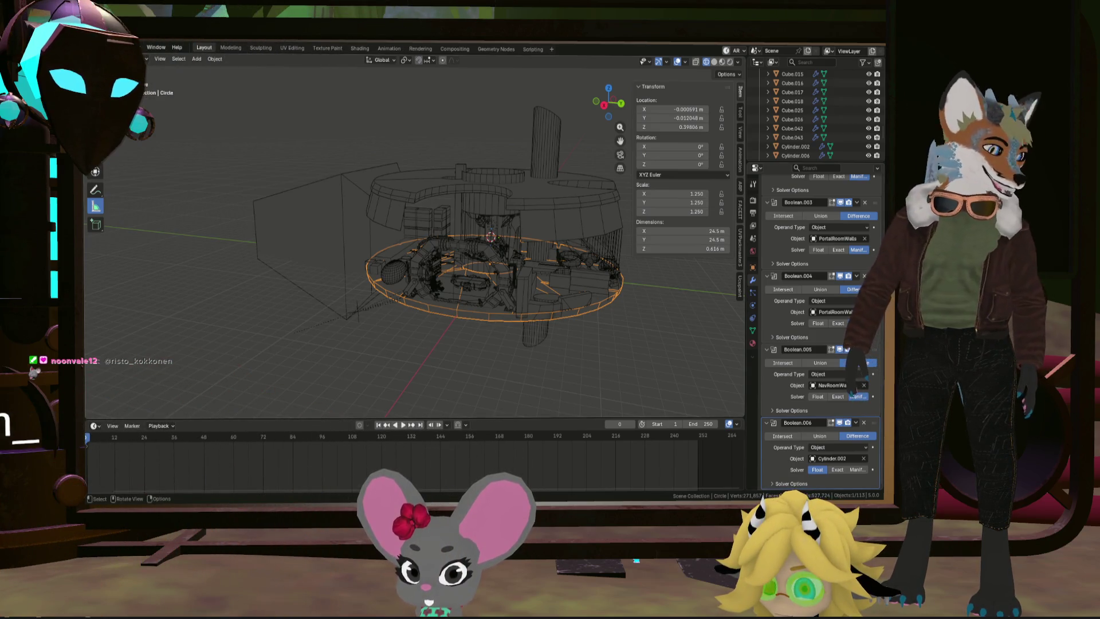
pyautogui.moveTo(499, 378)
pyautogui.mouseDown(button='middle')
pyautogui.moveTo(497, 319)
pyautogui.moveTo(514, 284)
pyautogui.moveTo(548, 298)
pyautogui.mouseUp(button='middle')
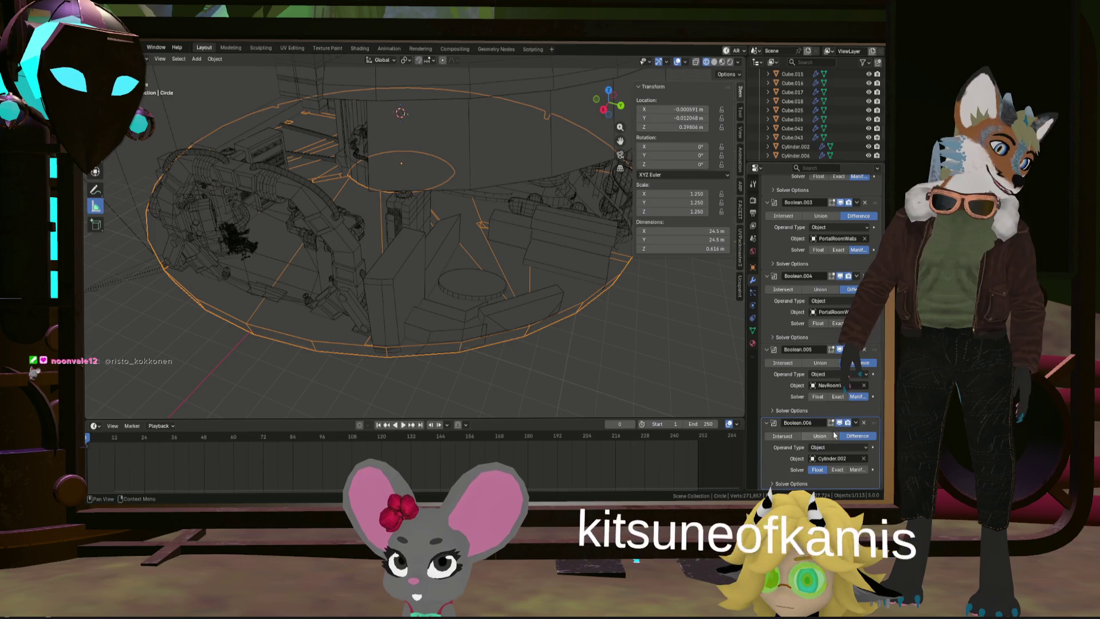
pyautogui.click(838, 396)
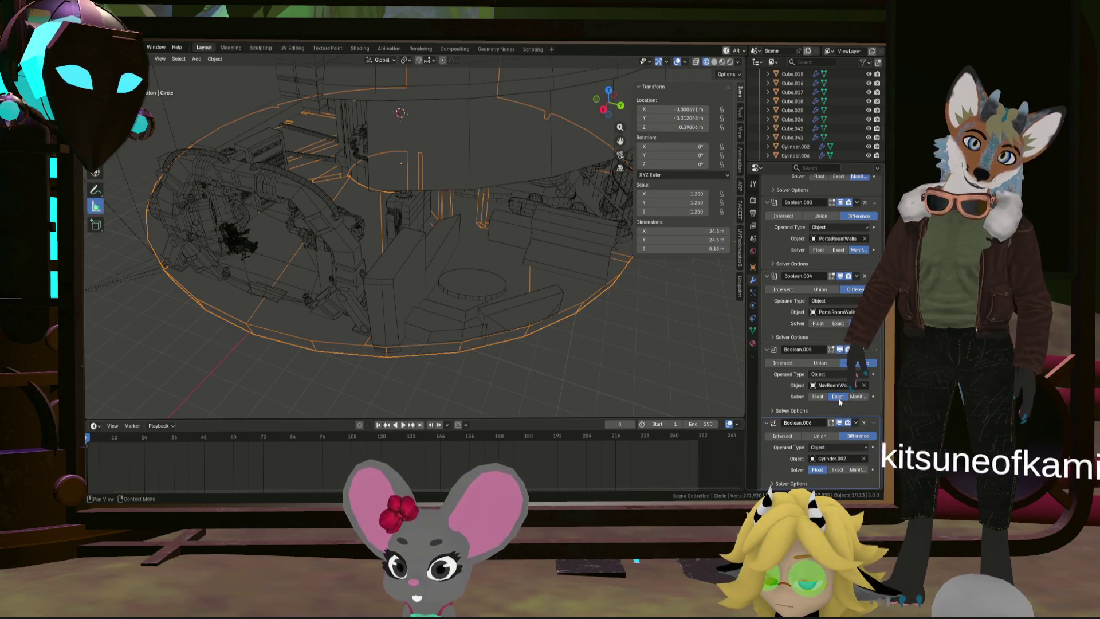
pyautogui.moveTo(607, 321)
pyautogui.mouseDown(button='middle')
pyautogui.moveTo(584, 306)
pyautogui.moveTo(587, 294)
pyautogui.moveTo(575, 302)
pyautogui.moveTo(590, 252)
pyautogui.mouseUp(button='middle')
pyautogui.scroll(8, 594, 262)
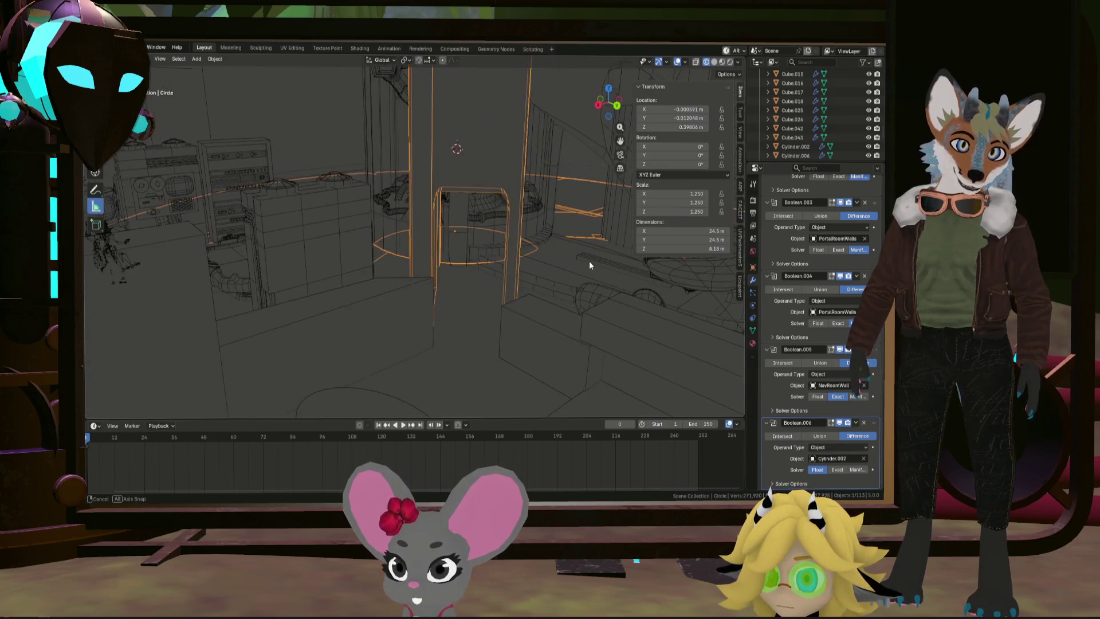
pyautogui.click(858, 396)
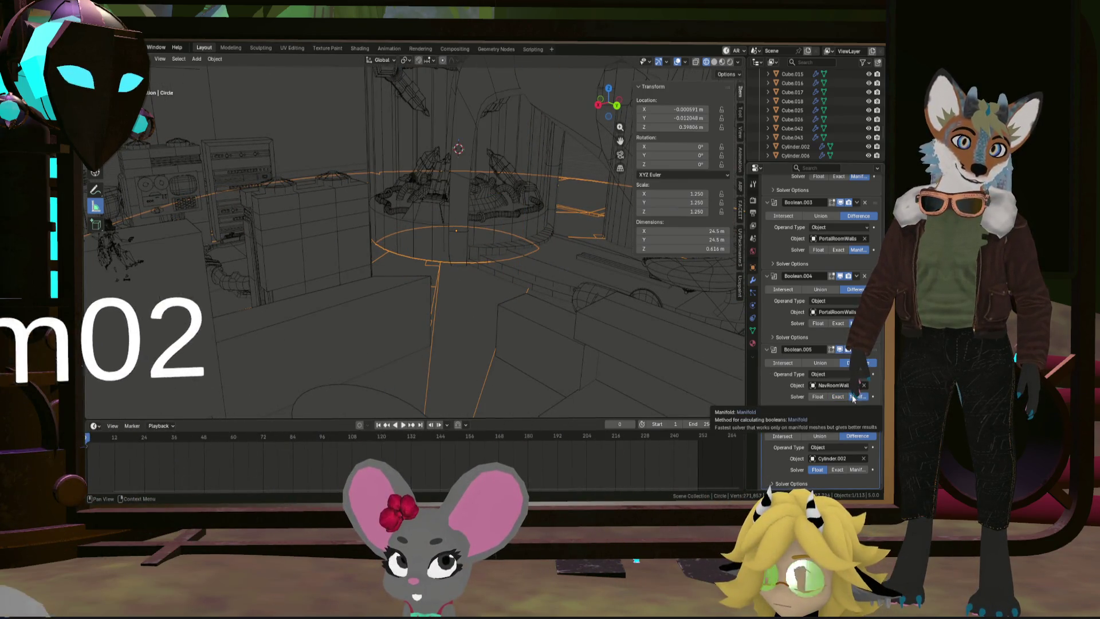
pyautogui.moveTo(535, 301)
pyautogui.mouseDown(button='middle')
pyautogui.moveTo(528, 321)
pyautogui.moveTo(561, 337)
pyautogui.moveTo(523, 328)
pyautogui.moveTo(570, 342)
pyautogui.moveTo(588, 392)
pyautogui.moveTo(480, 305)
pyautogui.moveTo(524, 322)
pyautogui.moveTo(456, 277)
pyautogui.moveTo(464, 246)
pyautogui.moveTo(353, 212)
pyautogui.moveTo(334, 193)
pyautogui.moveTo(344, 229)
pyautogui.mouseUp(button='middle')
pyautogui.scroll(-5, 483, 291)
pyautogui.moveTo(473, 271)
pyautogui.mouseDown(button='middle')
pyautogui.moveTo(556, 304)
pyautogui.moveTo(620, 276)
pyautogui.moveTo(517, 289)
pyautogui.moveTo(417, 277)
pyautogui.moveTo(424, 218)
pyautogui.moveTo(352, 280)
pyautogui.moveTo(318, 285)
pyautogui.moveTo(367, 298)
pyautogui.mouseUp(button='middle')
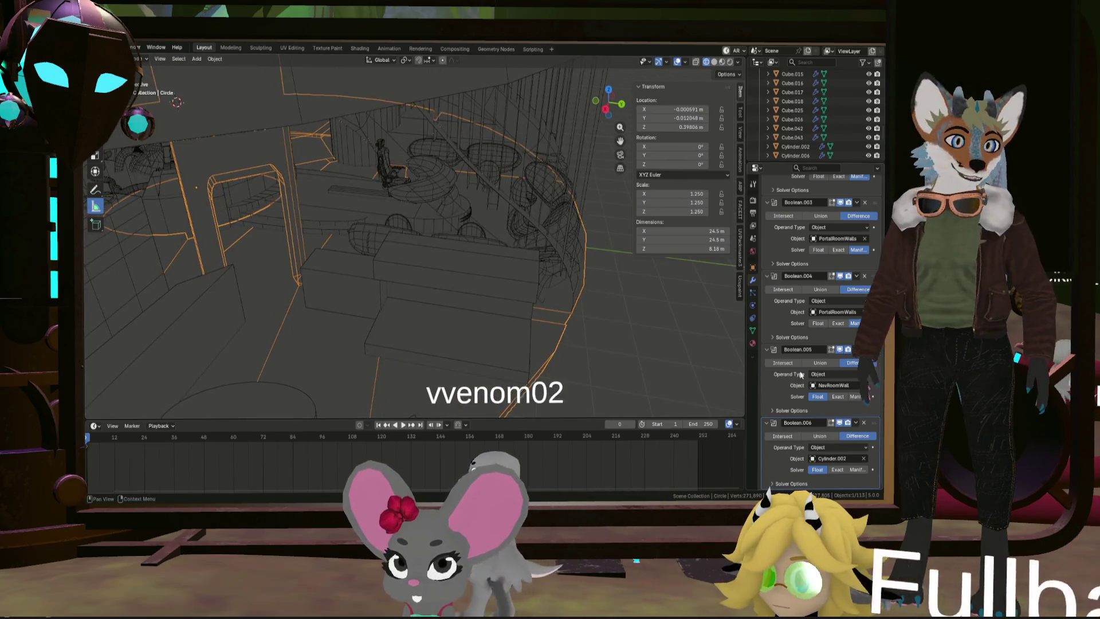